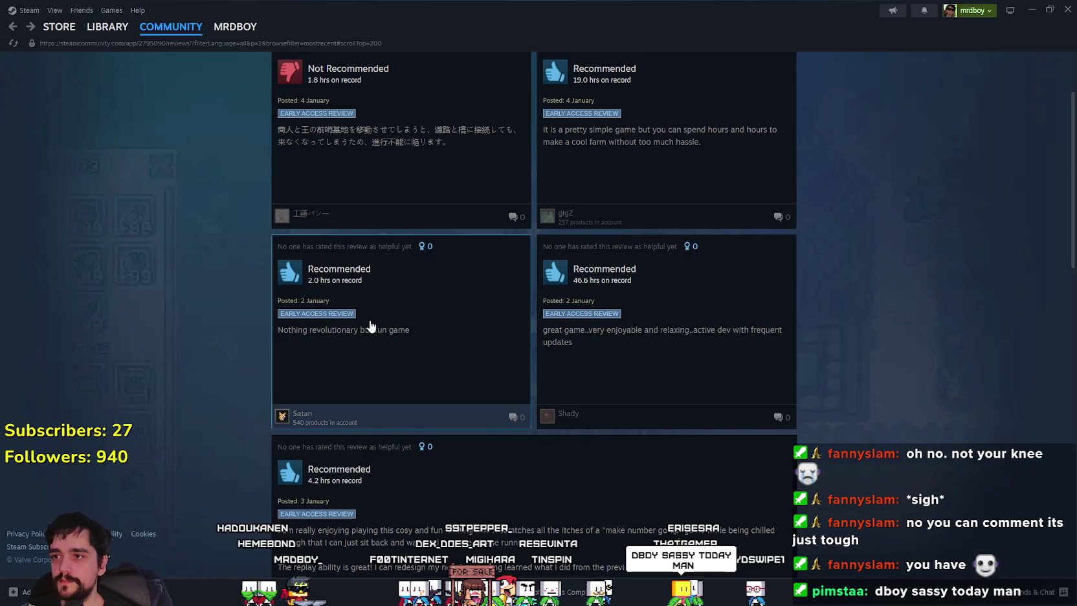
# Open the first Not Recommended MR FARMBOY review and scroll through it
pyautogui.click(441, 272)
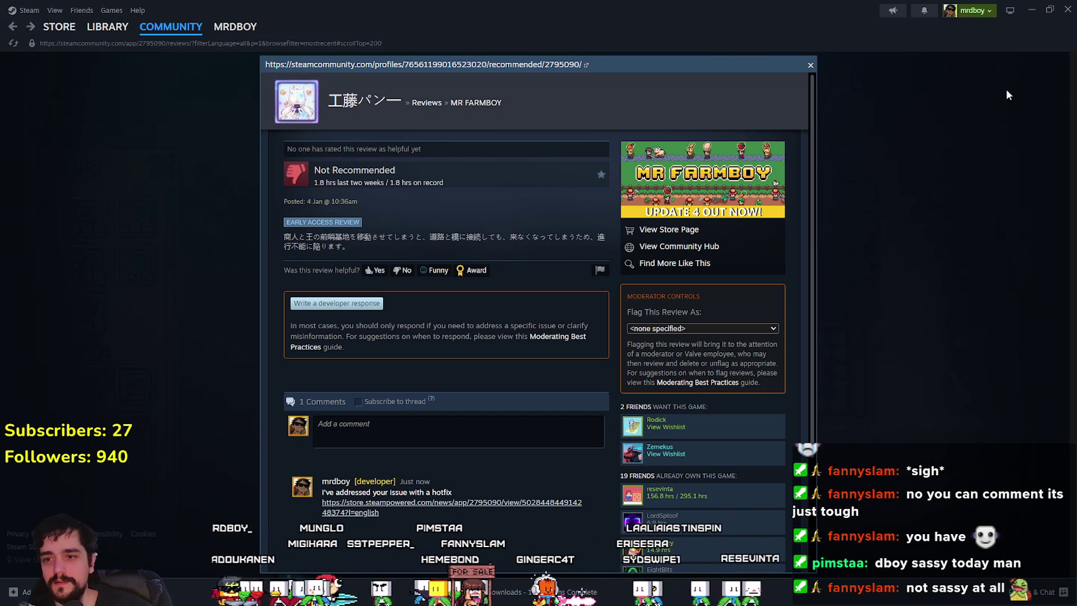
pyautogui.scroll(-3, 777, 387)
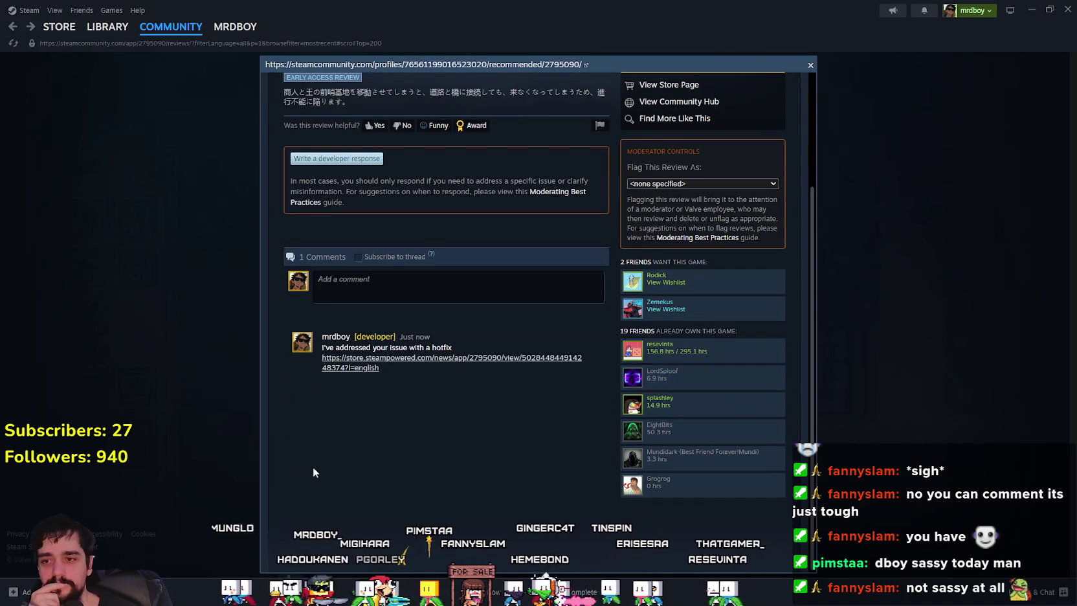
pyautogui.scroll(2, 462, 444)
# Reload the reviews page, reopen the first review to read the developer's hotfix reply, then close it
pyautogui.rightClick(501, 354)
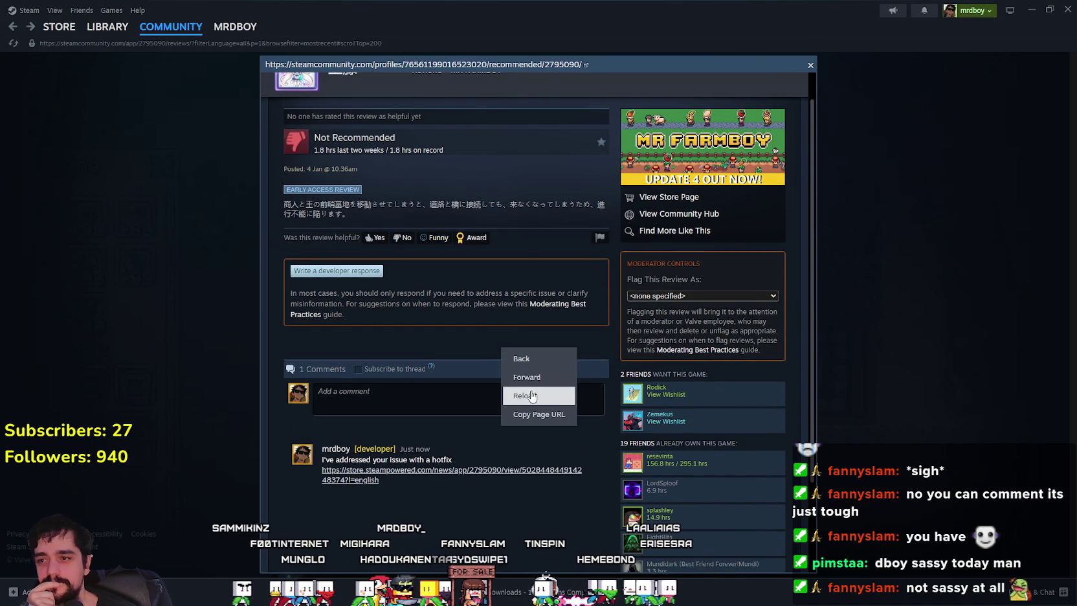
pyautogui.click(528, 390)
pyautogui.click(467, 290)
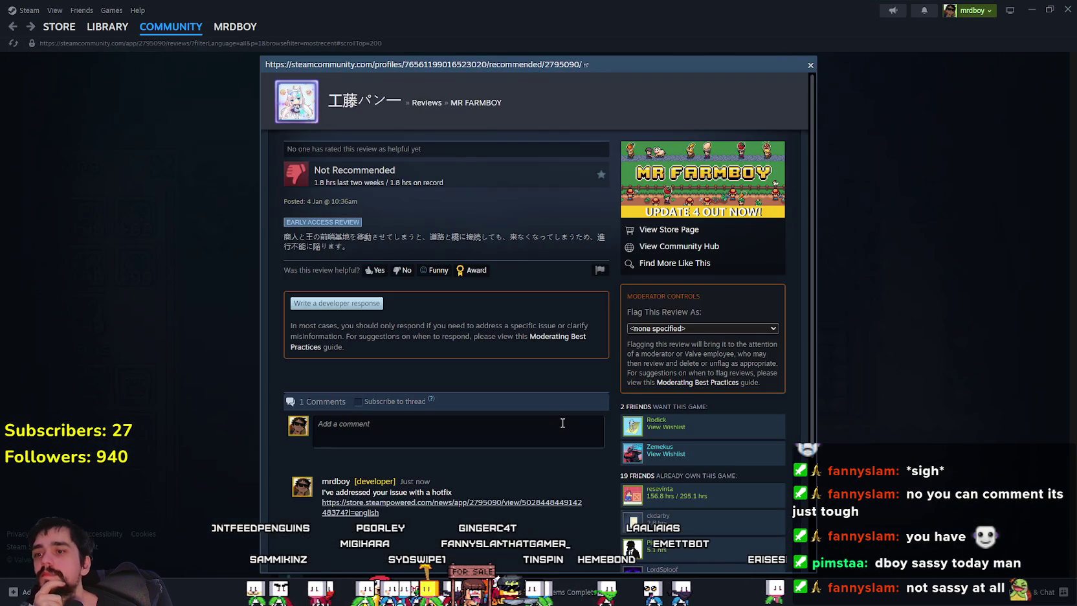
pyautogui.scroll(-2, 558, 417)
pyautogui.click(899, 401)
# Find the missing chicken eggs review, open it, and select its text
pyautogui.scroll(-5, 848, 389)
pyautogui.scroll(-10, 848, 389)
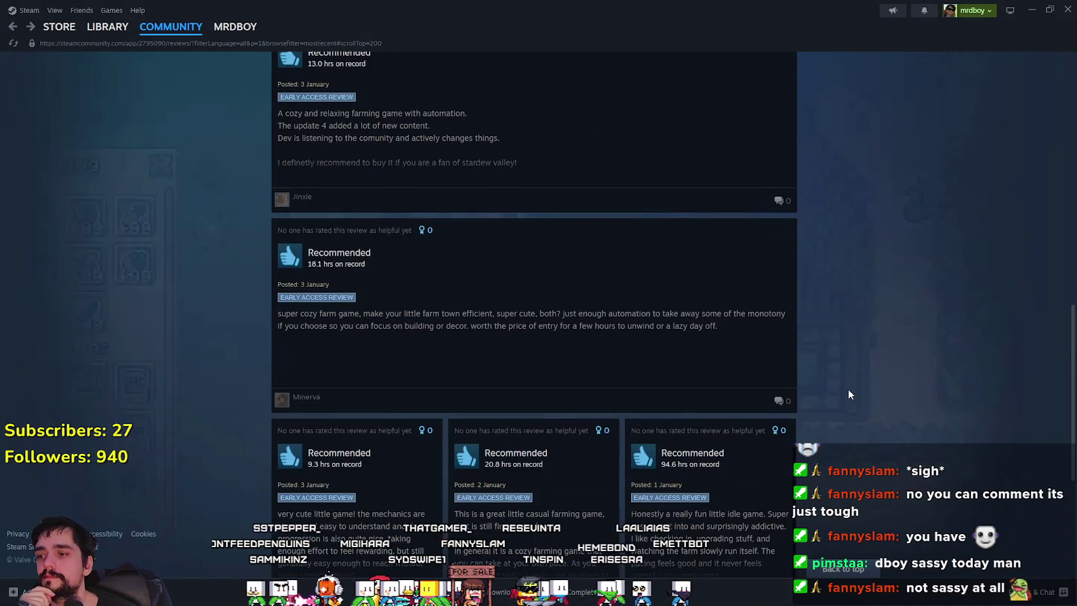
pyautogui.scroll(-4, 897, 441)
pyautogui.scroll(1, 890, 441)
pyautogui.scroll(-6, 853, 426)
pyautogui.click(545, 206)
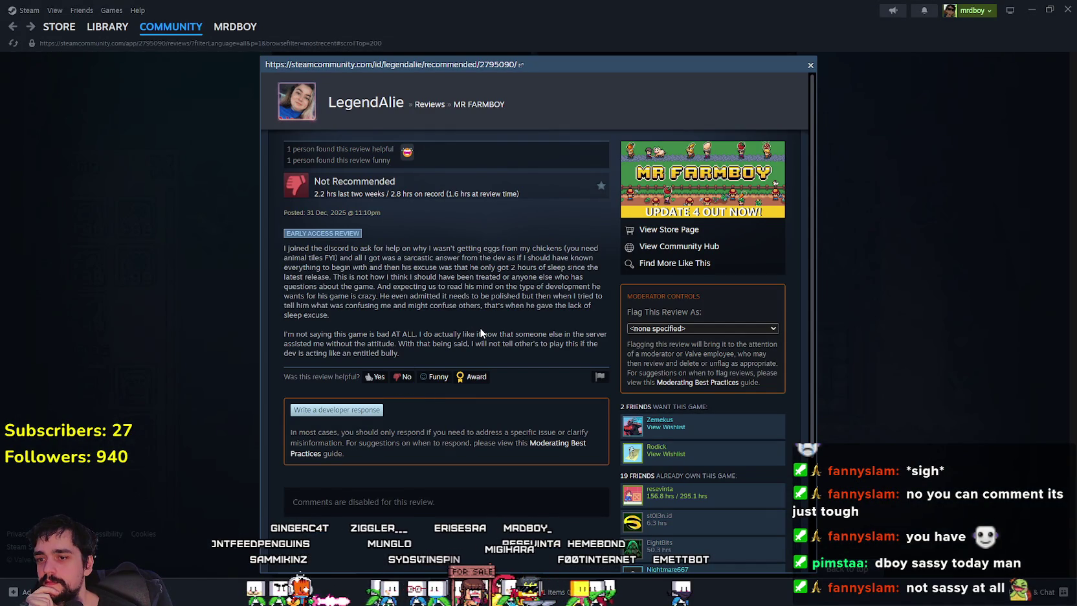
pyautogui.scroll(-1, 480, 333)
pyautogui.moveTo(542, 288); pyautogui.dragTo(639, 297)
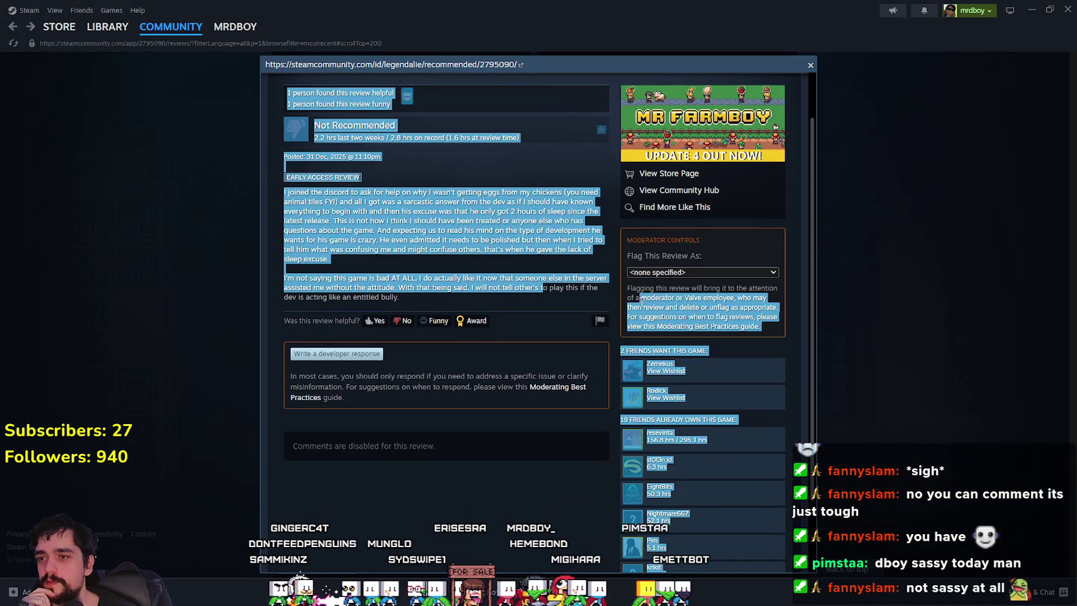
# Close the review, return to the top, and go to the MR FARMBOY library page
pyautogui.click(944, 350)
pyautogui.scroll(5, 915, 374)
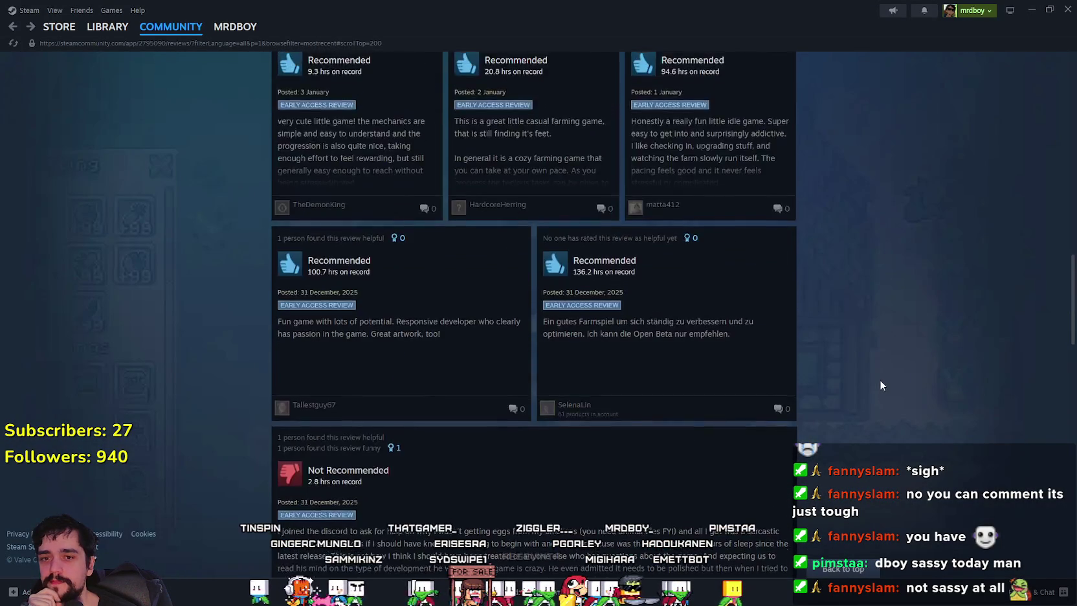
pyautogui.scroll(10, 874, 379)
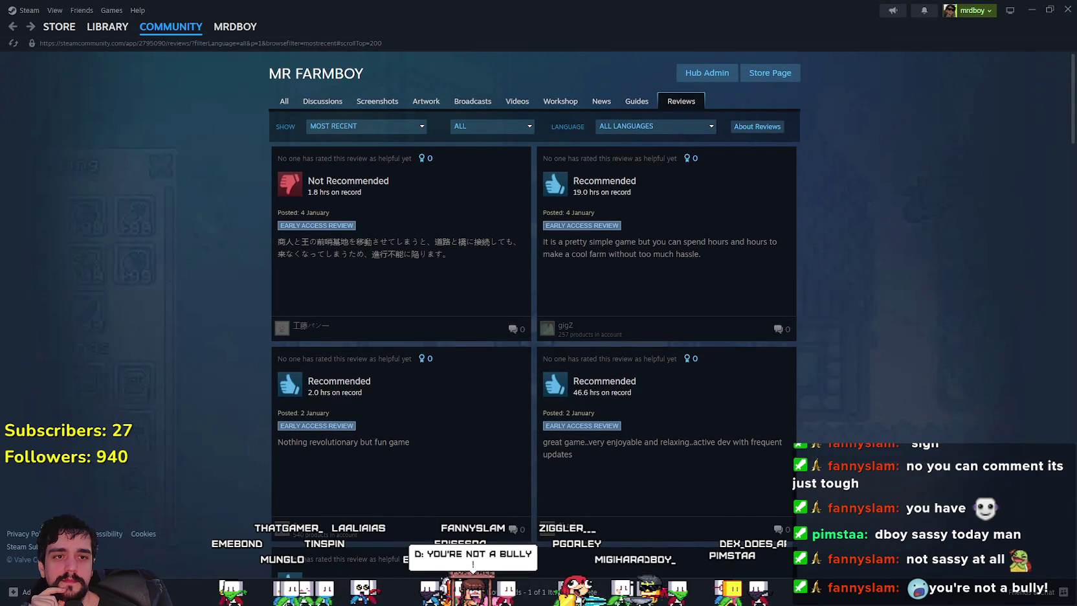
pyautogui.click(113, 31)
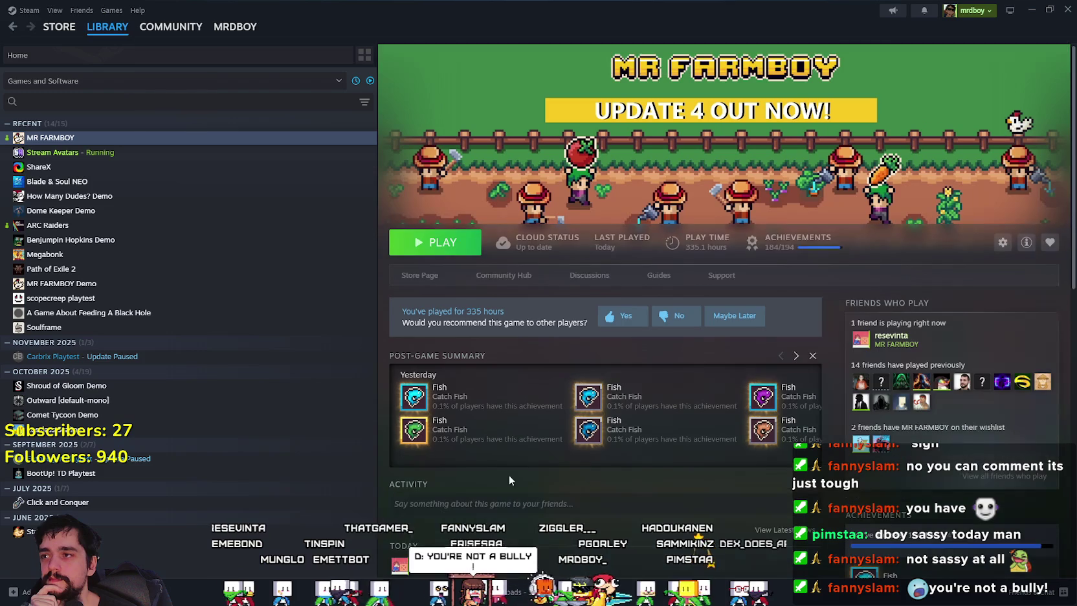
# From the Community Hub, open the Update 4.3-Hotifx1 patch notes and view its share options
pyautogui.click(538, 283)
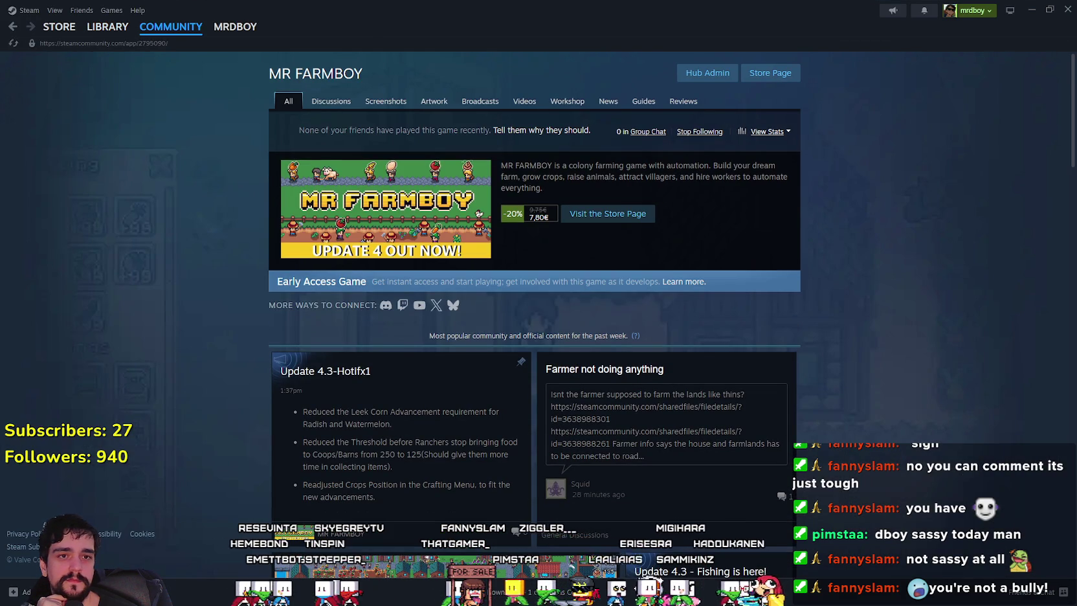
pyautogui.scroll(-2, 608, 349)
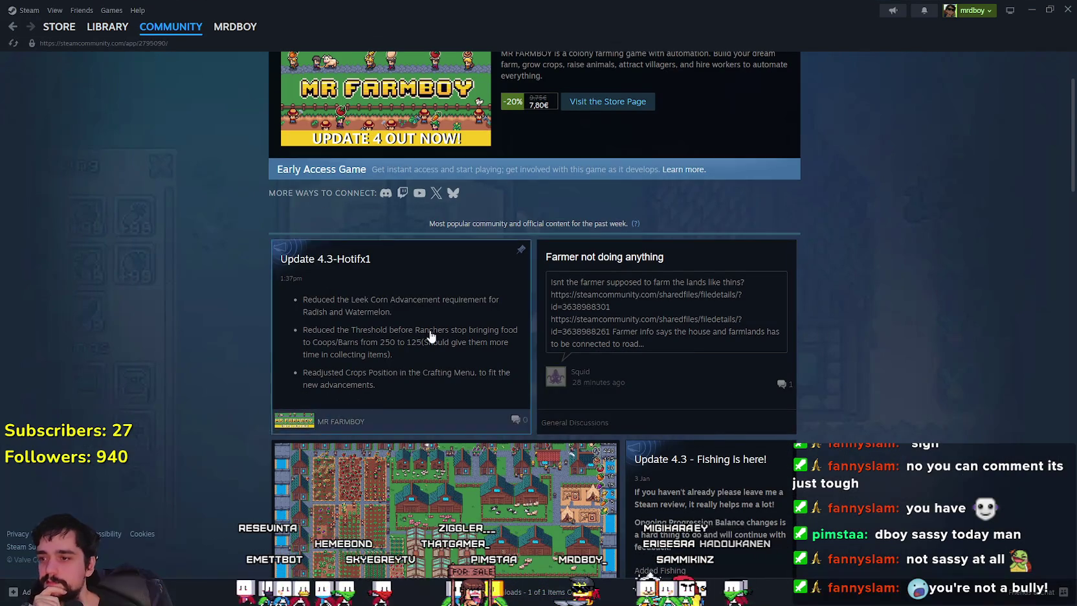
pyautogui.click(432, 335)
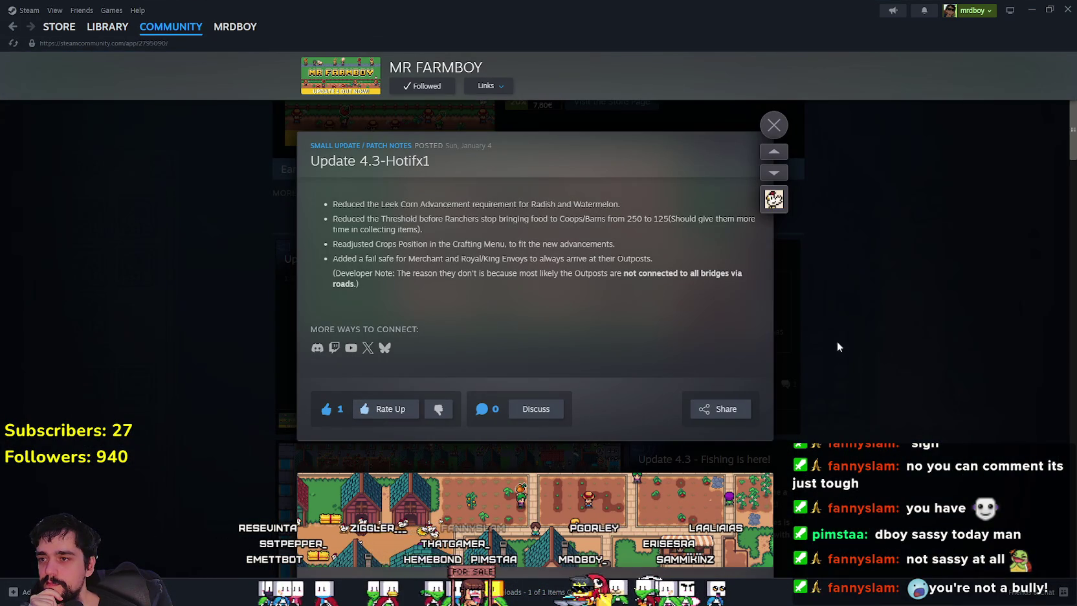
pyautogui.click(712, 411)
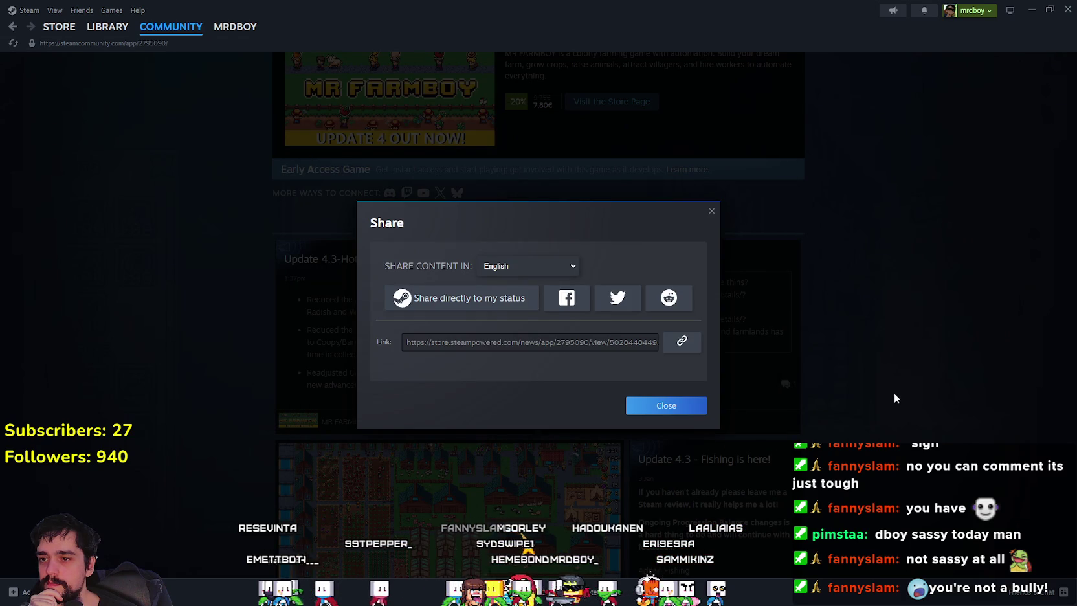
pyautogui.click(871, 343)
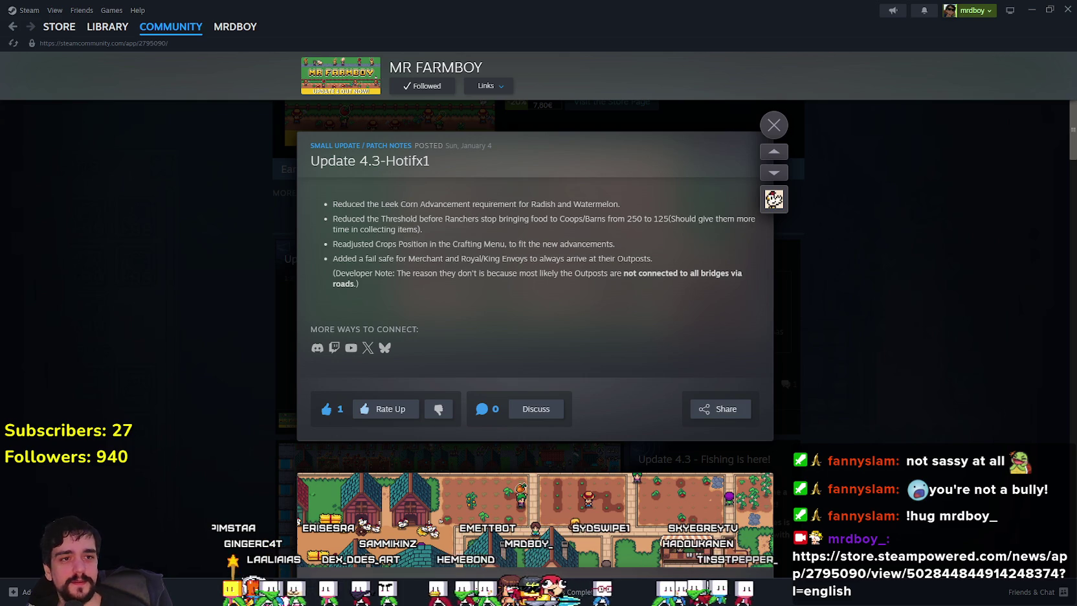
# Close the Update 4.3-Hotifx1 patch notes and scroll through the community hub posts
pyautogui.click(770, 133)
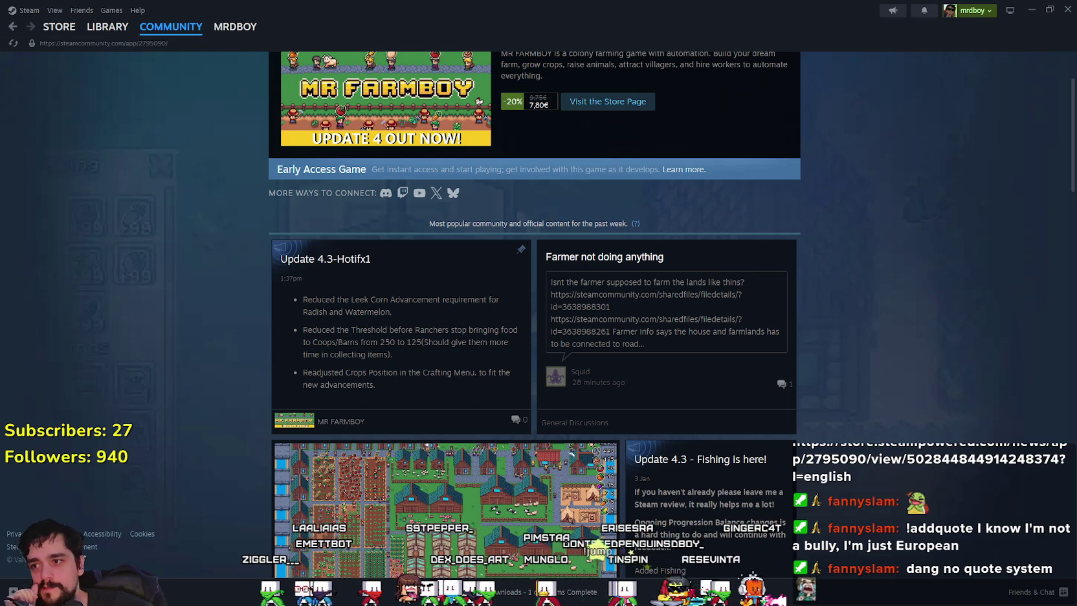
pyautogui.scroll(-1, 550, 503)
pyautogui.scroll(-5, 550, 503)
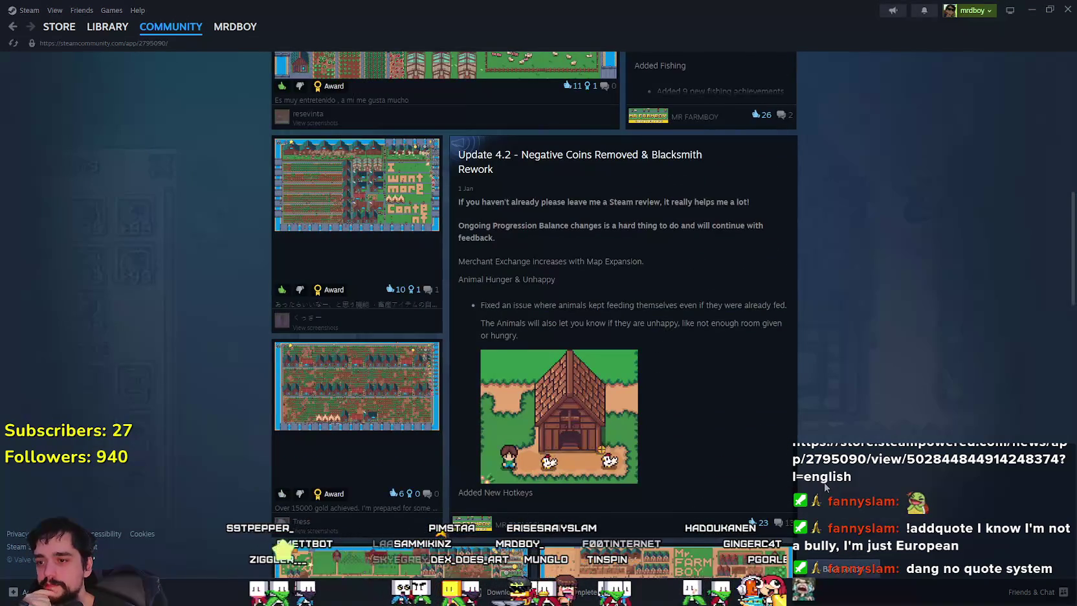
pyautogui.scroll(7, 826, 487)
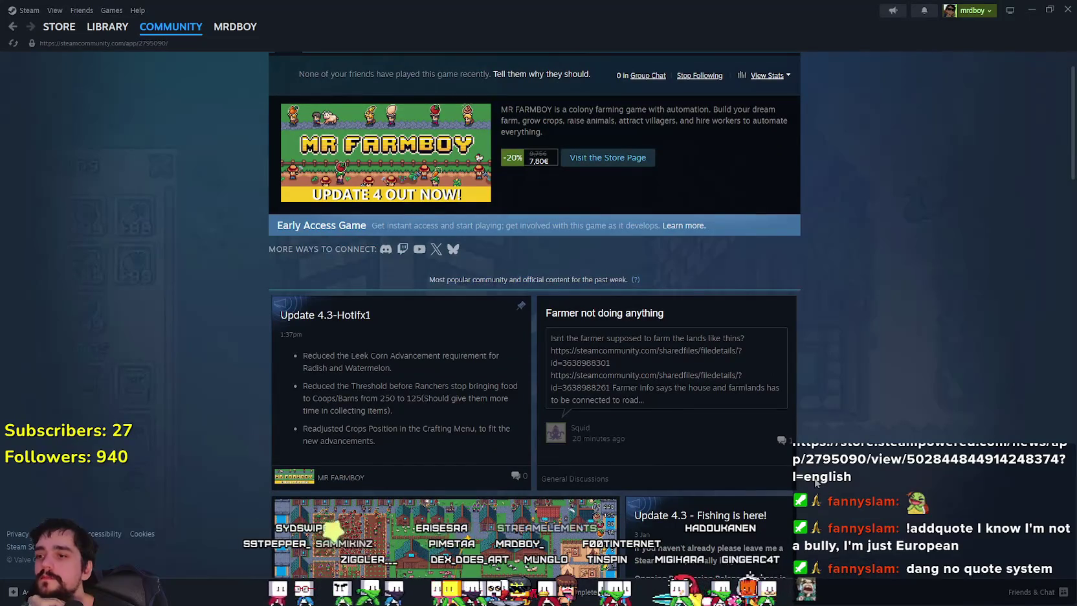
pyautogui.scroll(1, 816, 482)
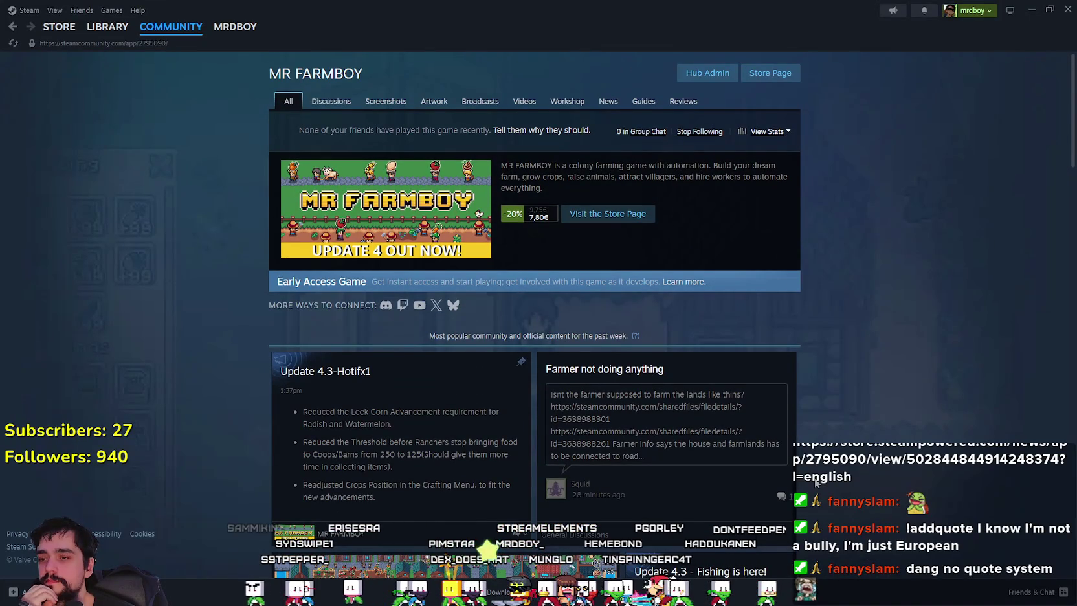
# Check the Steam downloads queue from the library and MR FARMBOY page, then switch to Godot
pyautogui.click(108, 27)
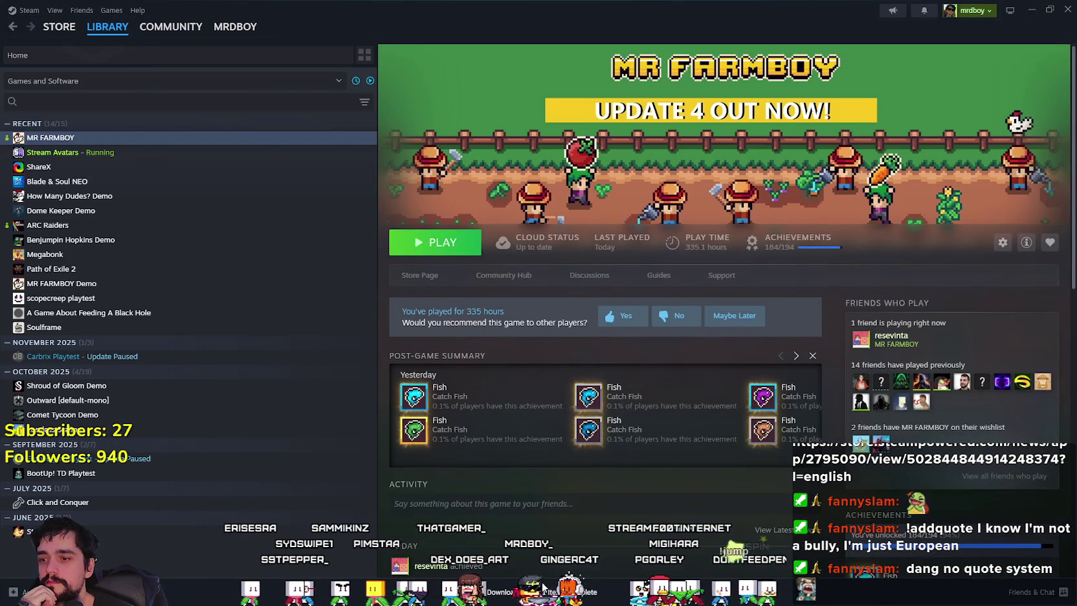
pyautogui.click(500, 591)
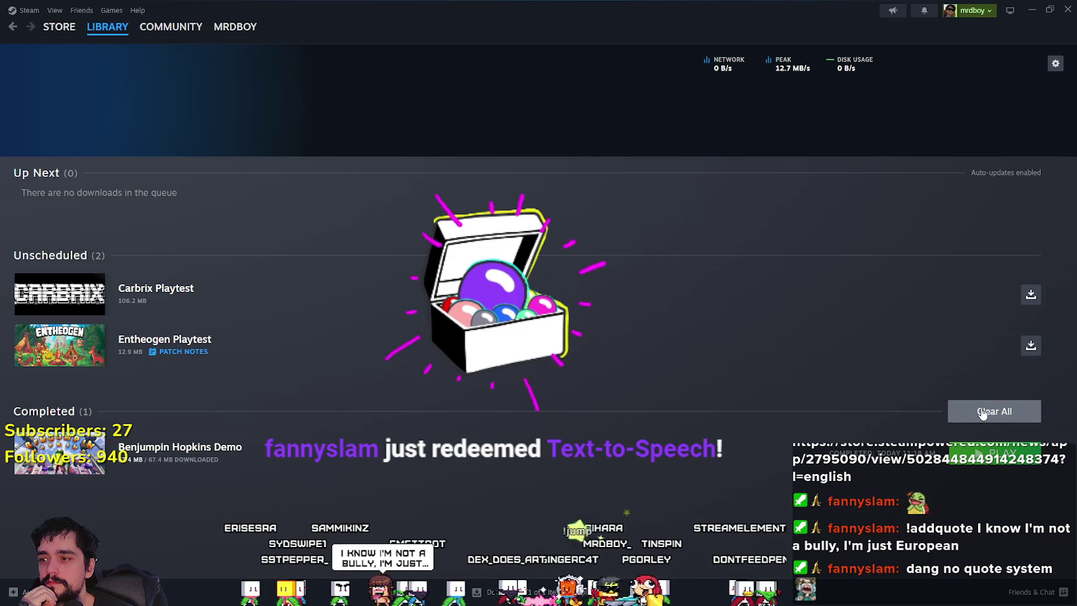
pyautogui.click(107, 27)
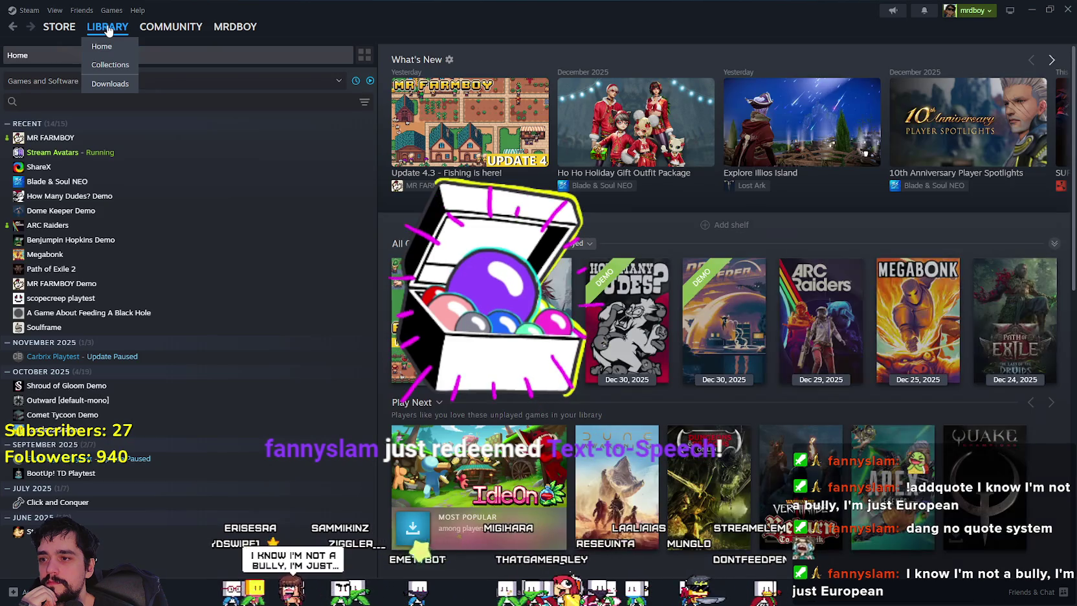
pyautogui.click(51, 138)
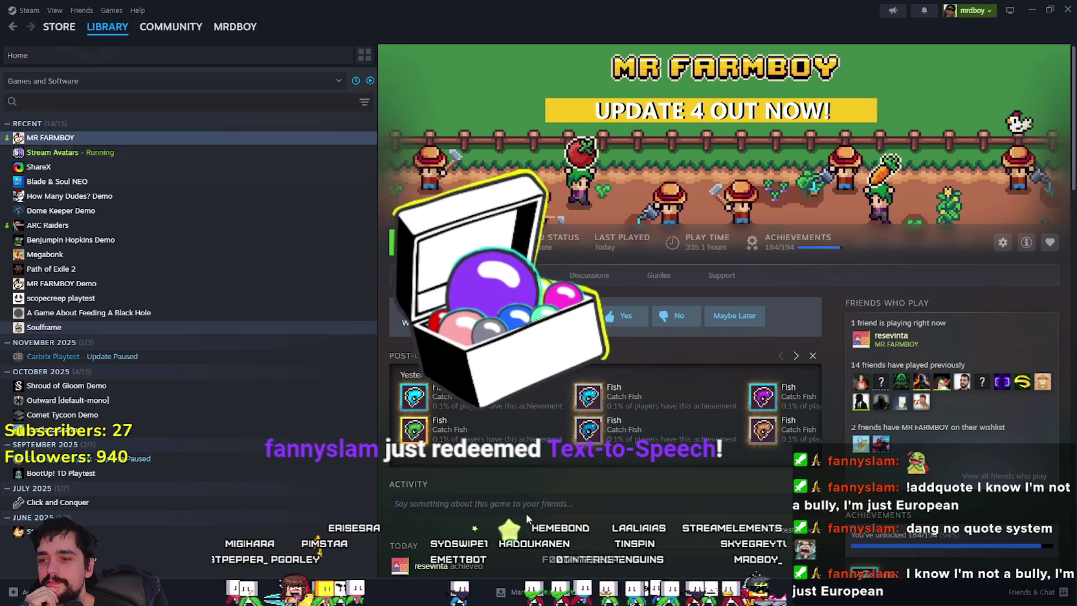
pyautogui.scroll(-5, 602, 310)
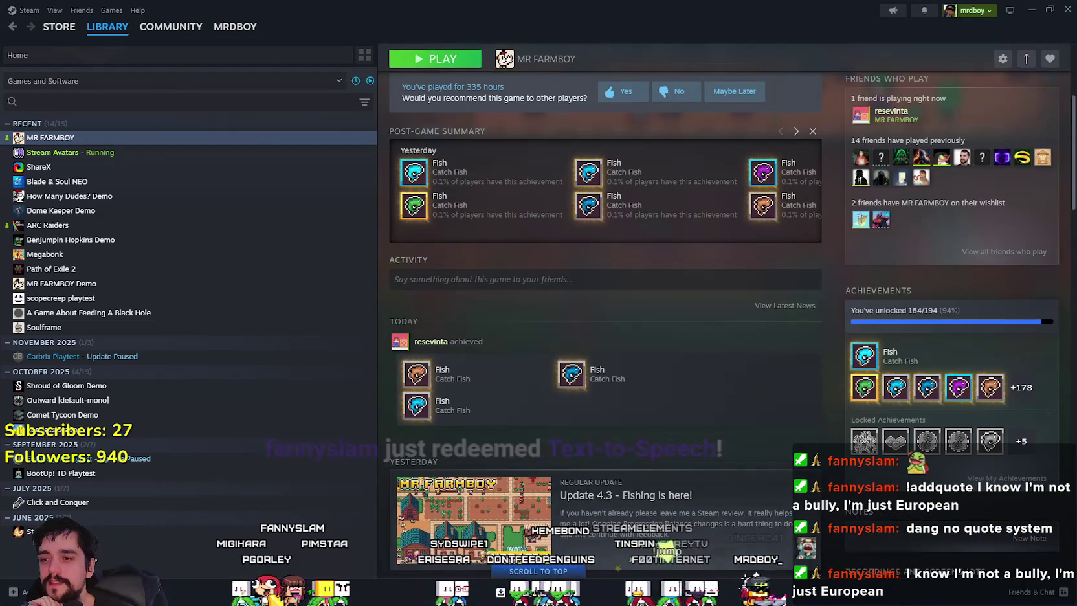
pyautogui.click(511, 592)
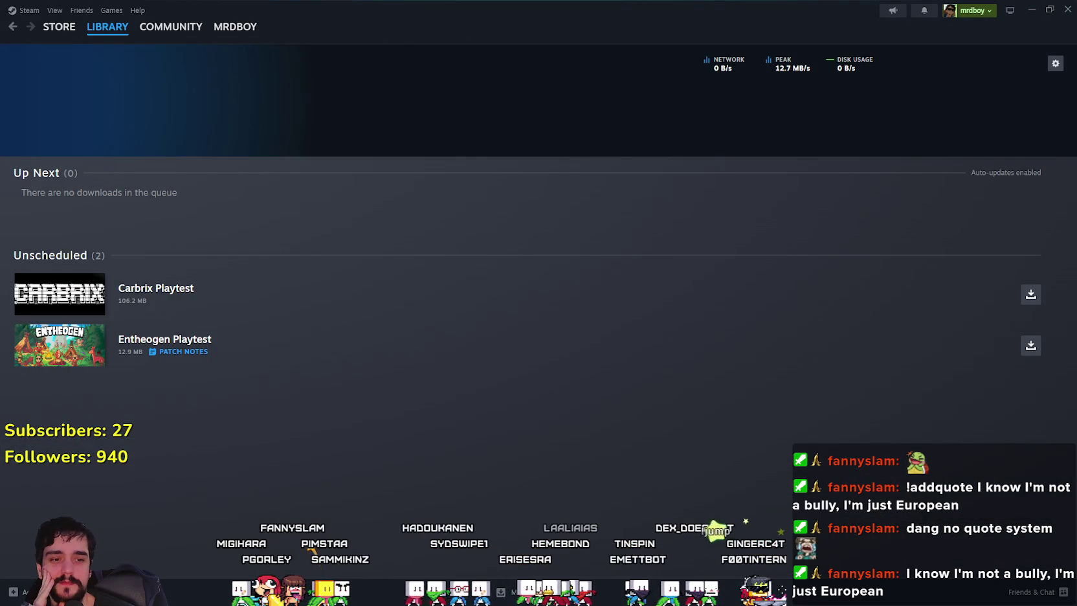
pyautogui.hotkey('alt', 'Tab')
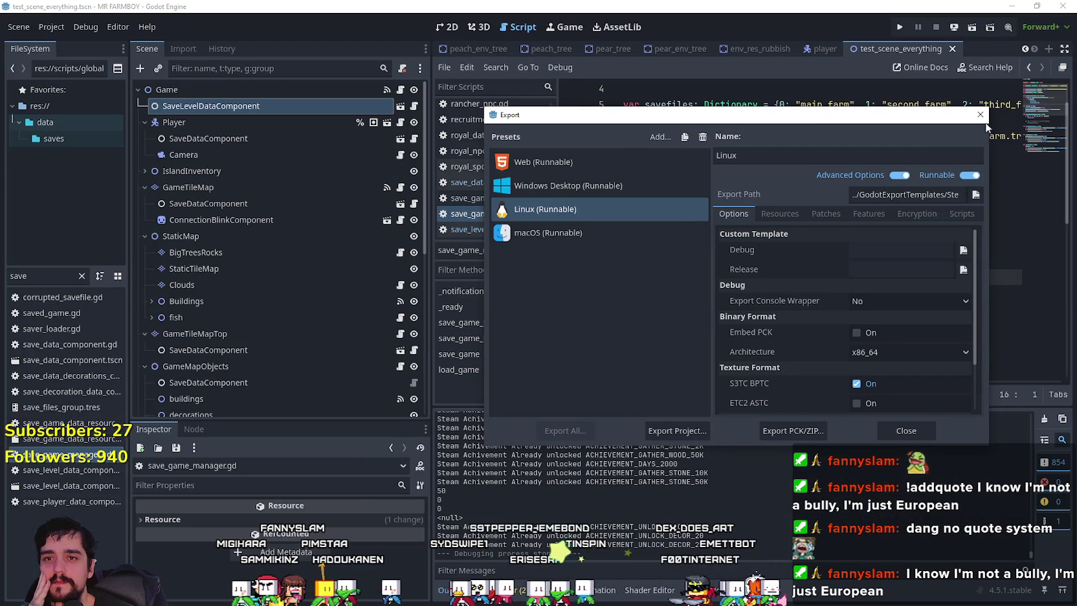
# Close the Export dialog and run the MR FARMBOY project from the editor
pyautogui.click(980, 115)
pyautogui.click(833, 184)
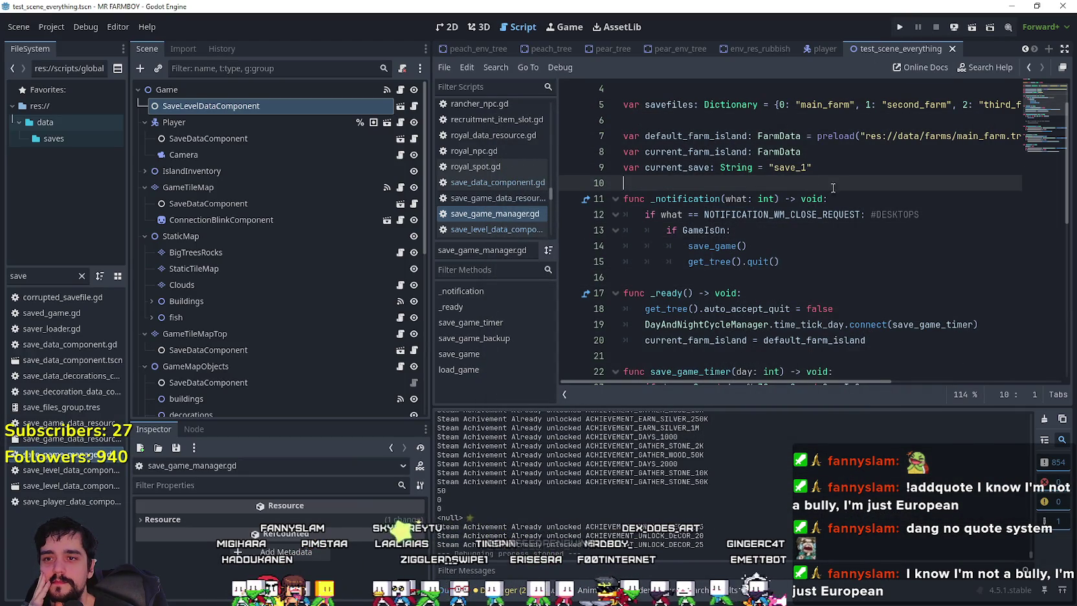
pyautogui.click(899, 29)
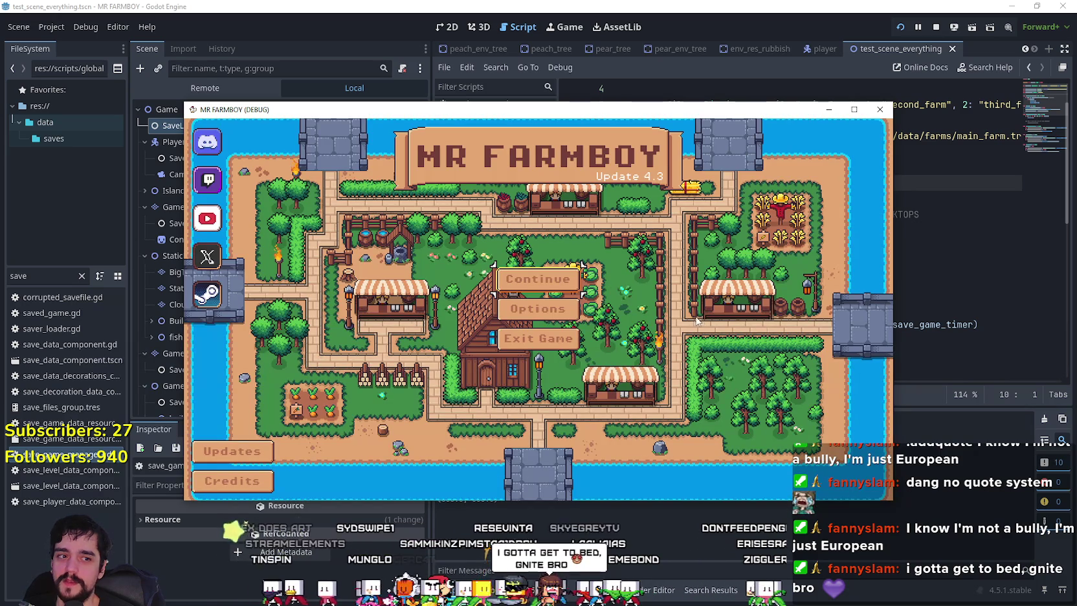
# Load Save 1, maximize the game window, and close the Advancements panel
pyautogui.click(518, 279)
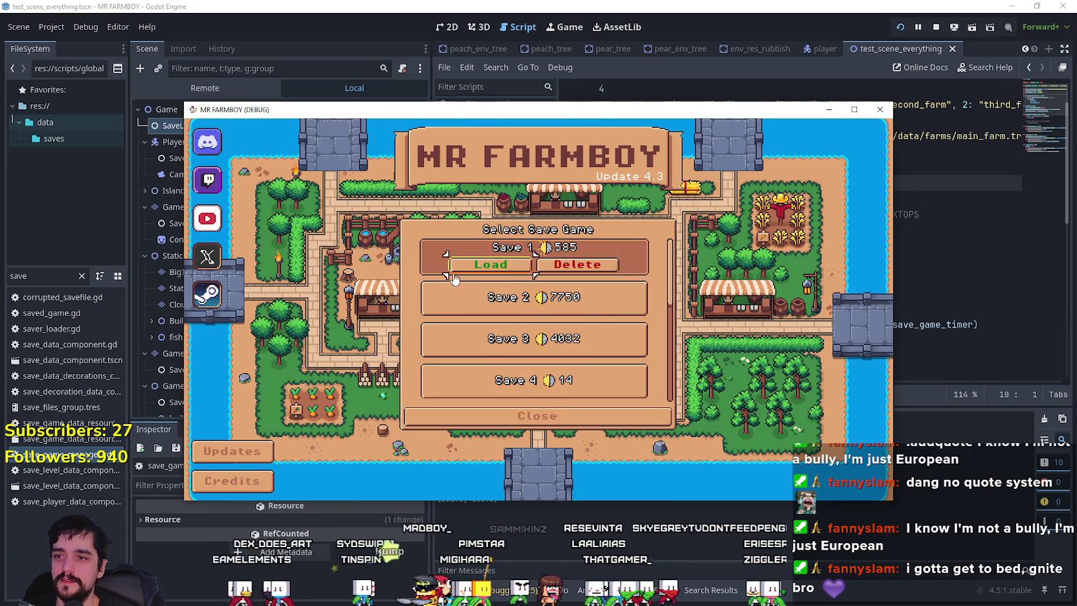
pyautogui.click(454, 275)
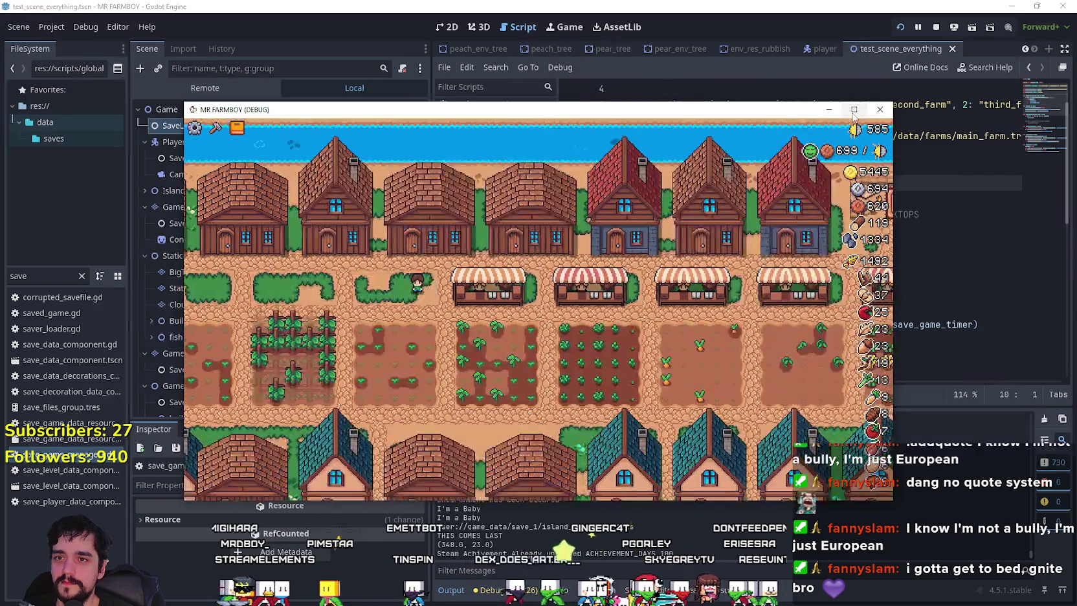
pyautogui.click(855, 110)
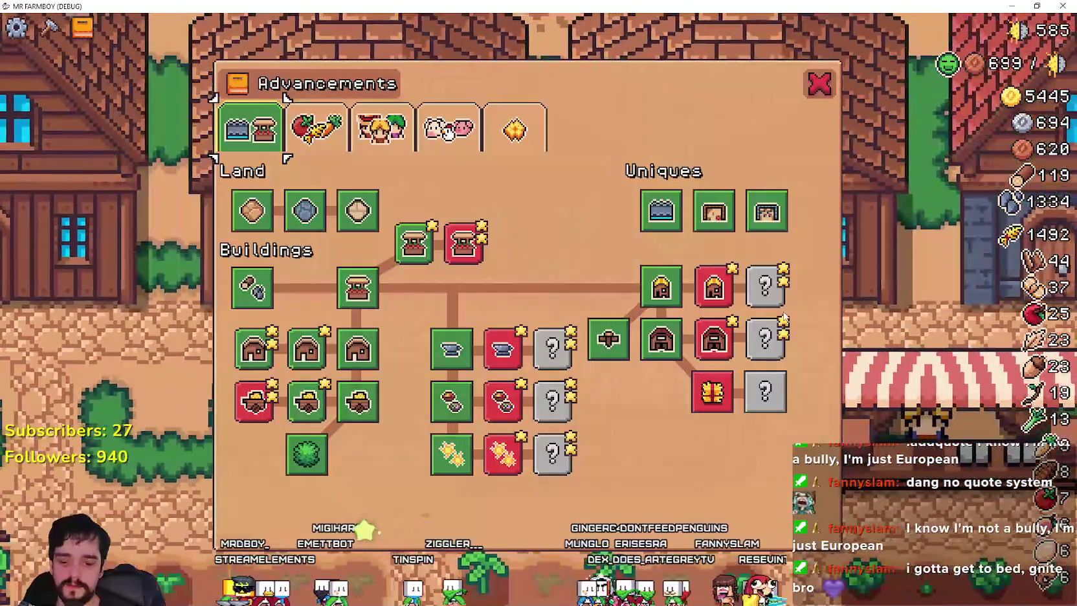
pyautogui.press('Escape')
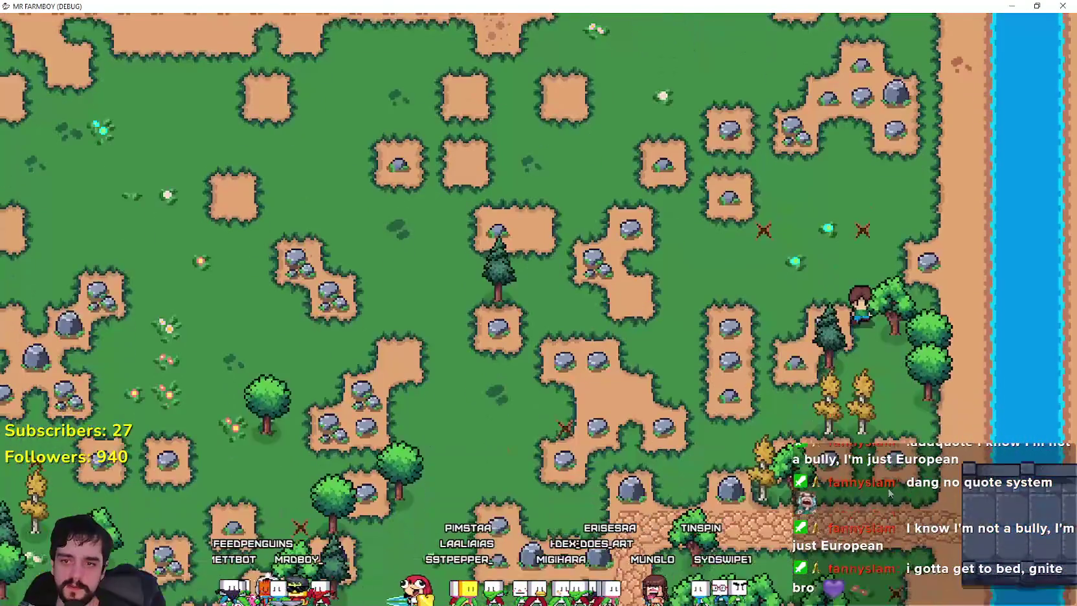
# Walk the farmer south to the river and cast a fishing line
pyautogui.press('s')
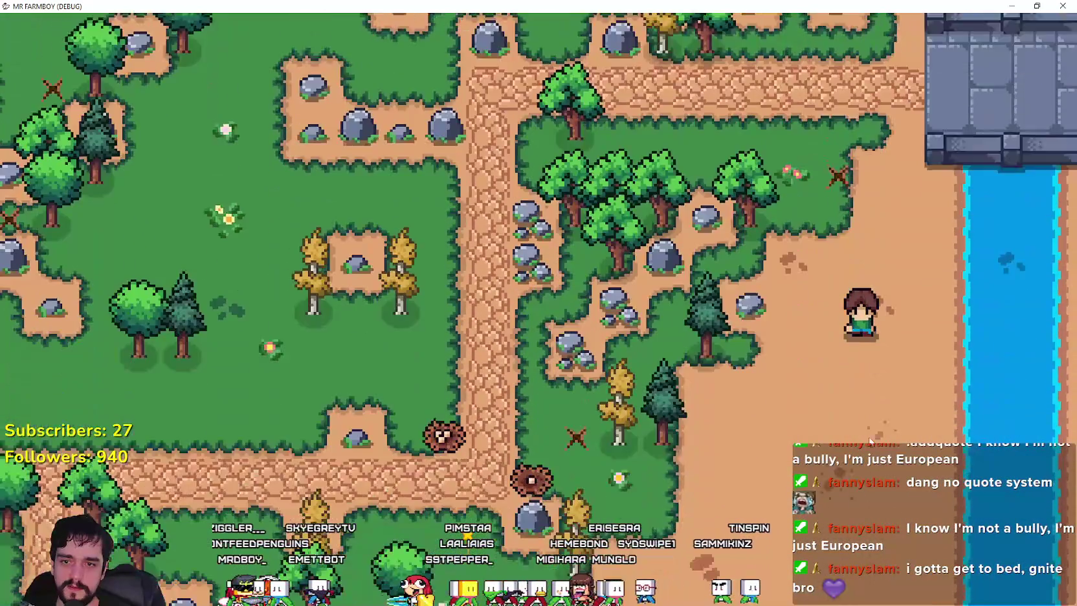
pyautogui.press('d')
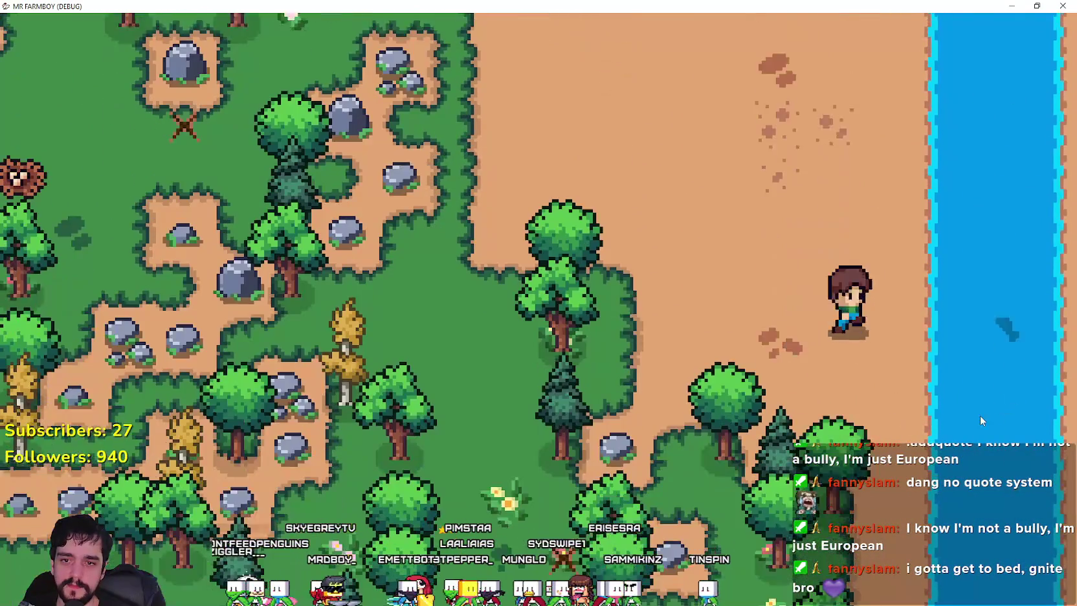
pyautogui.press('s')
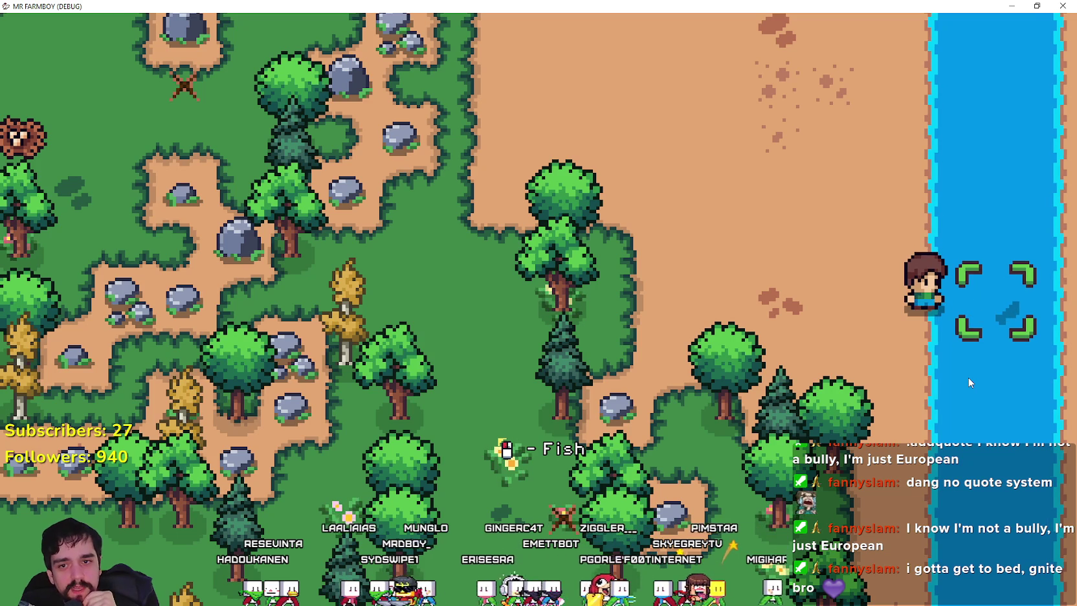
pyautogui.click(945, 344)
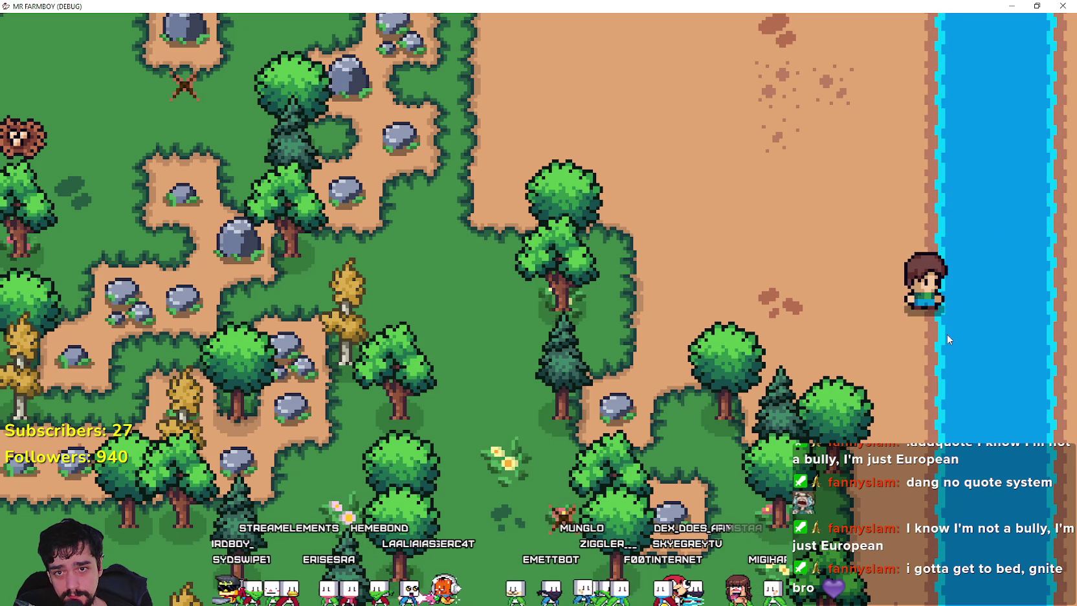
# Walk left along the riverbank past the bridge and catch a fish at the water's edge
pyautogui.press('s')
pyautogui.scroll(-3, 920, 337)
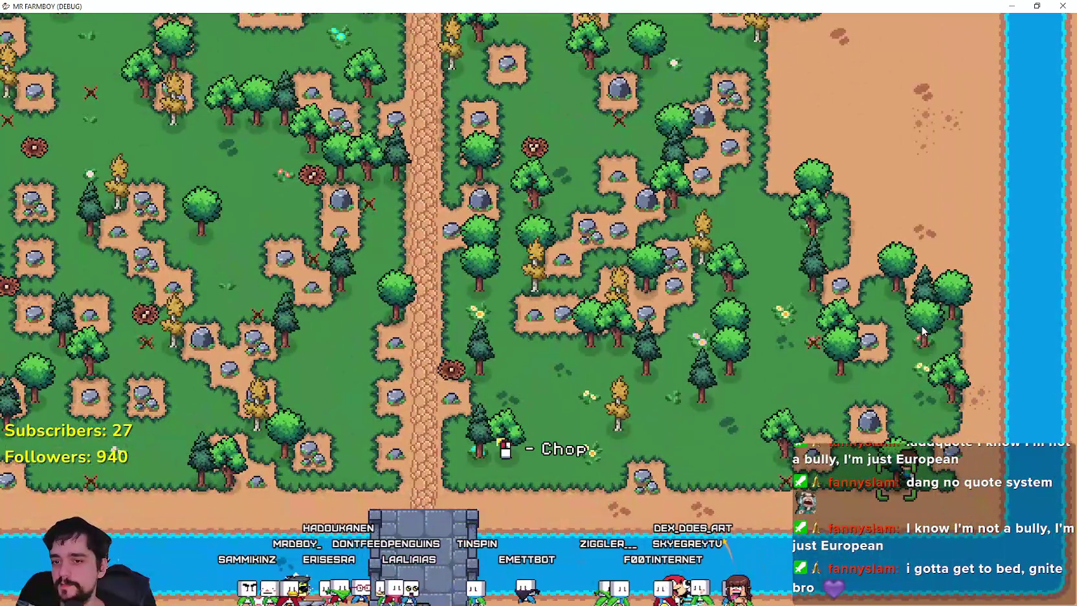
pyautogui.scroll(3, 921, 326)
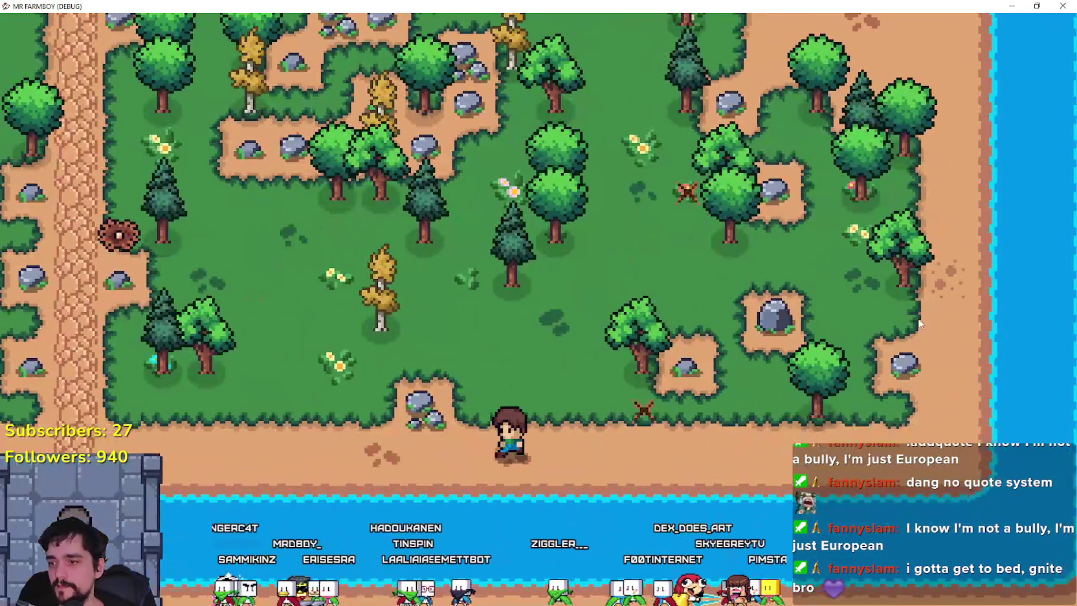
pyautogui.press('a')
pyautogui.scroll(-1, 920, 323)
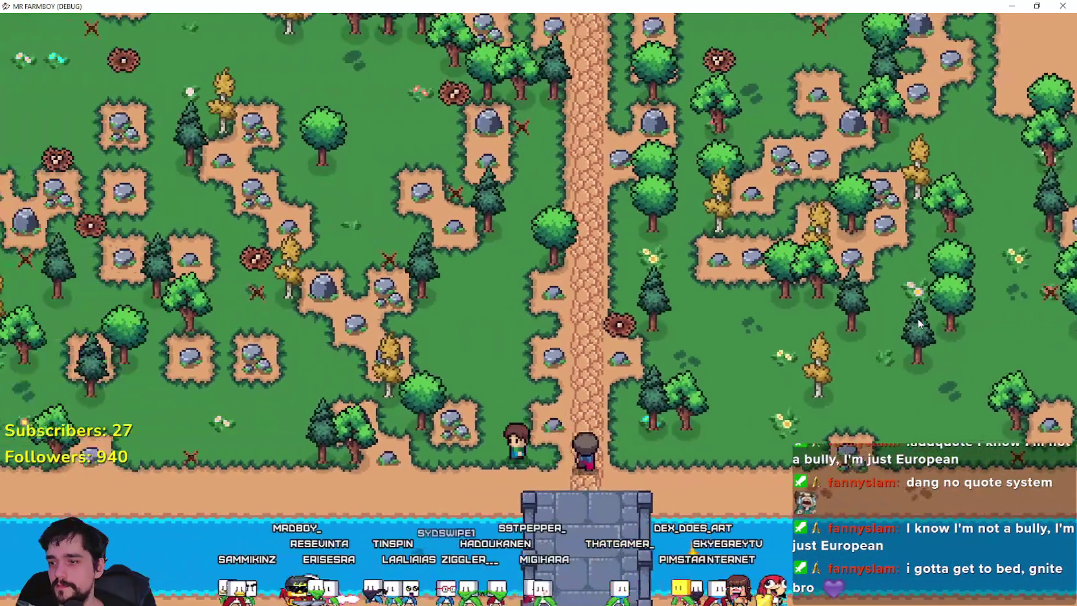
pyautogui.press('a')
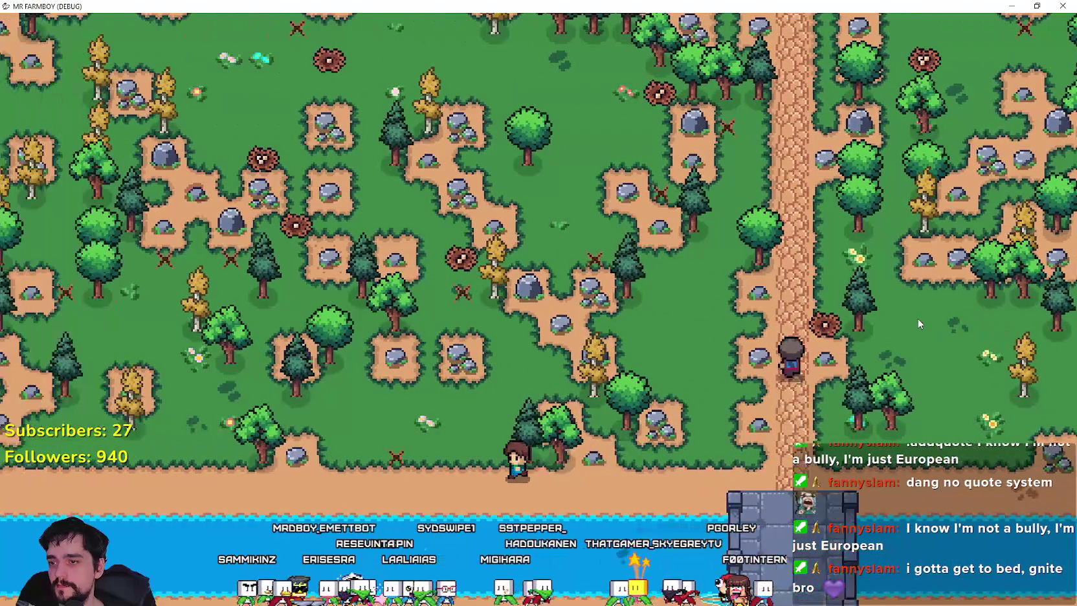
pyautogui.scroll(-4, 919, 324)
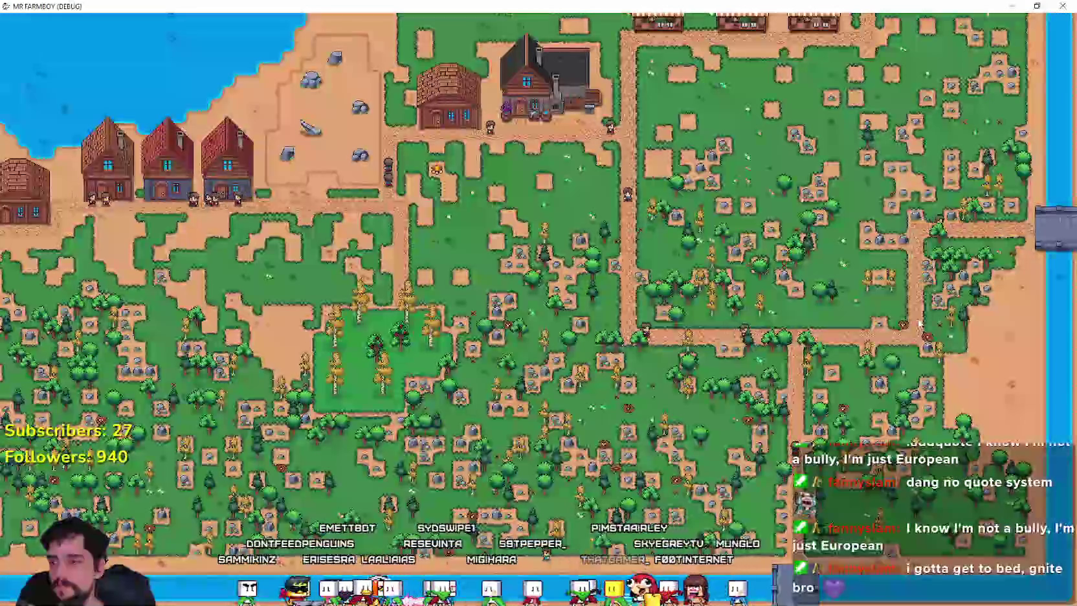
pyautogui.scroll(4, 919, 324)
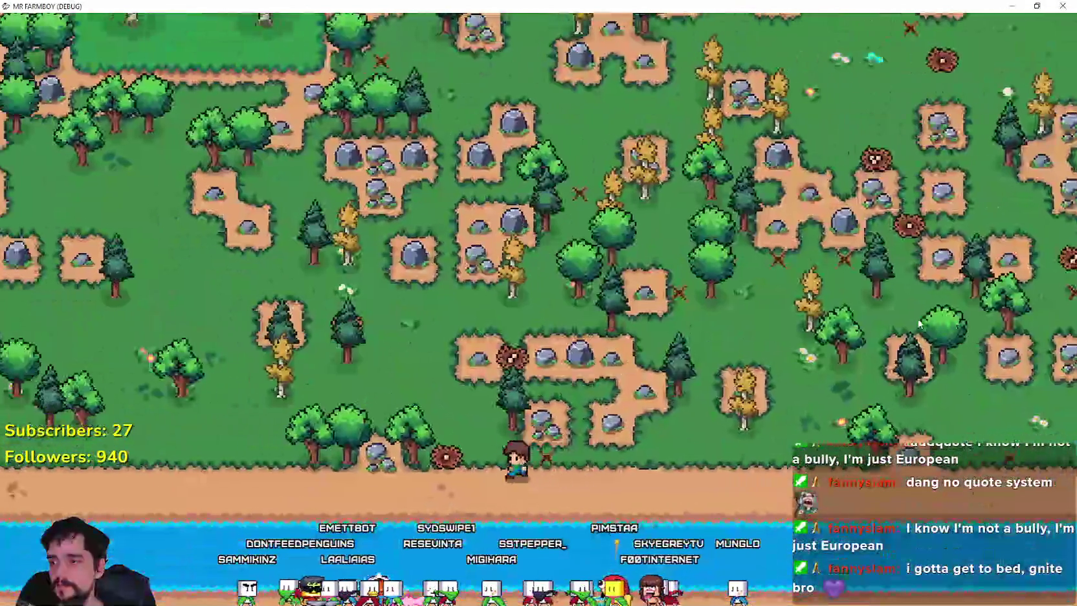
pyautogui.press('a')
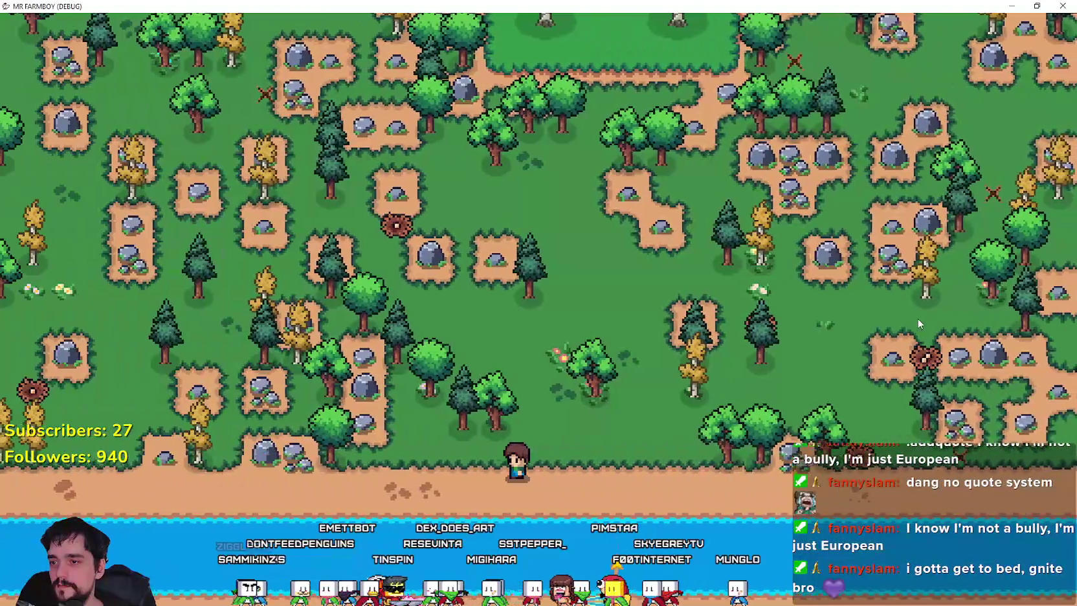
pyautogui.press('a')
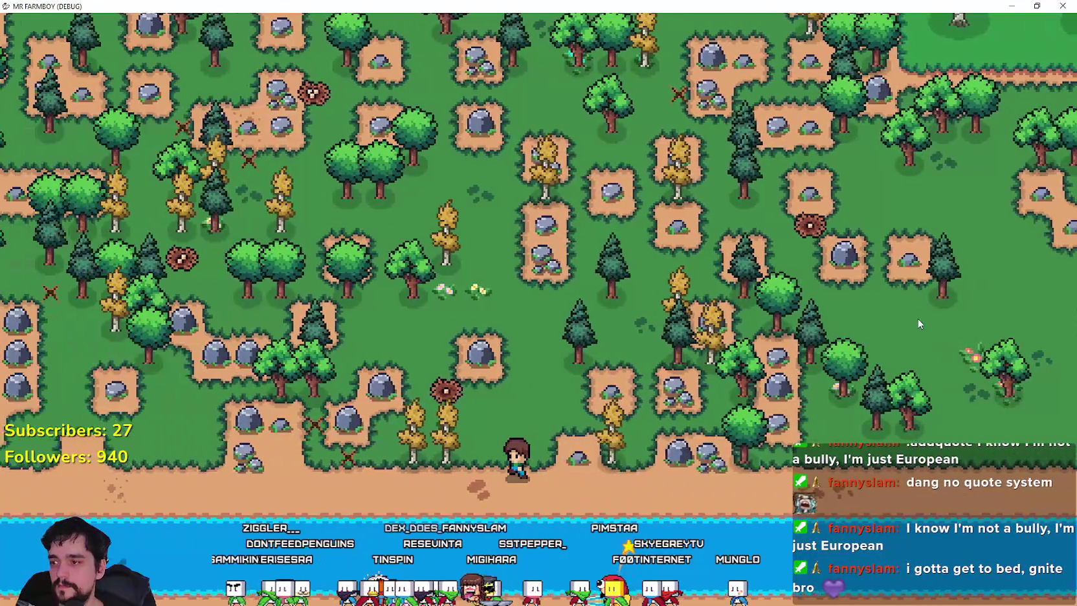
pyautogui.press('a')
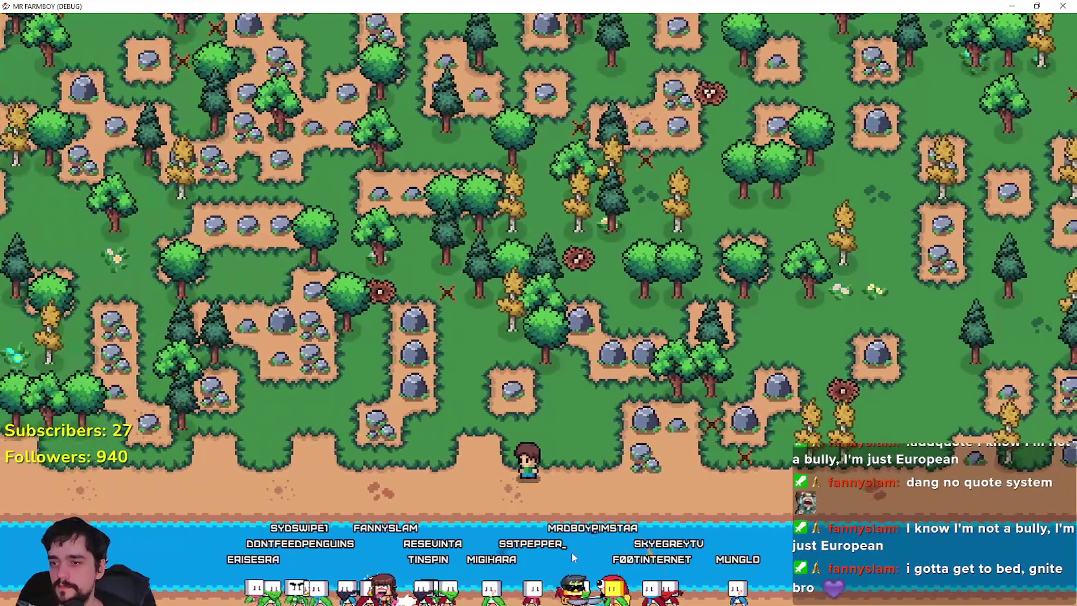
pyautogui.press('s')
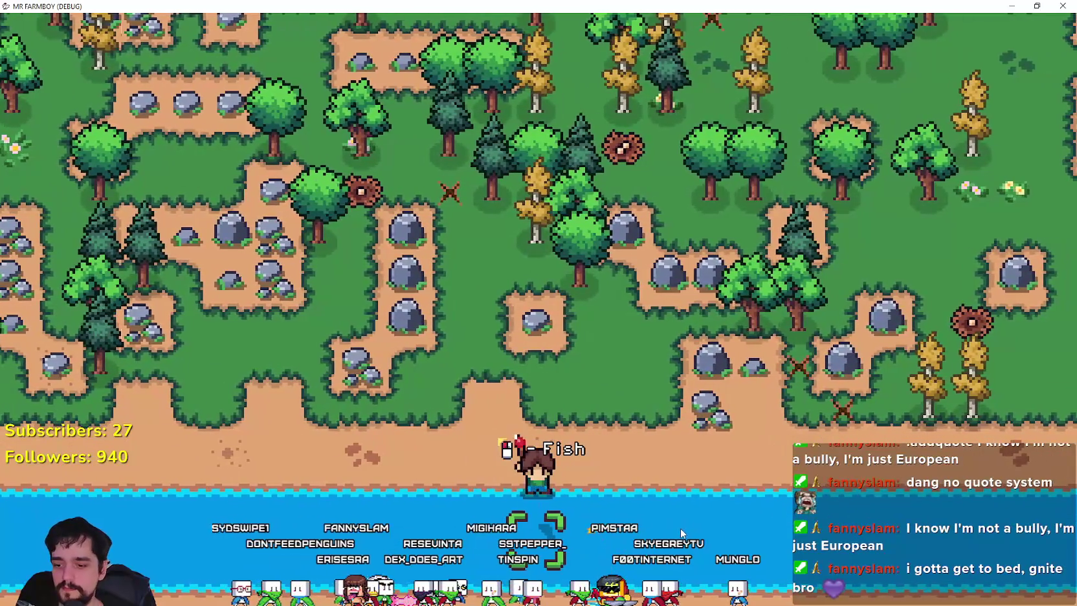
pyautogui.click(679, 528)
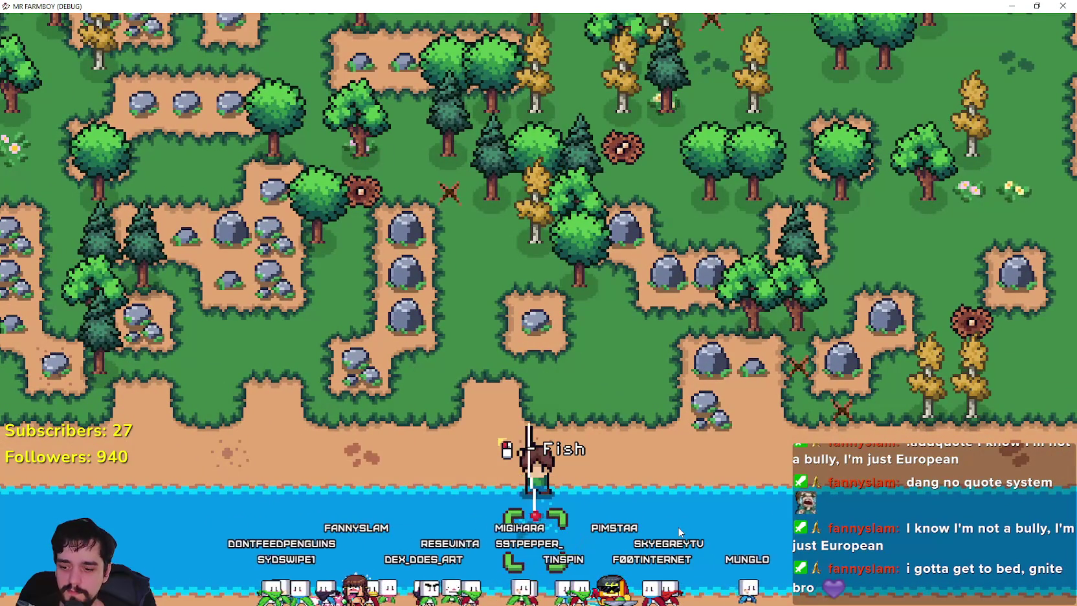
# Move further left along the shore to a new spot and catch another fish
pyautogui.press('a')
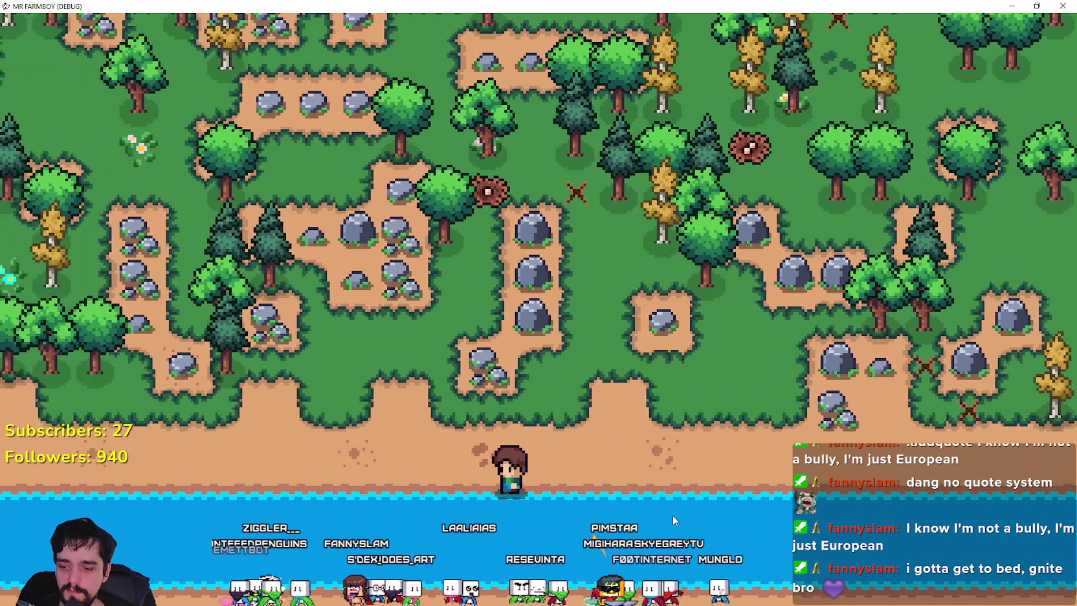
pyautogui.scroll(-5, 555, 490)
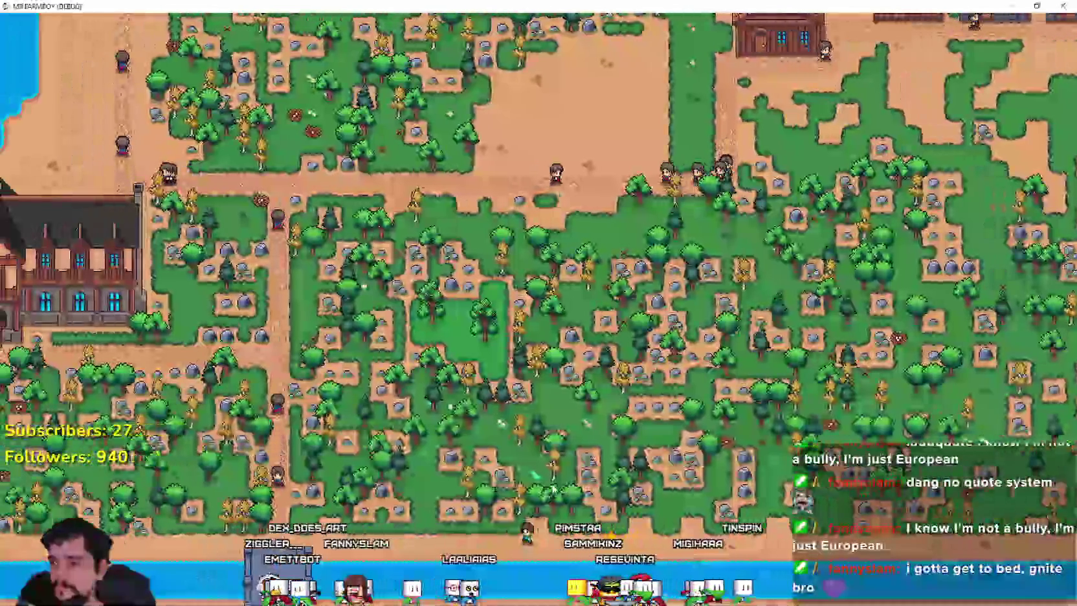
pyautogui.scroll(5, 553, 490)
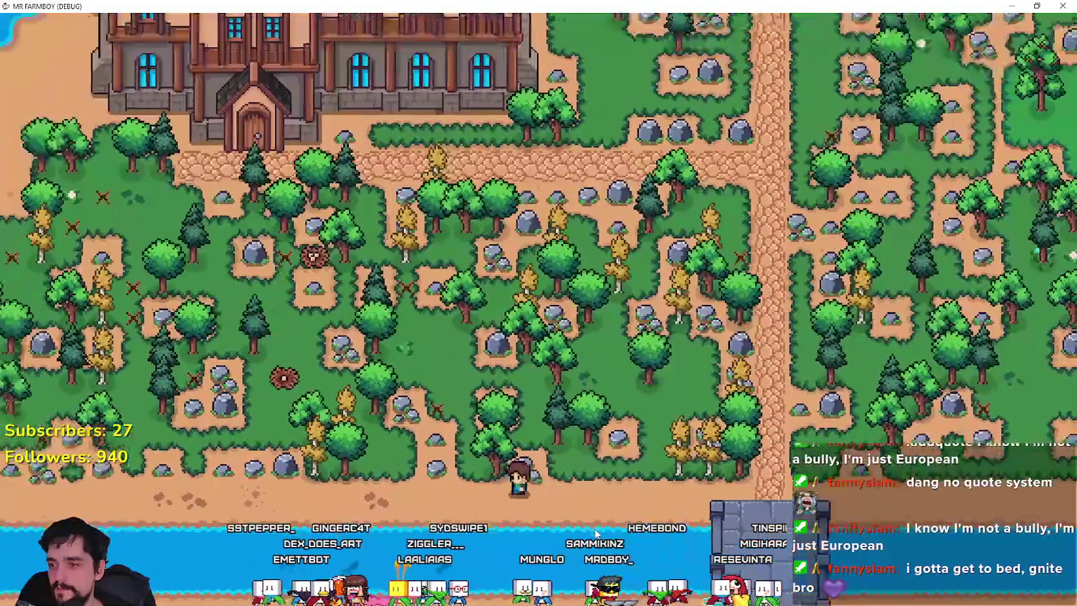
pyautogui.scroll(5, 672, 533)
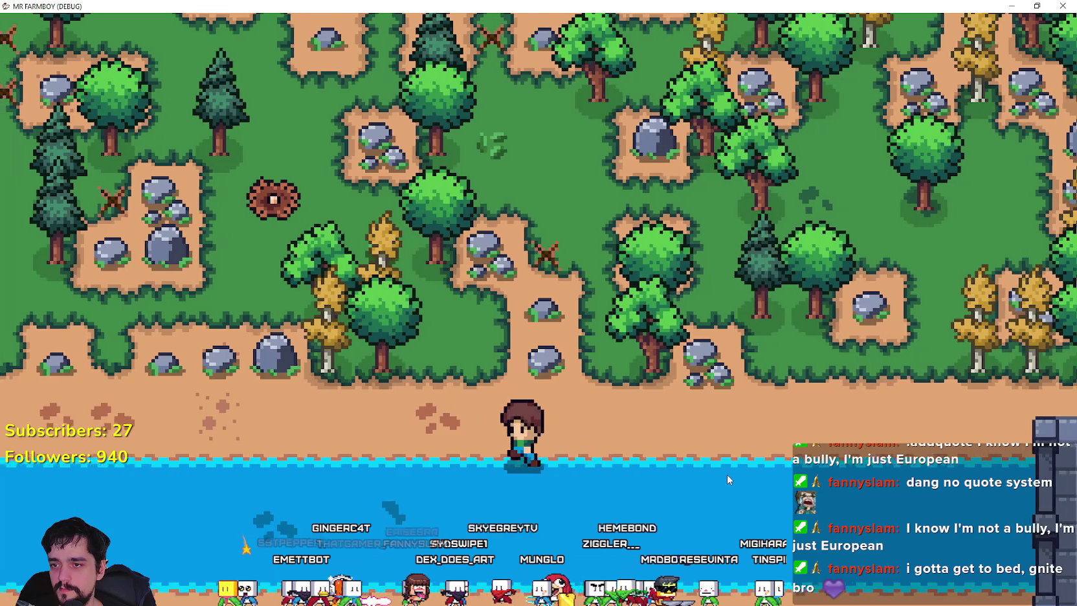
pyautogui.press('a')
pyautogui.click(726, 473)
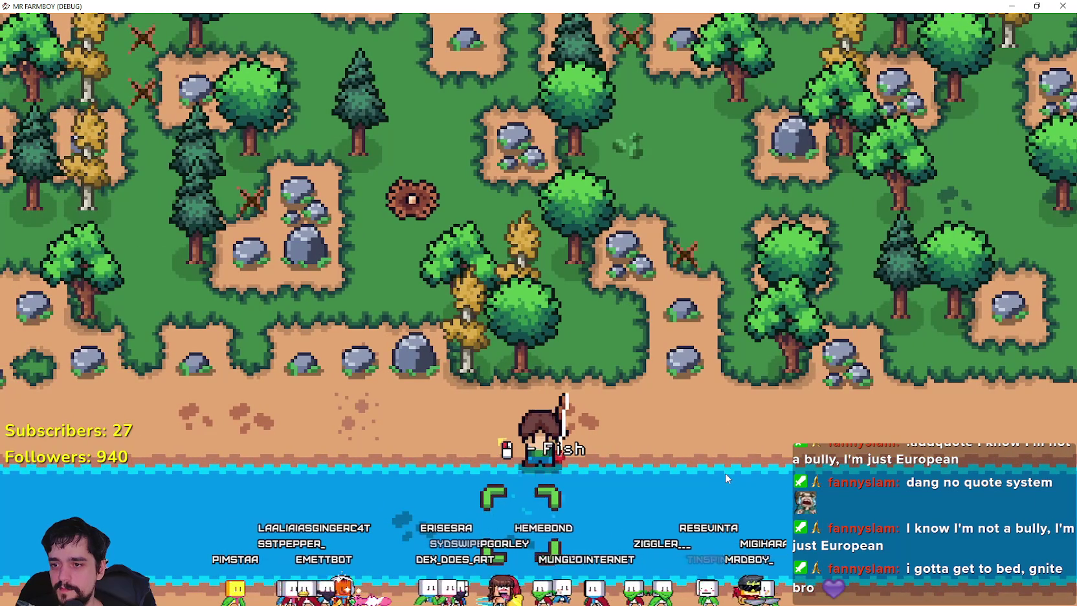
pyautogui.press('a')
pyautogui.scroll(-5, 718, 472)
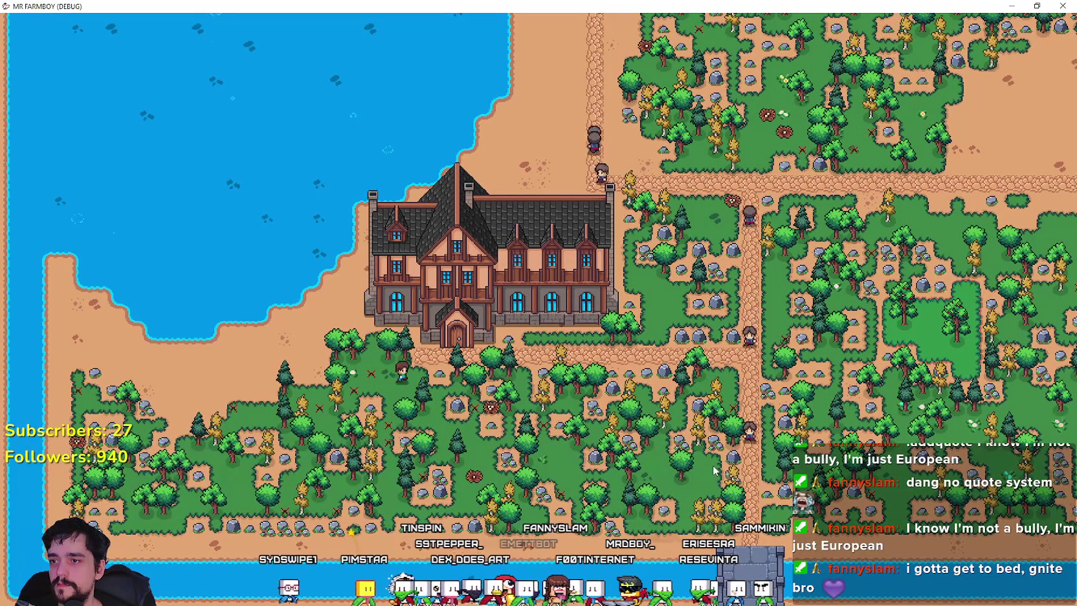
# Walk up through the forest onto the sandy shore and catch a fish there
pyautogui.press('d')
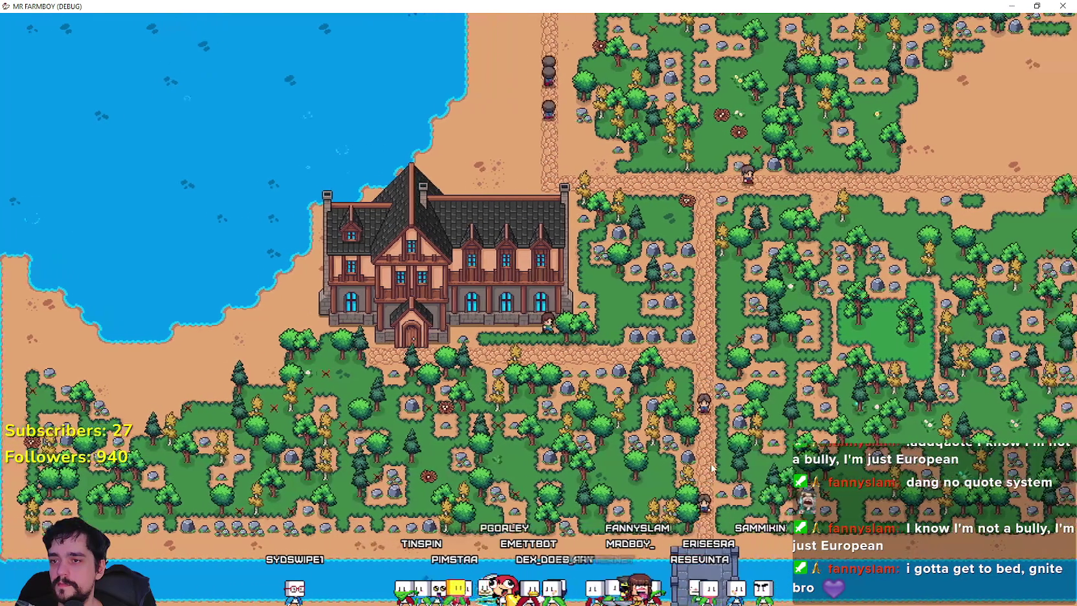
pyautogui.press('w')
pyautogui.press('w')
pyautogui.press('a')
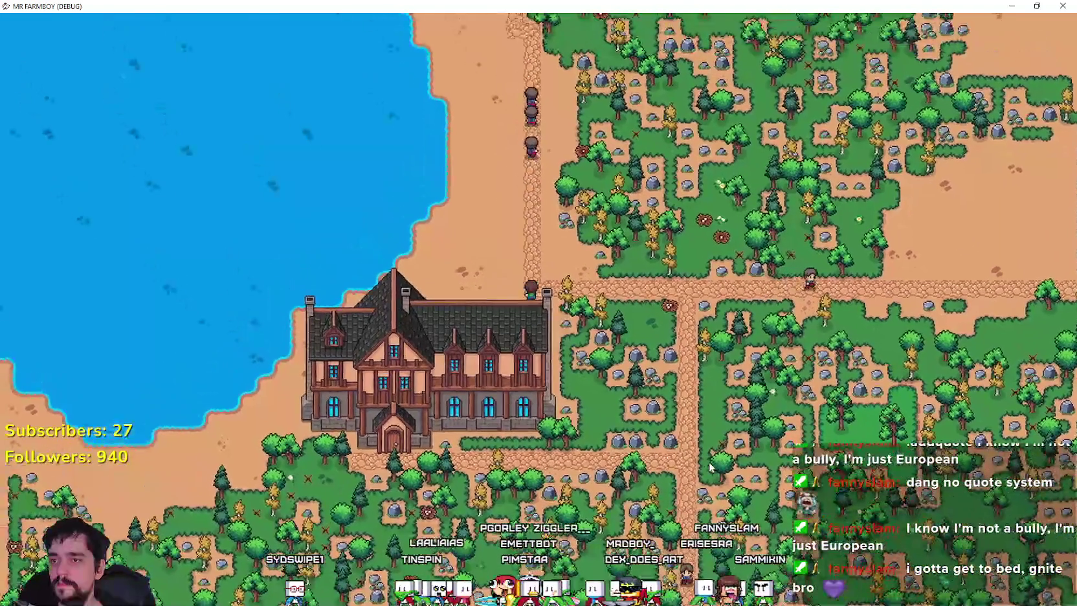
pyautogui.press('w')
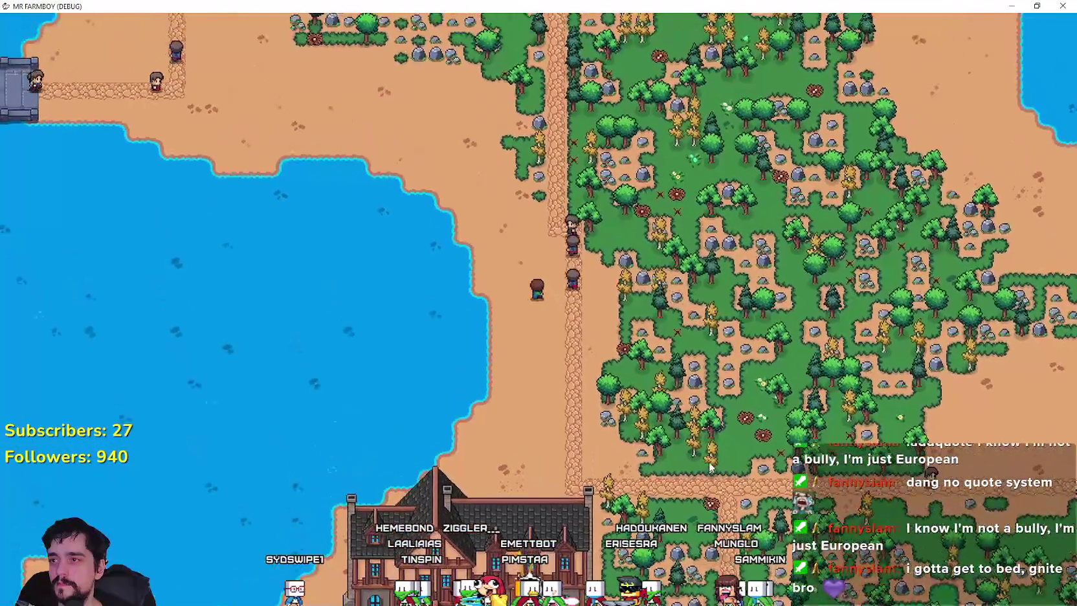
pyautogui.press('d')
pyautogui.press('w')
pyautogui.press('d')
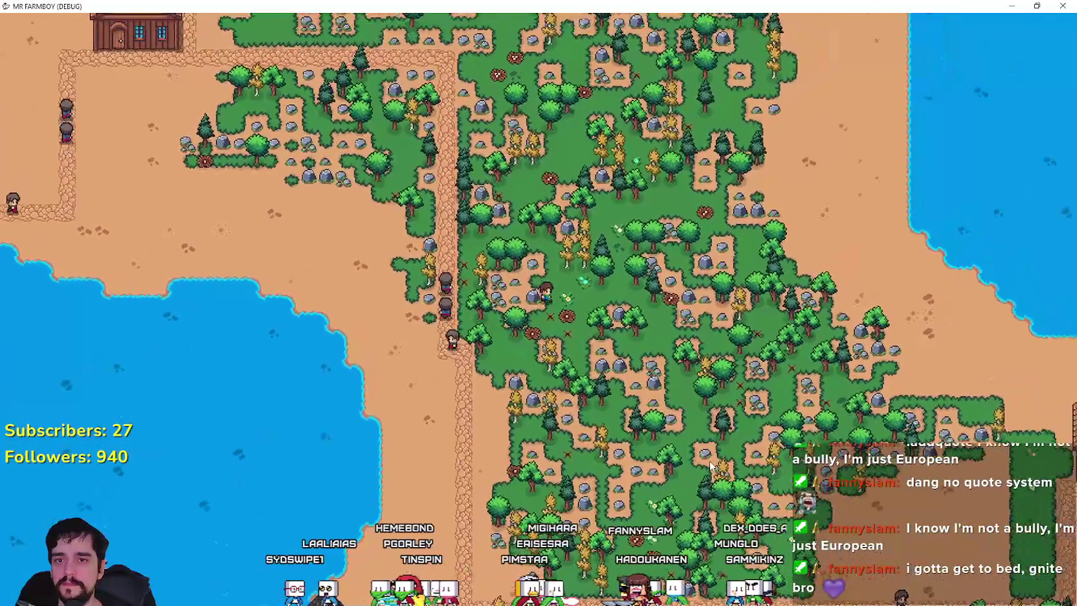
pyautogui.press('d')
pyautogui.scroll(3, 872, 350)
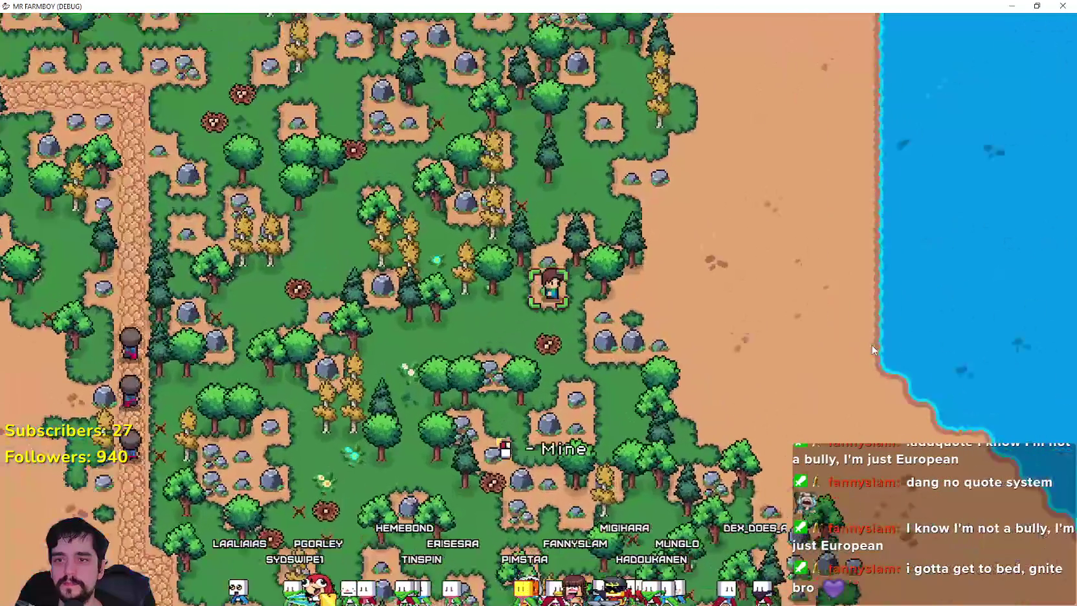
pyautogui.press('d')
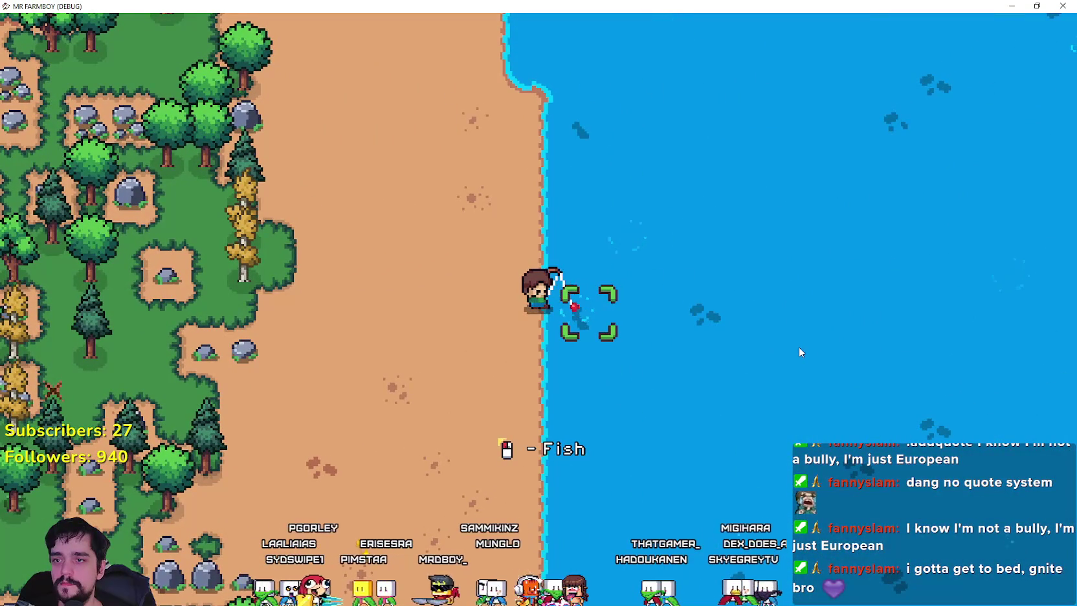
pyautogui.click(798, 348)
# Move along the lake shore and catch two more fish
pyautogui.press('w')
pyautogui.press('d')
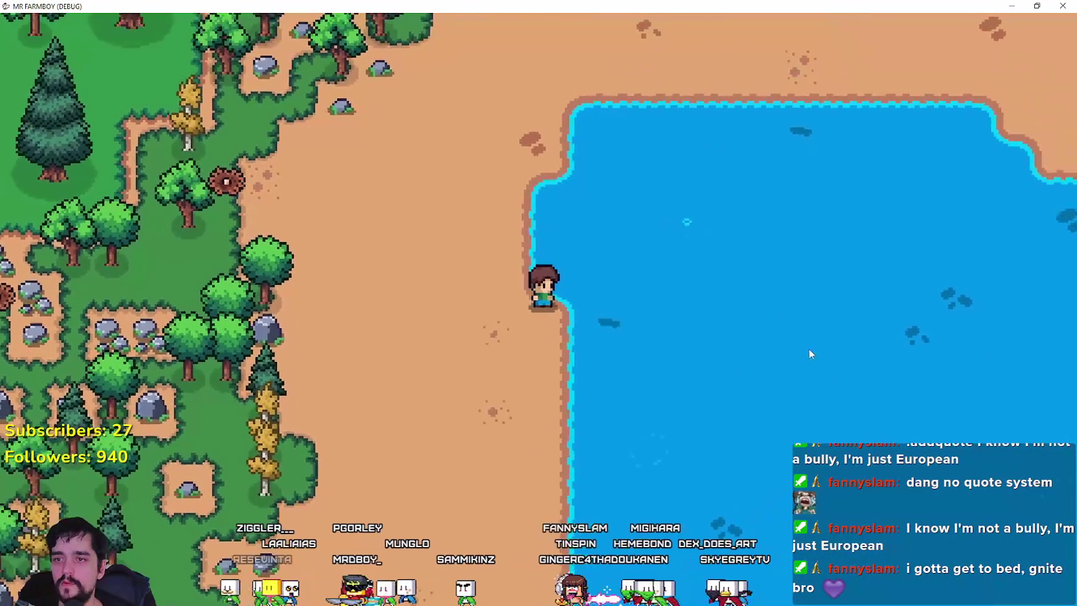
pyautogui.click(812, 345)
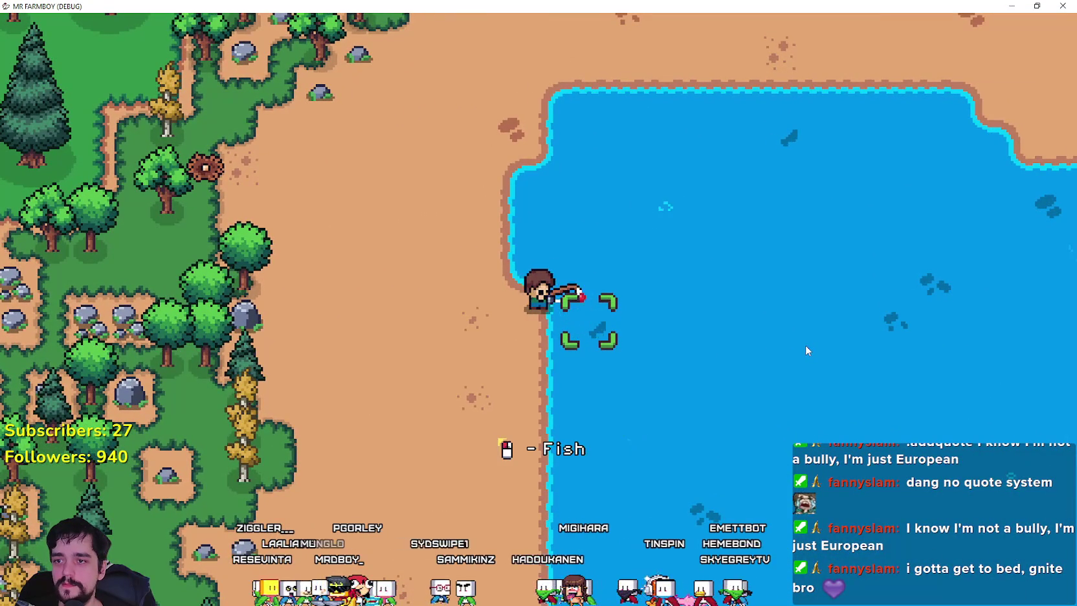
pyautogui.click(805, 345)
pyautogui.press('w')
pyautogui.press('d')
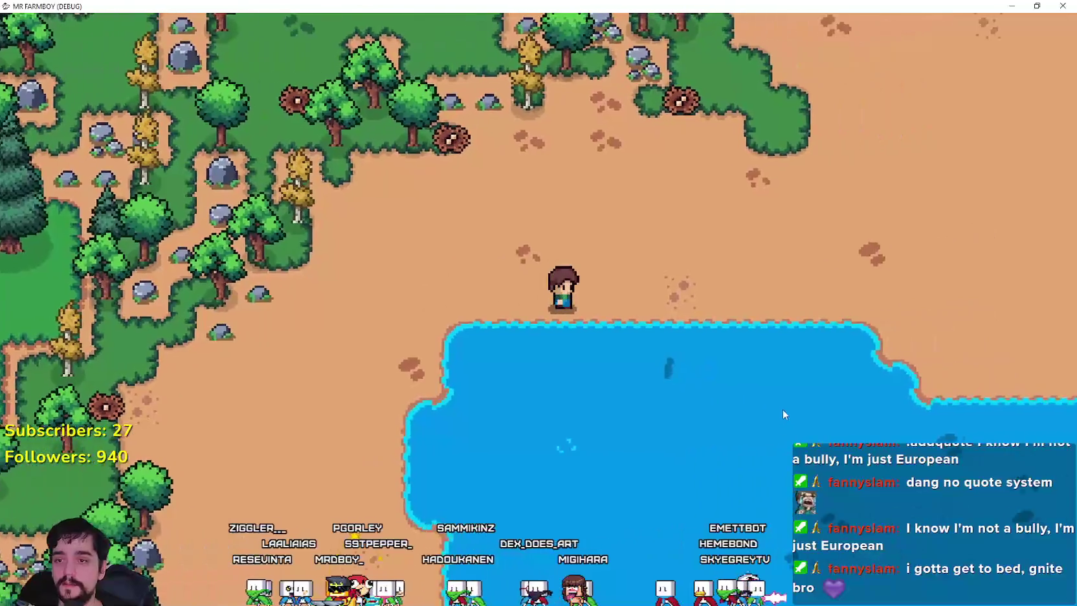
pyautogui.click(699, 422)
pyautogui.click(712, 400)
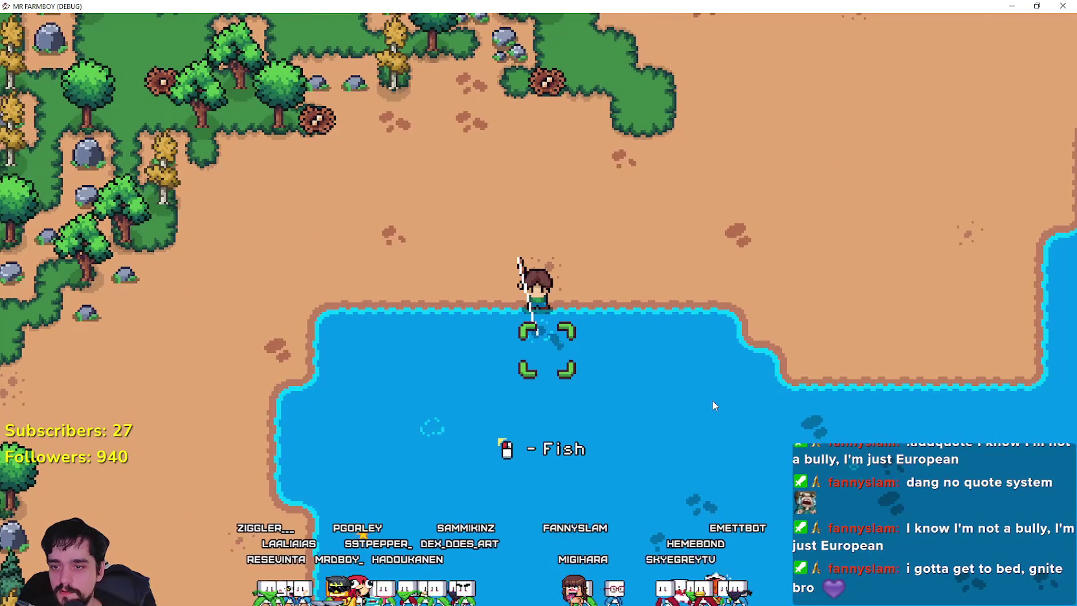
# Walk along the shore to the lake edge and fish once more
pyautogui.press('d')
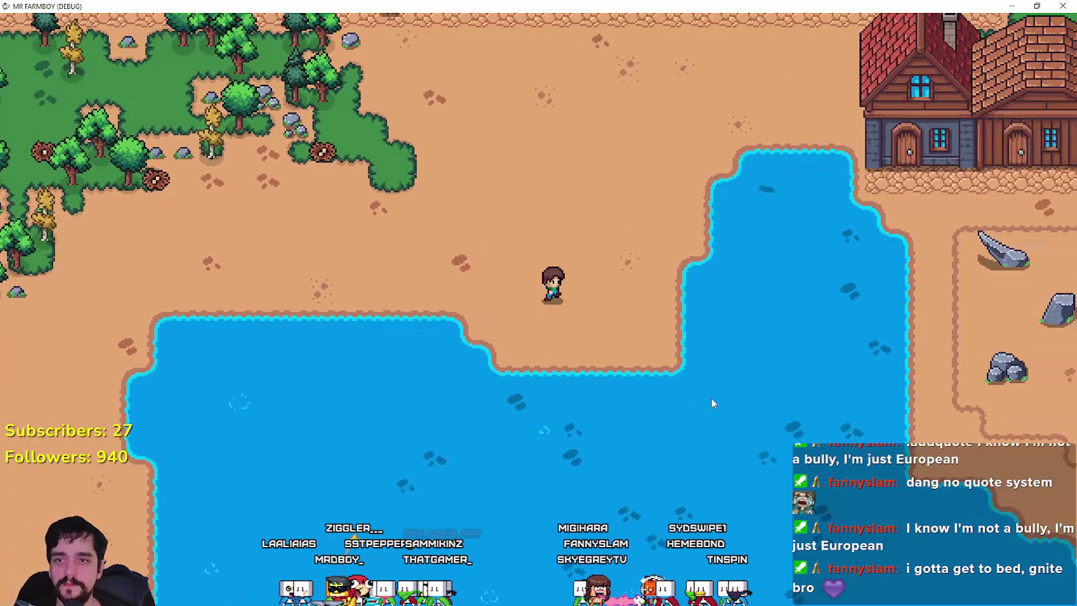
pyautogui.press('w')
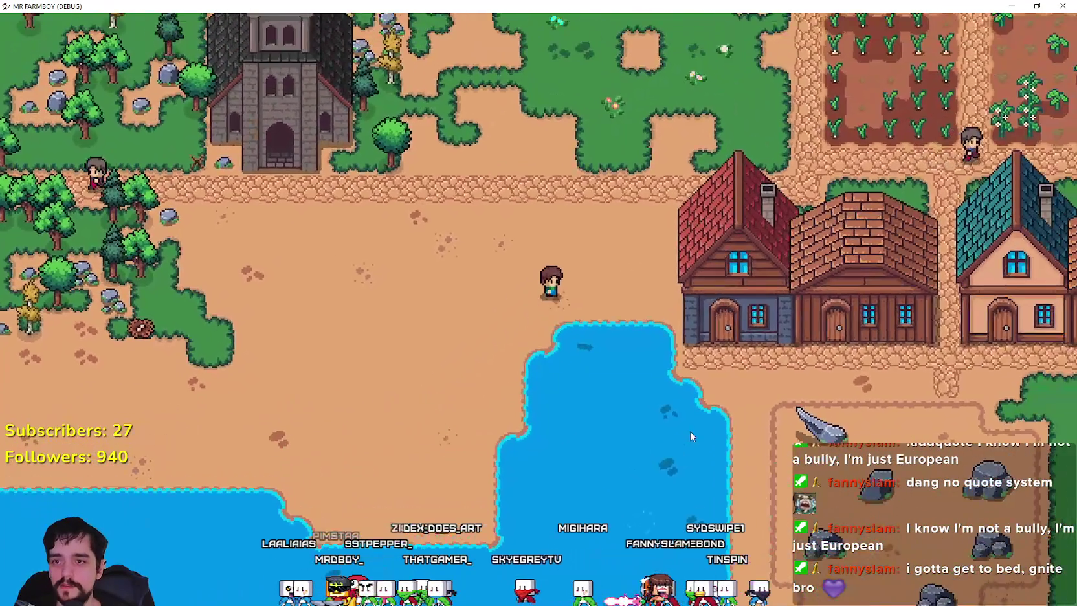
pyautogui.press('d')
pyautogui.click(689, 432)
# Walk into the village, open the warehouse inventory, and walk away to close it
pyautogui.press('w')
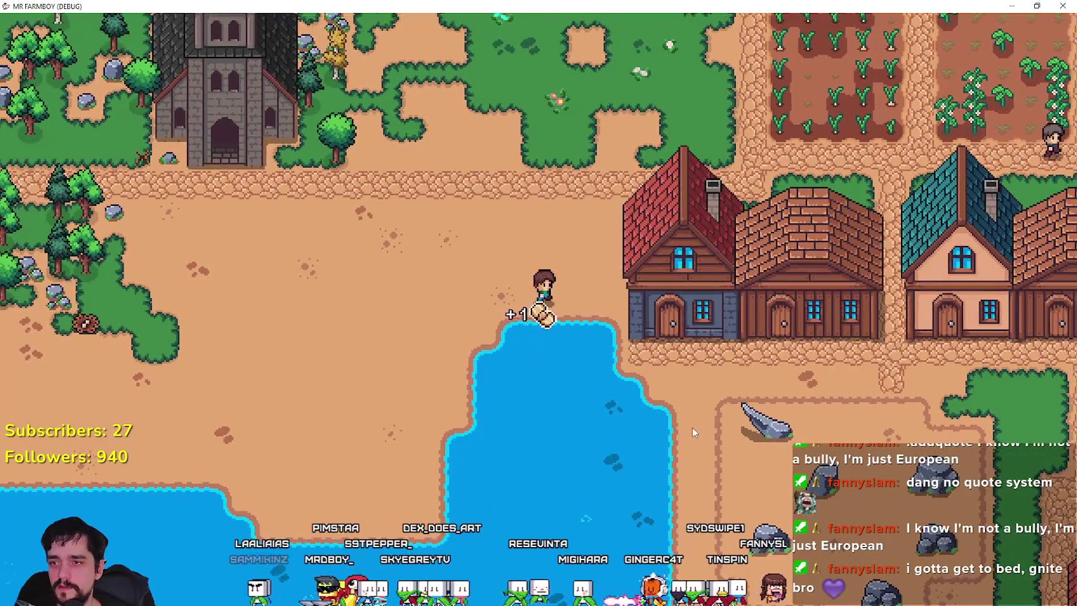
pyautogui.press('d')
pyautogui.press('s')
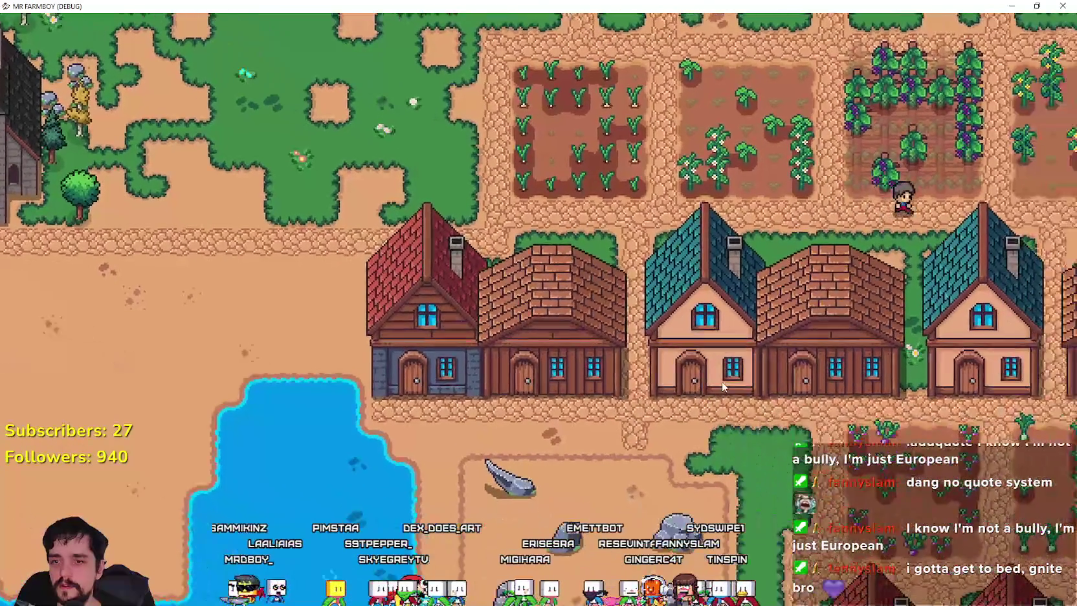
pyautogui.press('d')
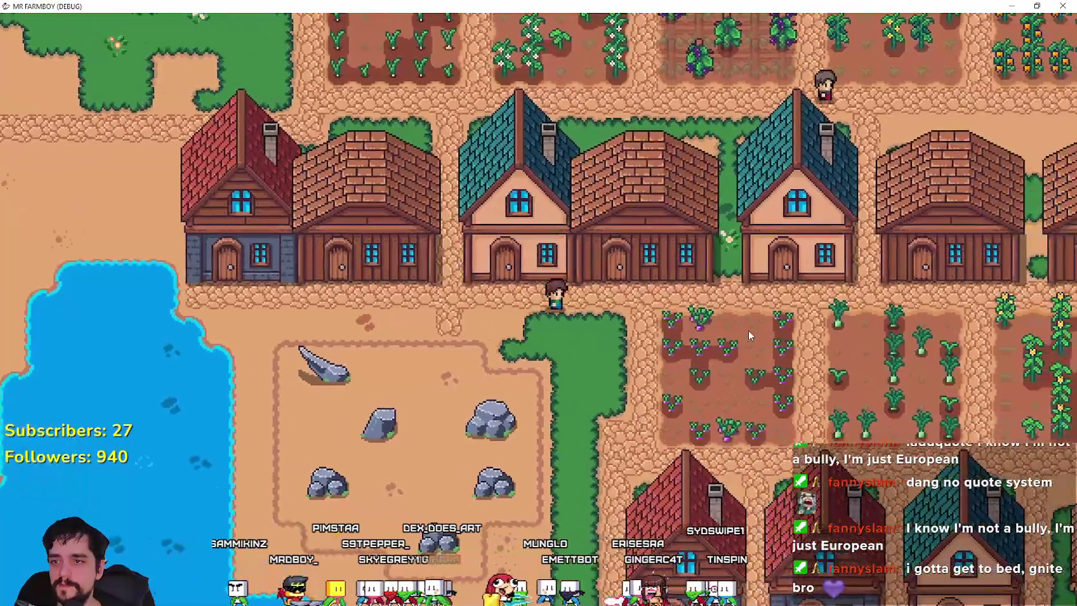
pyautogui.press('e')
pyautogui.press('w')
# Reach the market stall, check the fish sell prices in the Market window, then quit the game
pyautogui.press('d')
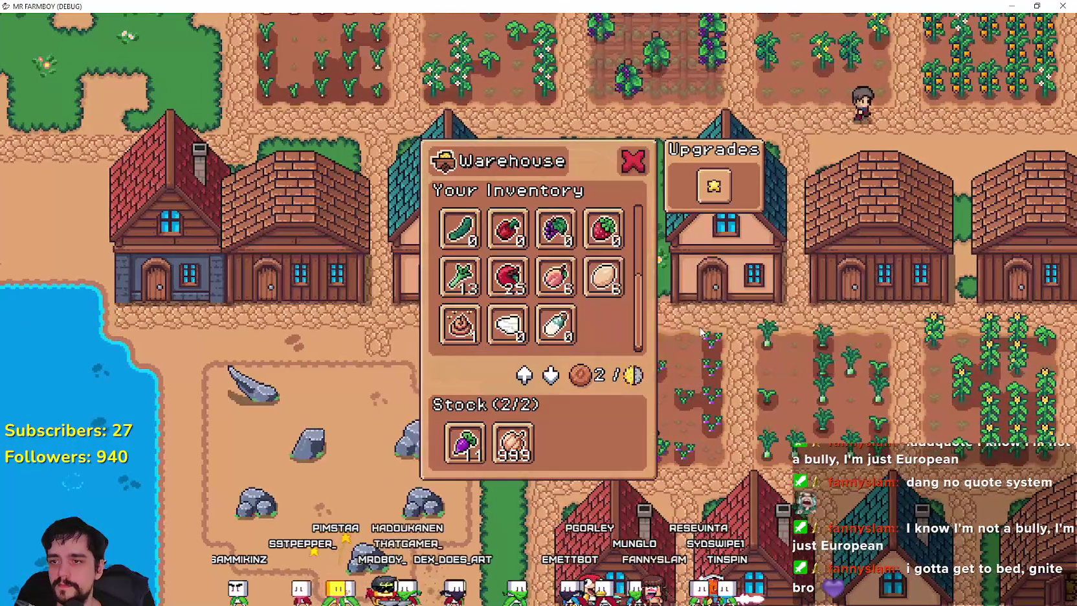
pyautogui.press('w')
pyautogui.press('d')
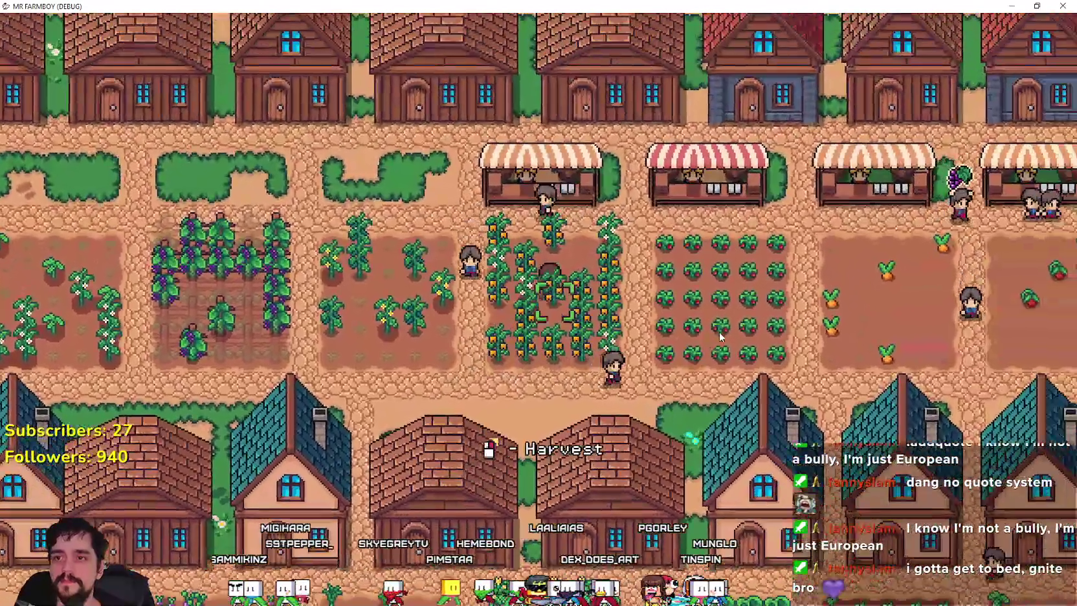
pyautogui.press('w')
pyautogui.press('d')
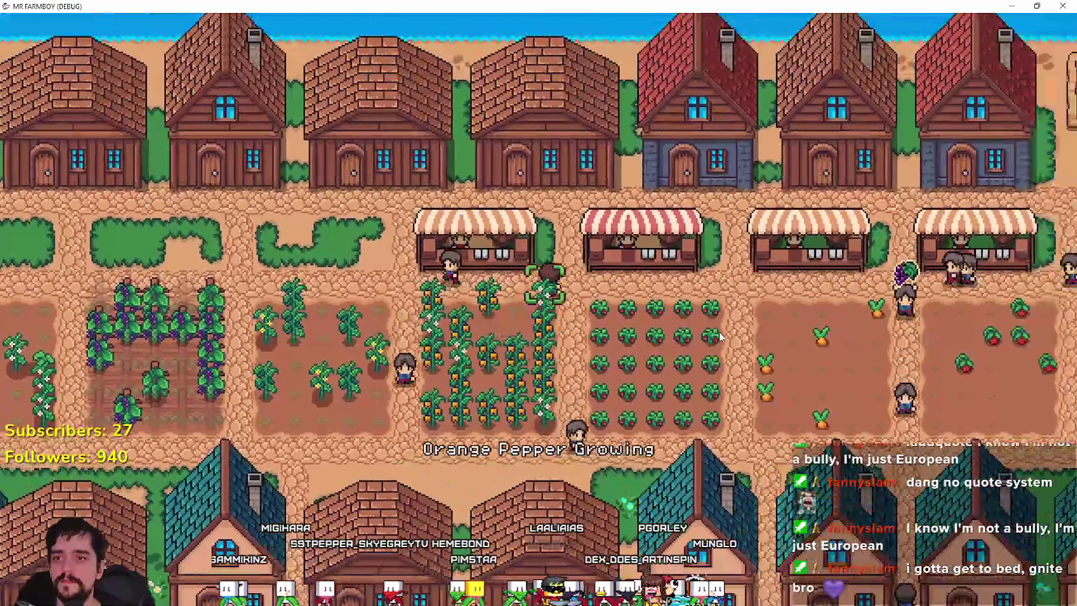
pyautogui.press('e')
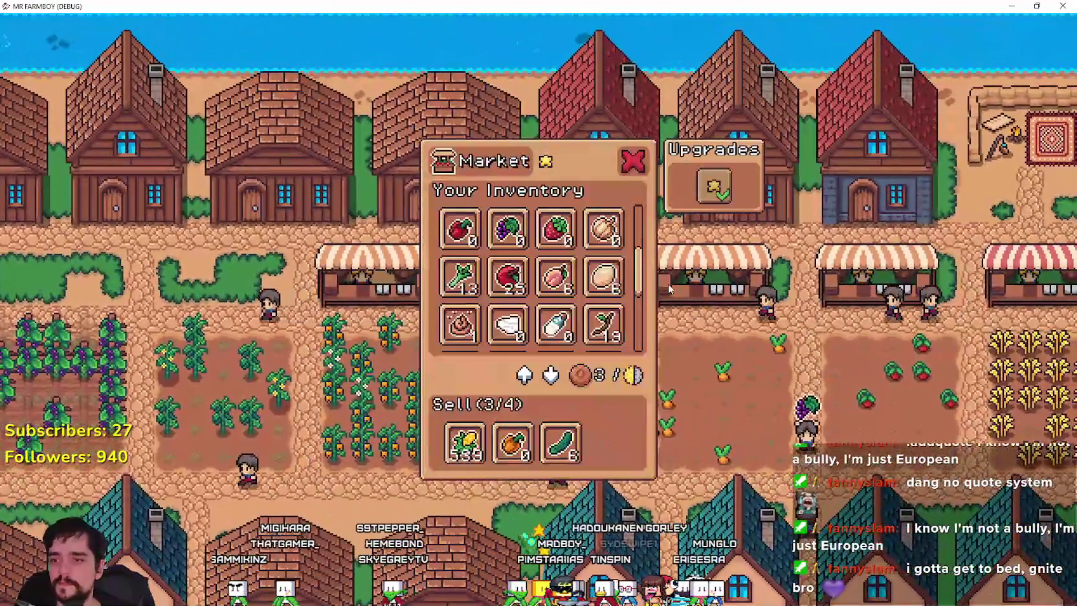
pyautogui.scroll(-5, 604, 275)
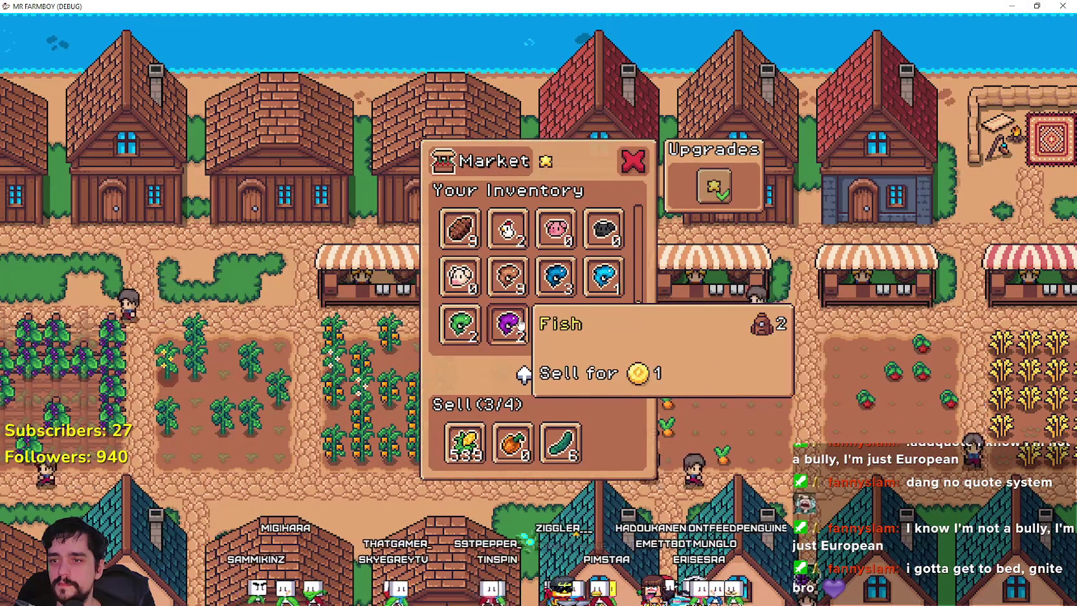
pyautogui.click(555, 324)
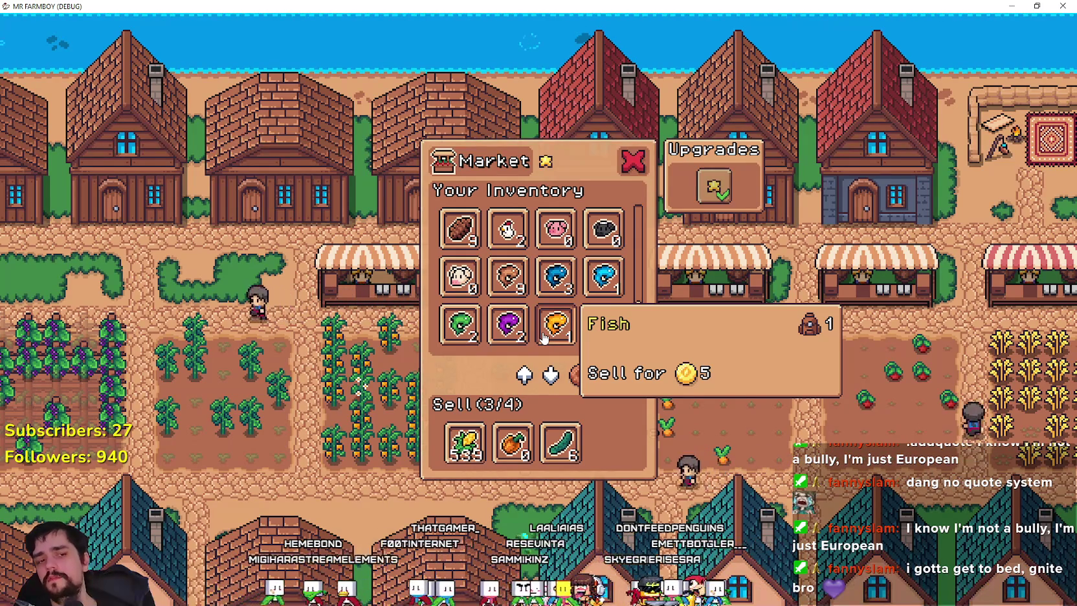
pyautogui.hotkey('alt', 'F4')
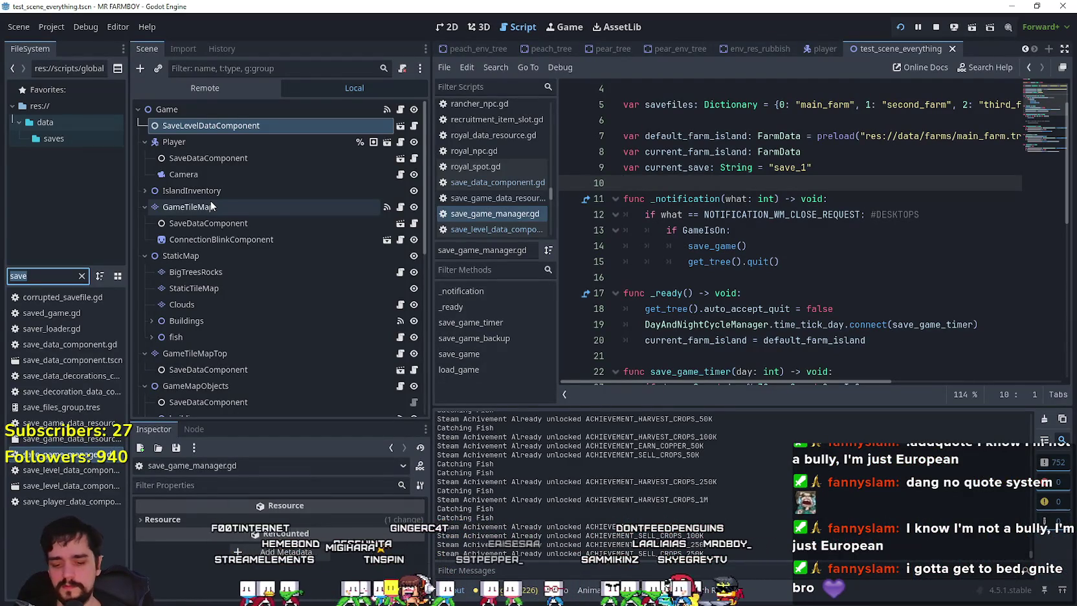
# Filter the FileSystem for fish files and open fish_8_data.tres in an enlarged Inspector
pyautogui.write('fish')
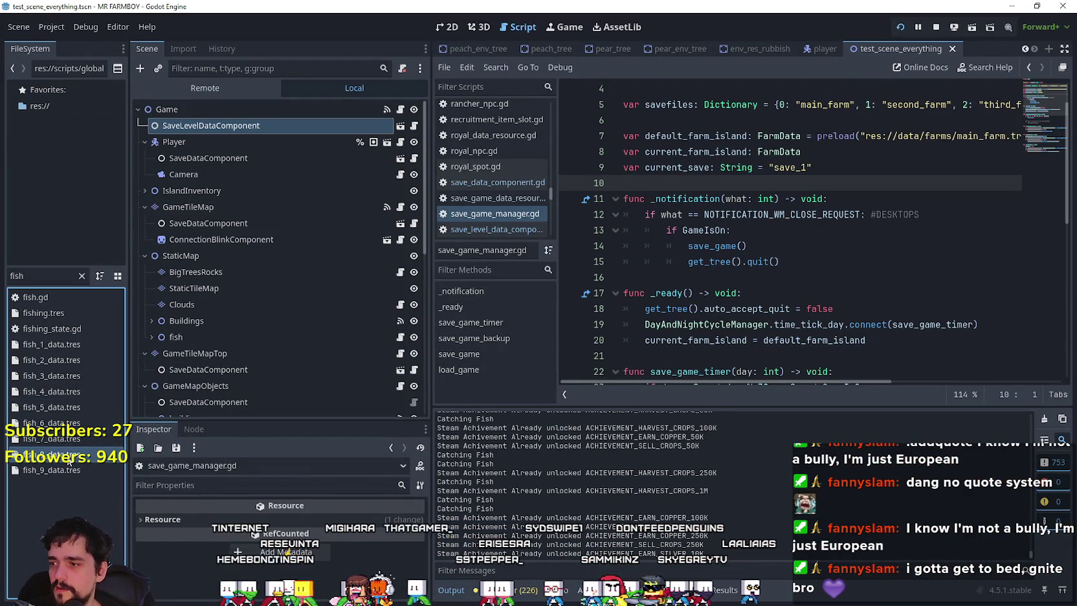
pyautogui.click(70, 455)
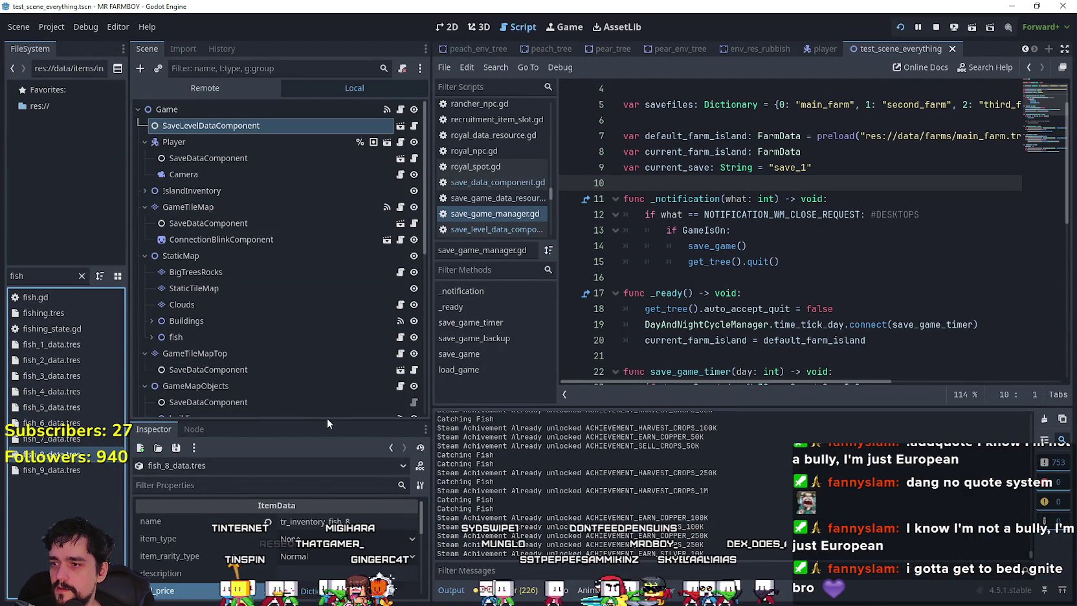
pyautogui.moveTo(328, 419); pyautogui.dragTo(304, 122)
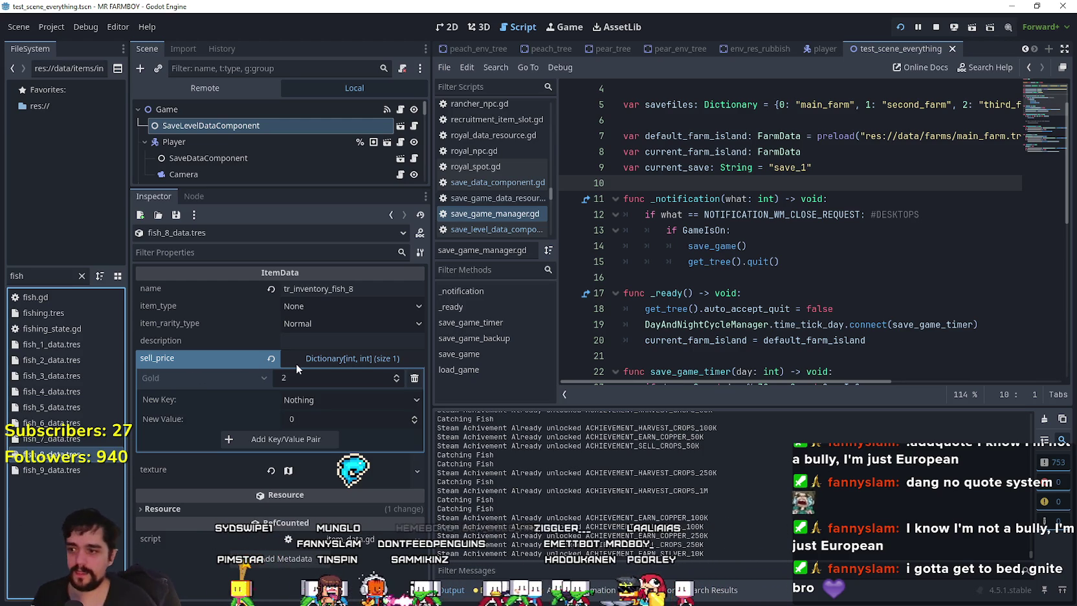
# Compare fish_9, fish_7 and fish_8 item resources, ending on fish_9_data.tres at 5 Gold
pyautogui.click(61, 465)
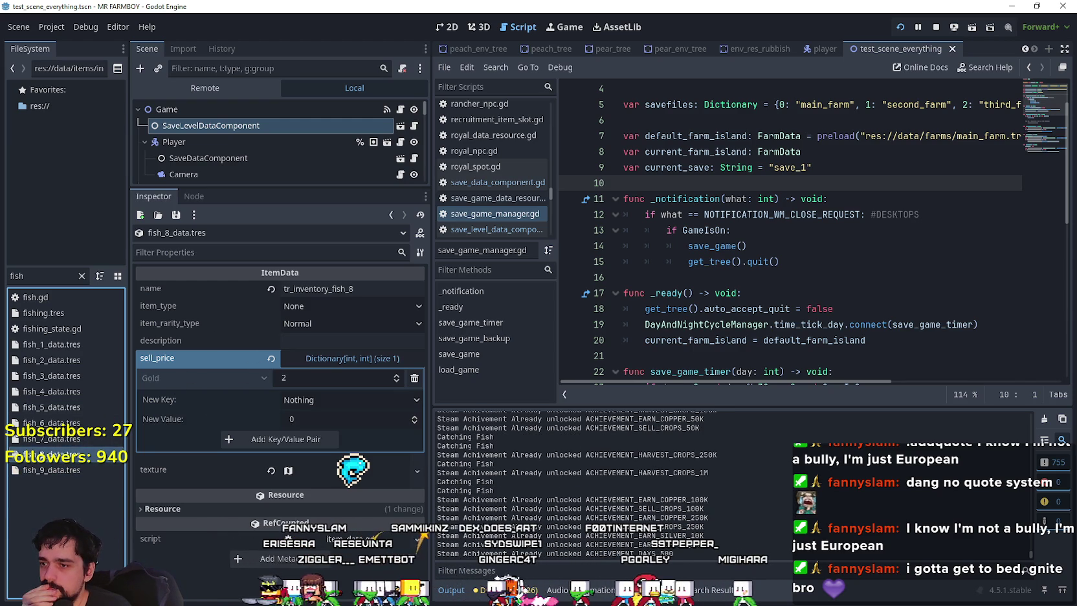
pyautogui.click(79, 437)
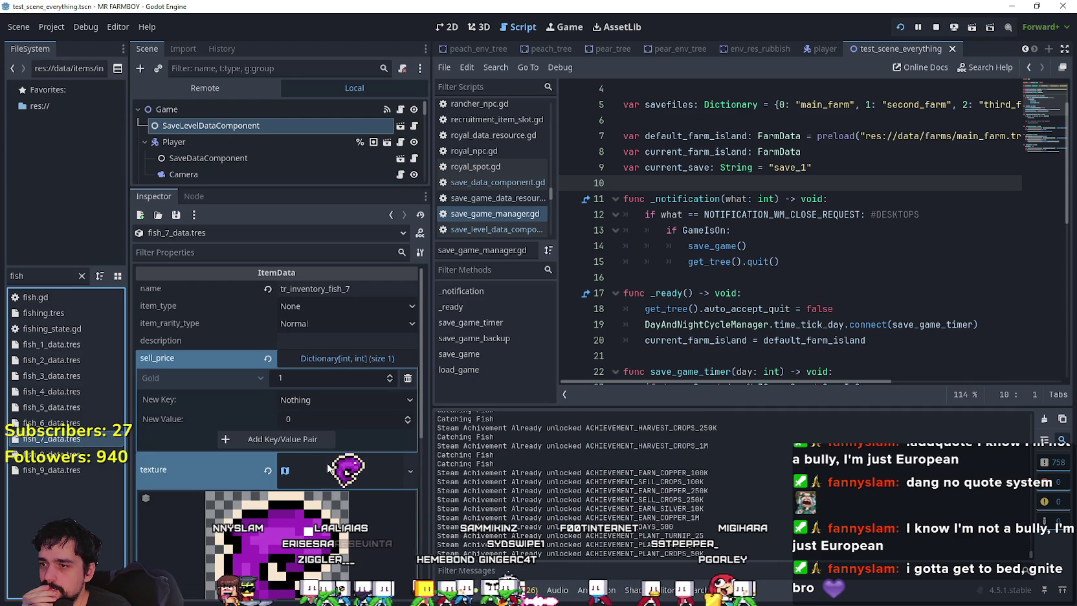
pyautogui.click(52, 454)
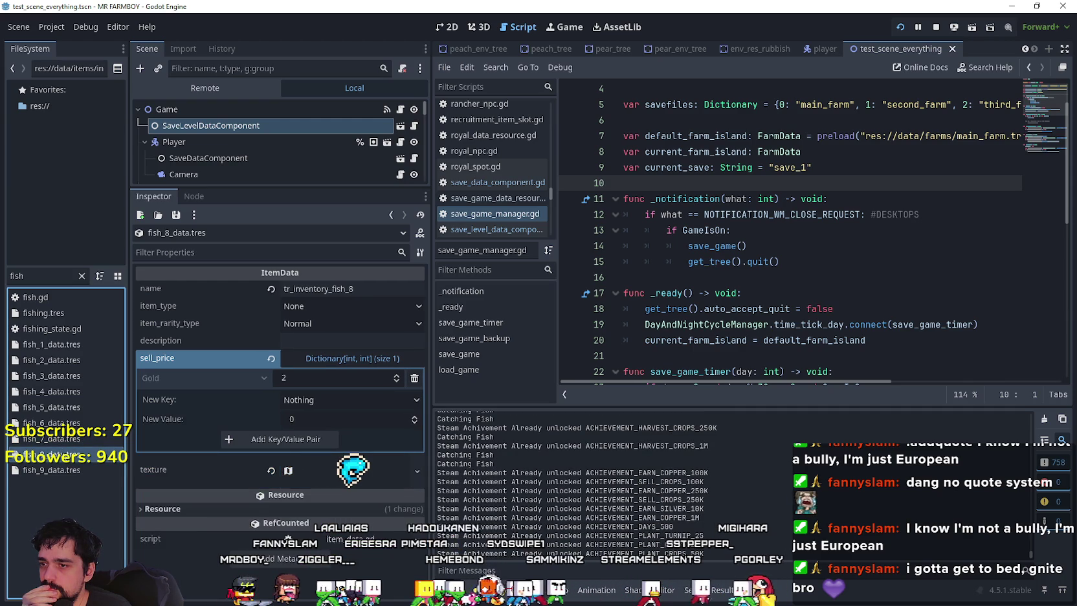
pyautogui.click(61, 469)
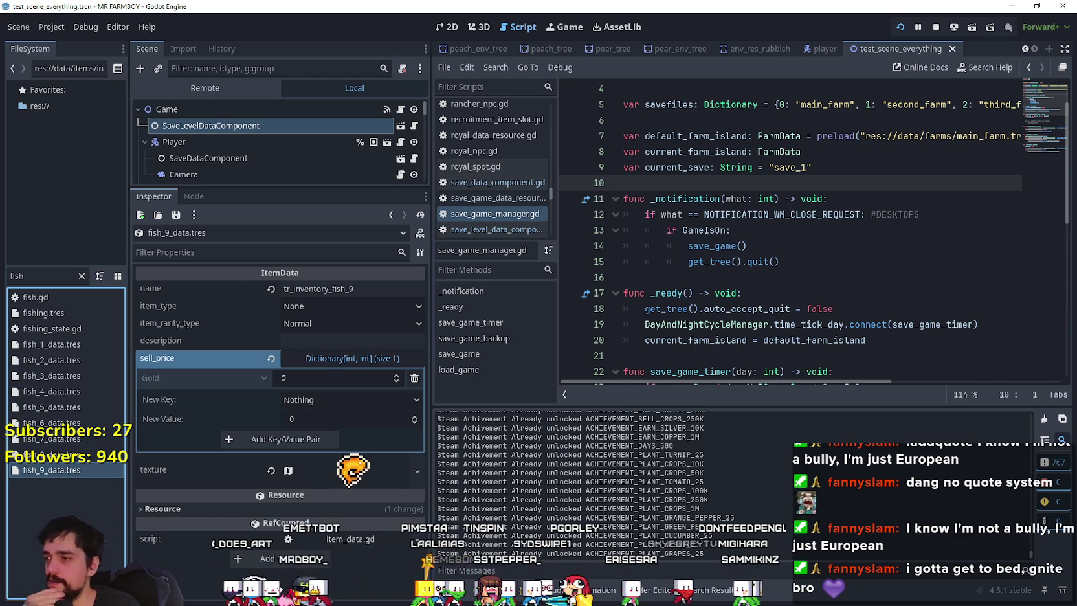
pyautogui.hotkey('alt', 'Tab')
# Recheck fish prices in the game Market, then open the Region Editor for fish_8's atlas texture
pyautogui.moveTo(551, 337)
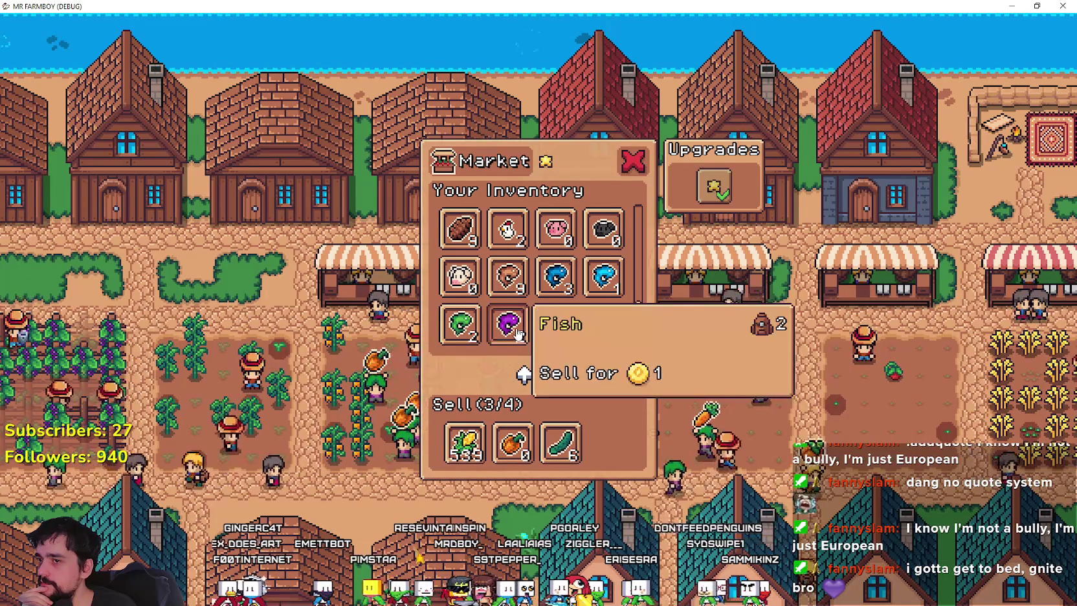
pyautogui.moveTo(603, 284)
pyautogui.moveTo(561, 303)
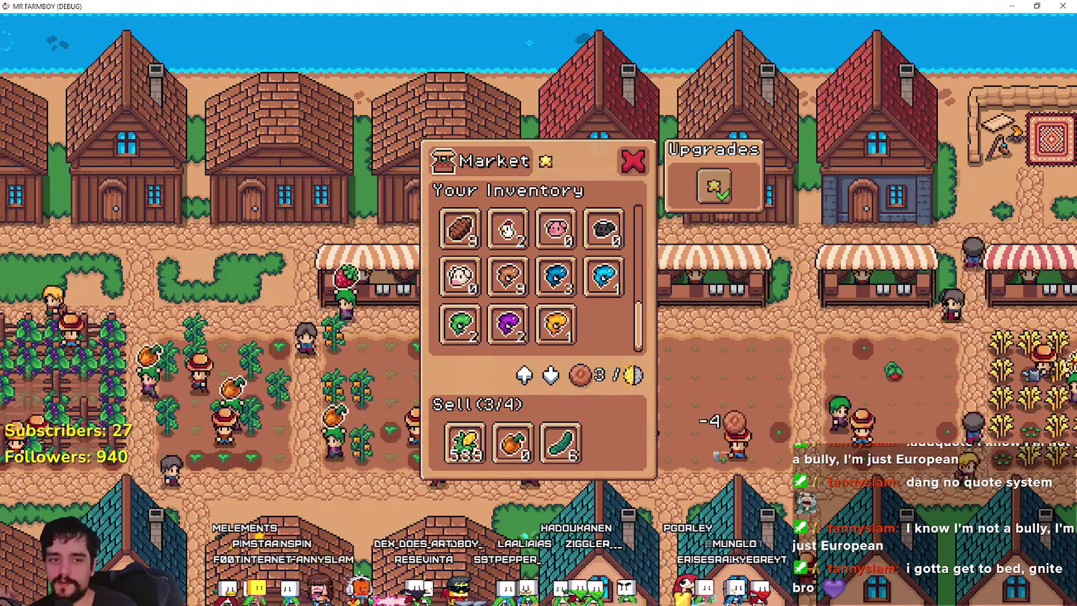
pyautogui.hotkey('alt', 'Tab')
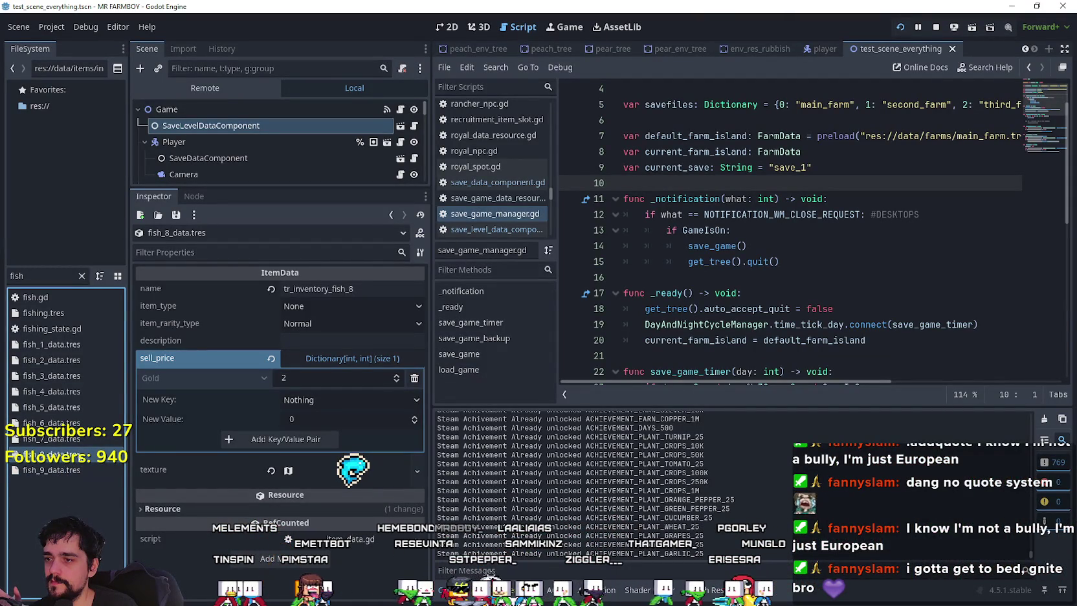
pyautogui.click(353, 470)
pyautogui.click(282, 485)
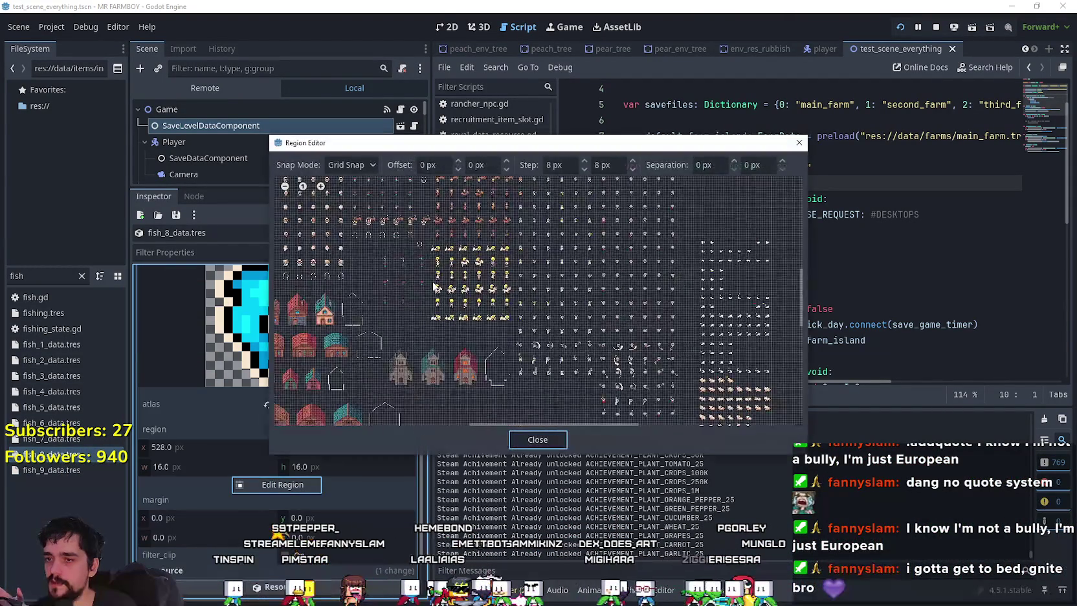
# Set fish_8_data.tres's atlas region to the orange fish tile
pyautogui.scroll(-5, 433, 287)
pyautogui.hscroll(-3, 492, 290)
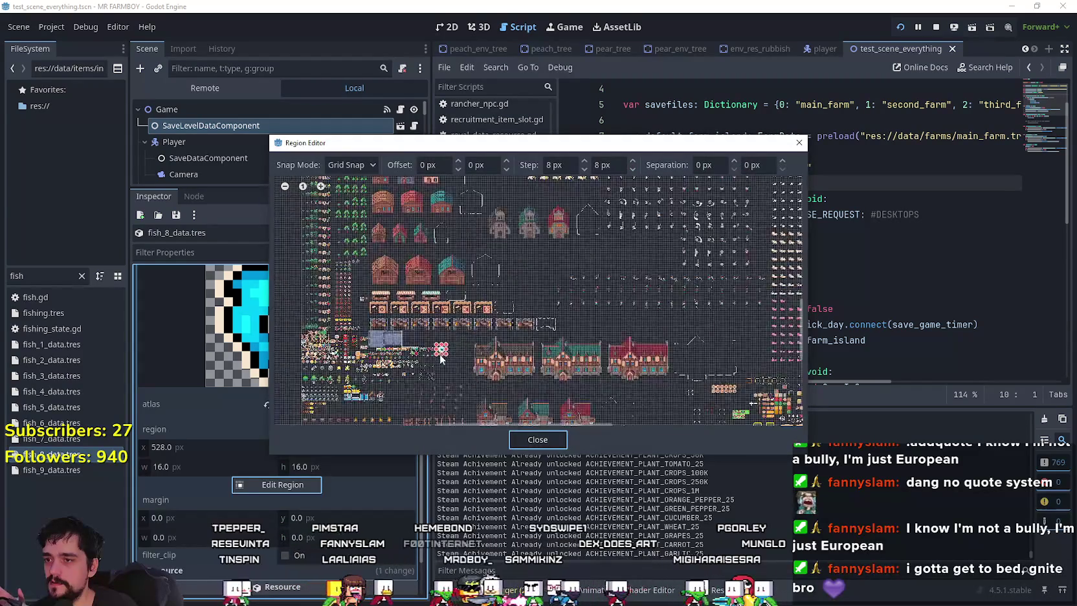
pyautogui.scroll(8, 440, 353)
pyautogui.click(438, 325)
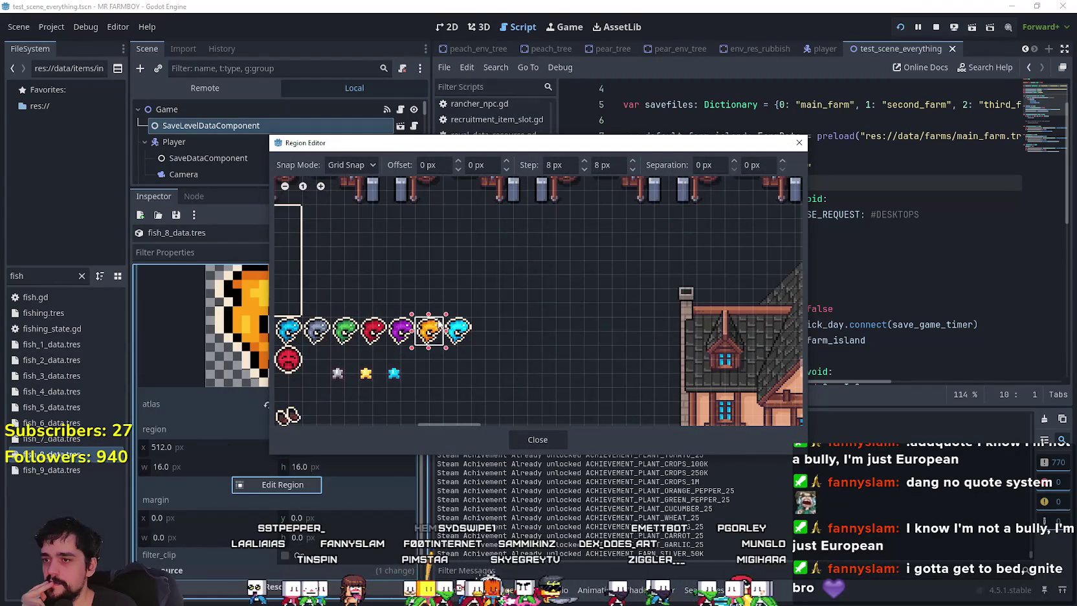
pyautogui.click(545, 443)
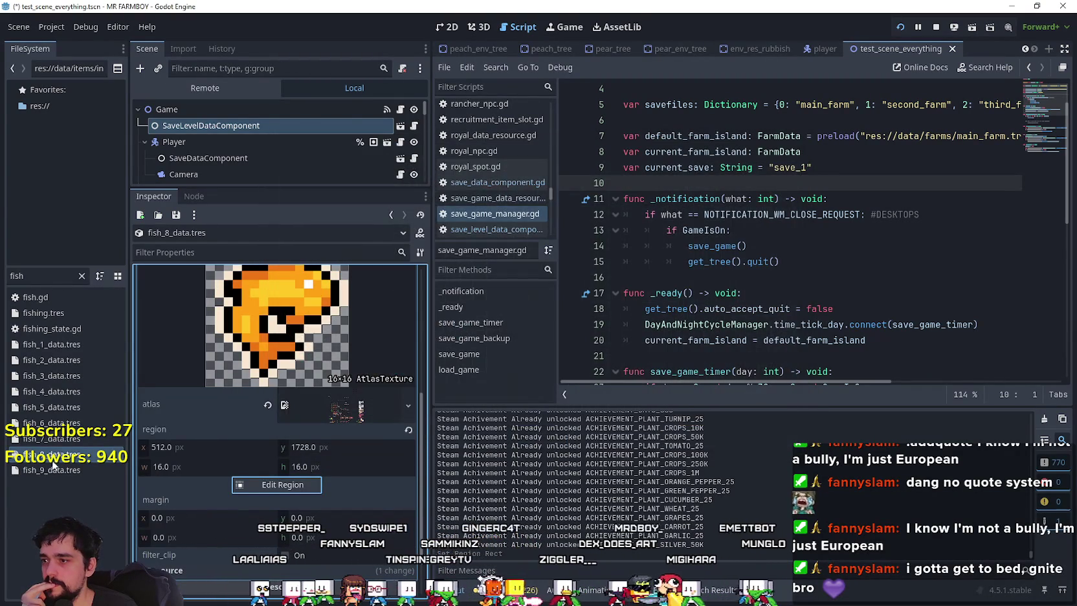
# Set fish_9_data.tres's atlas region to the cyan fish tile and save
pyautogui.scroll(3, 330, 411)
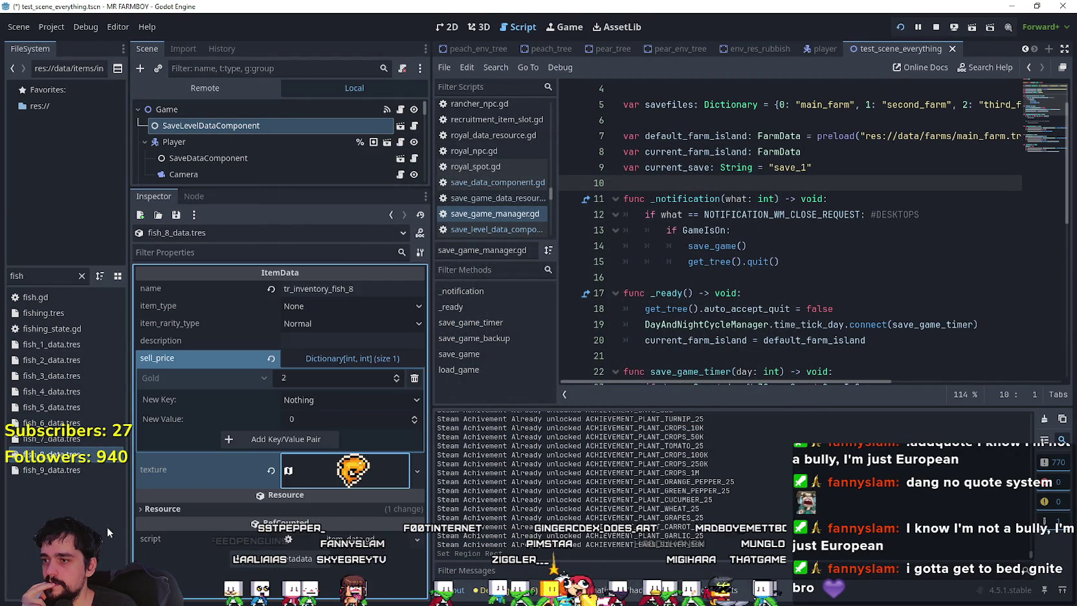
pyautogui.click(83, 469)
pyautogui.scroll(-3, 285, 473)
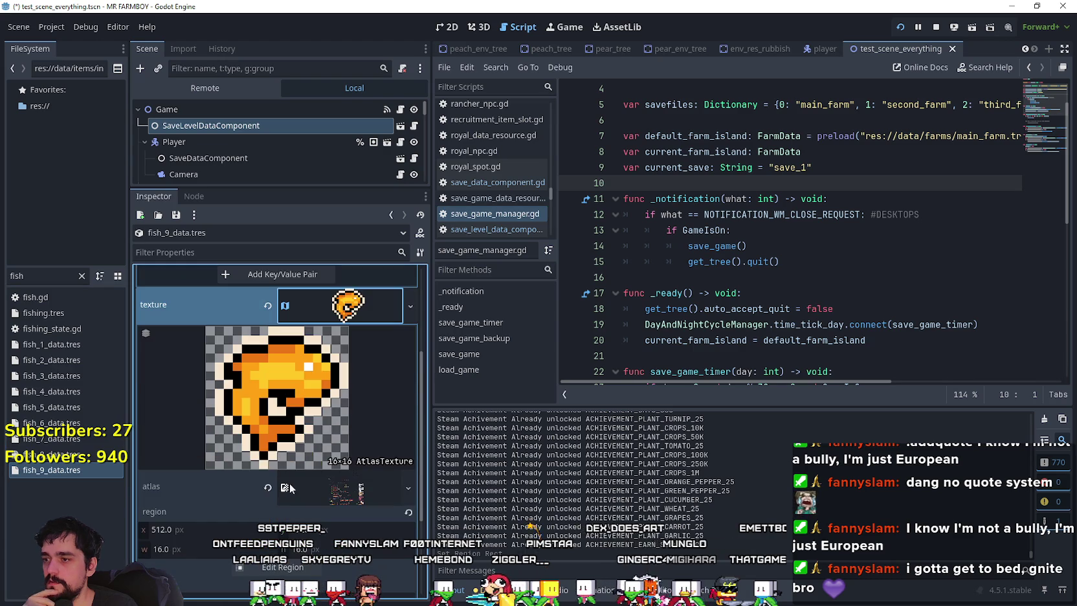
pyautogui.click(300, 570)
pyautogui.scroll(-5, 550, 228)
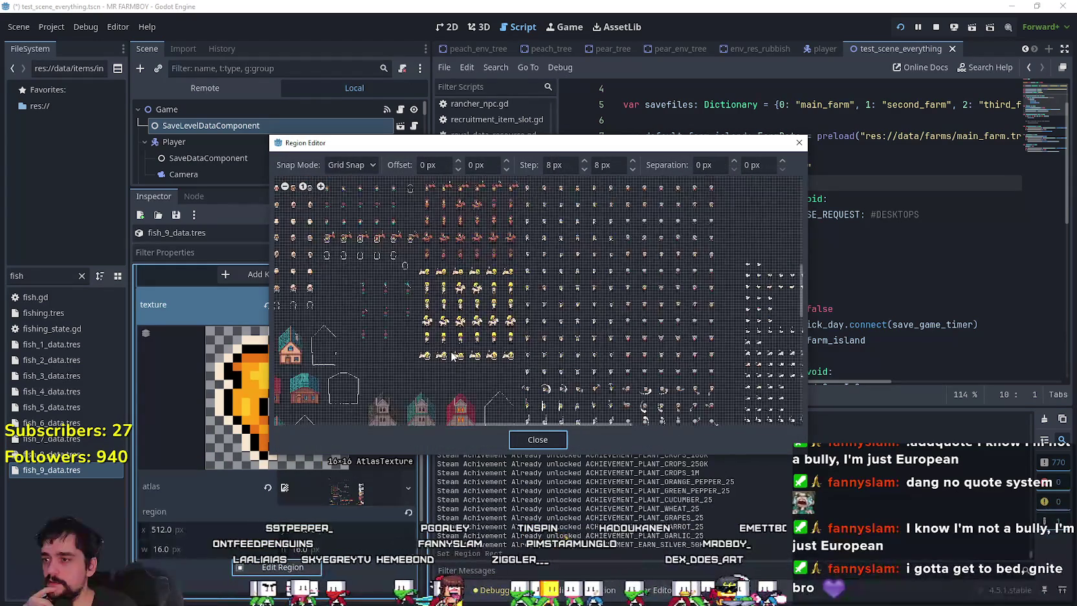
pyautogui.scroll(6, 549, 228)
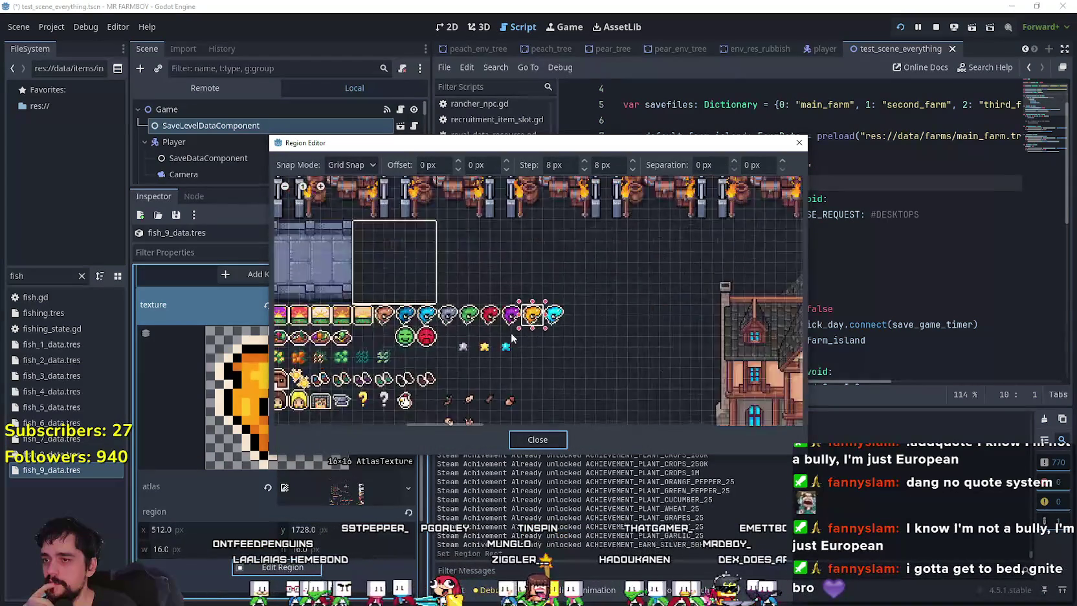
pyautogui.click(552, 311)
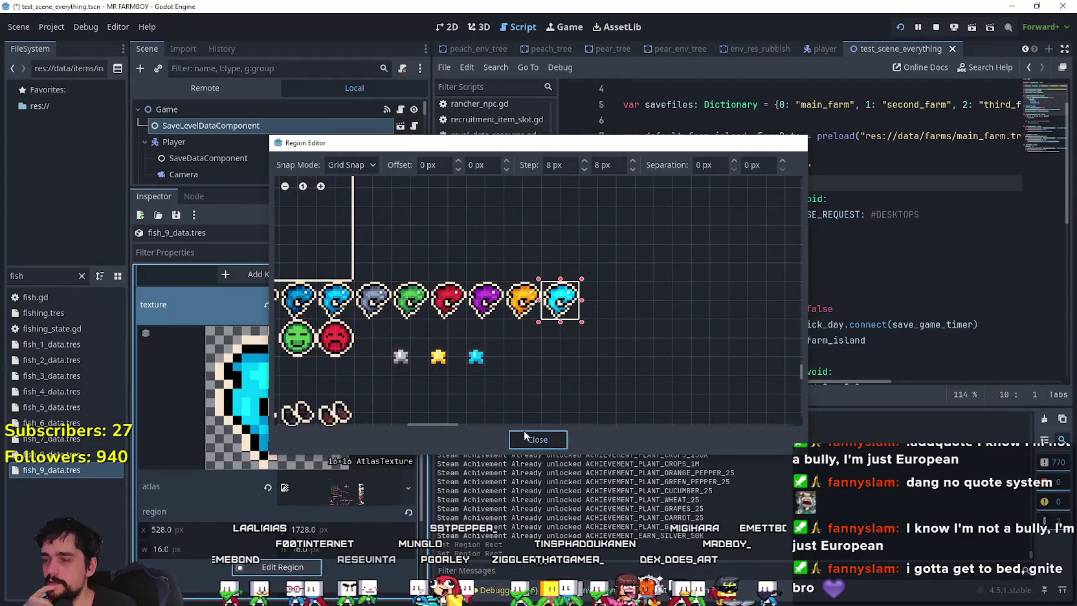
pyautogui.click(538, 440)
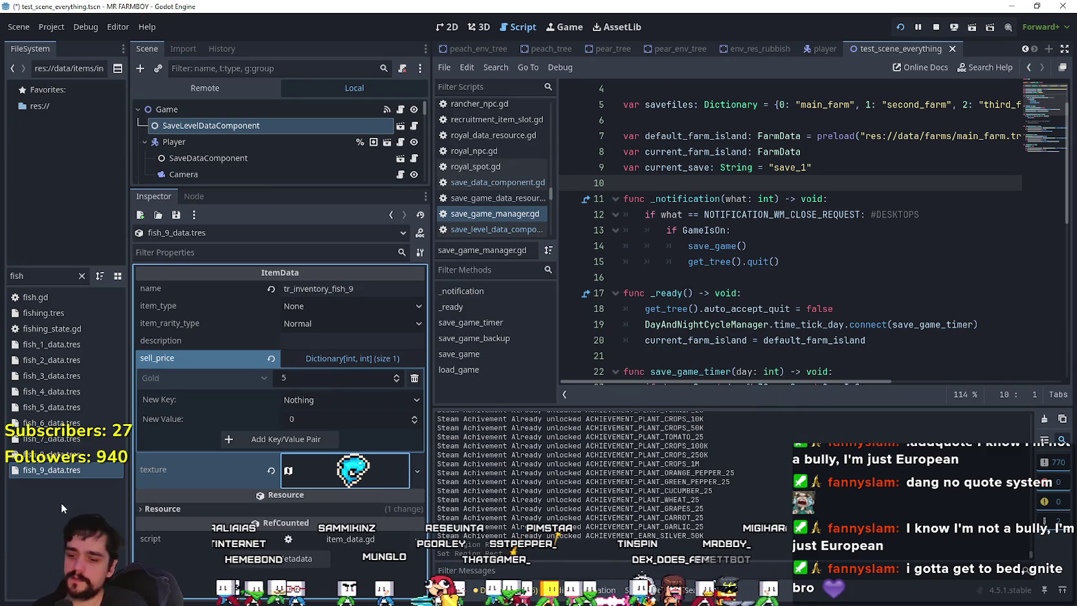
pyautogui.hotkey('ctrl', 's')
# Filter the FileSystem for 'rub', open env_res_rubbish.gd, and widen the script editor
pyautogui.doubleClick(51, 275)
pyautogui.write('rub')
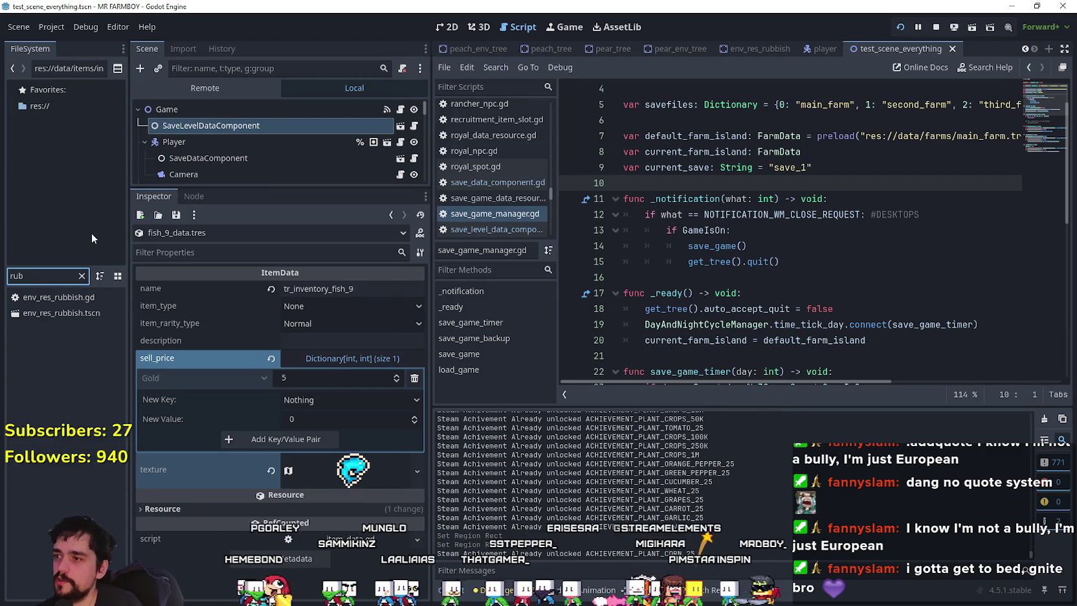
pyautogui.doubleClick(30, 299)
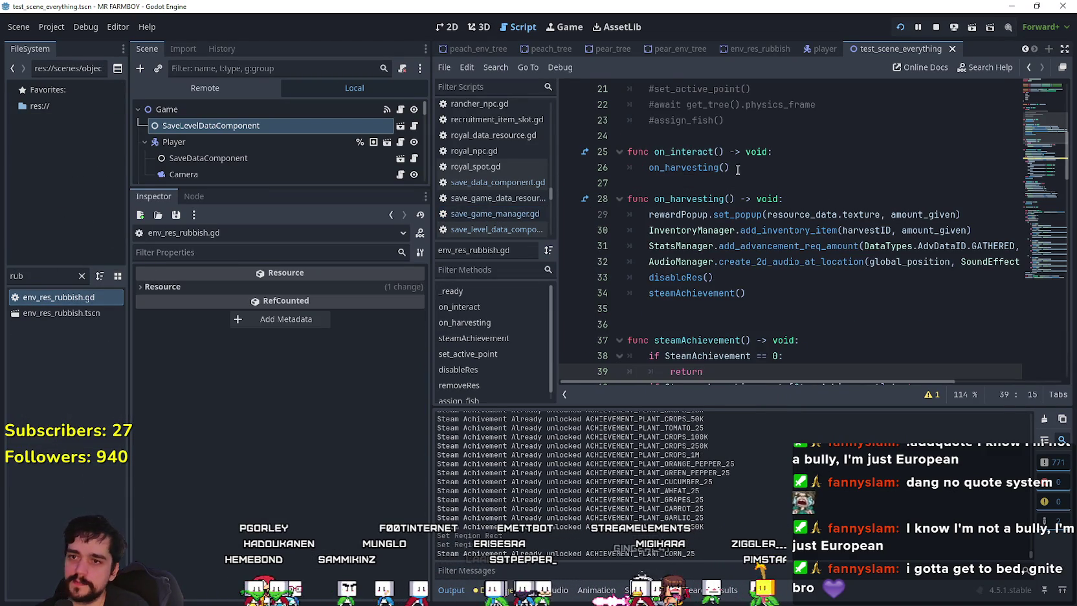
pyautogui.scroll(-9, 750, 182)
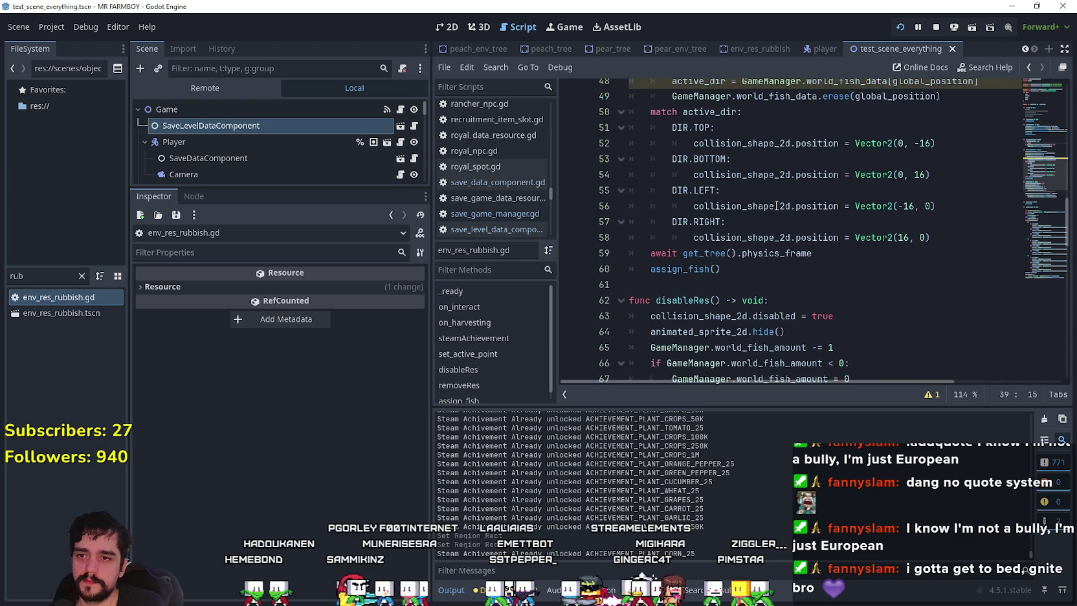
pyautogui.scroll(-16, 777, 205)
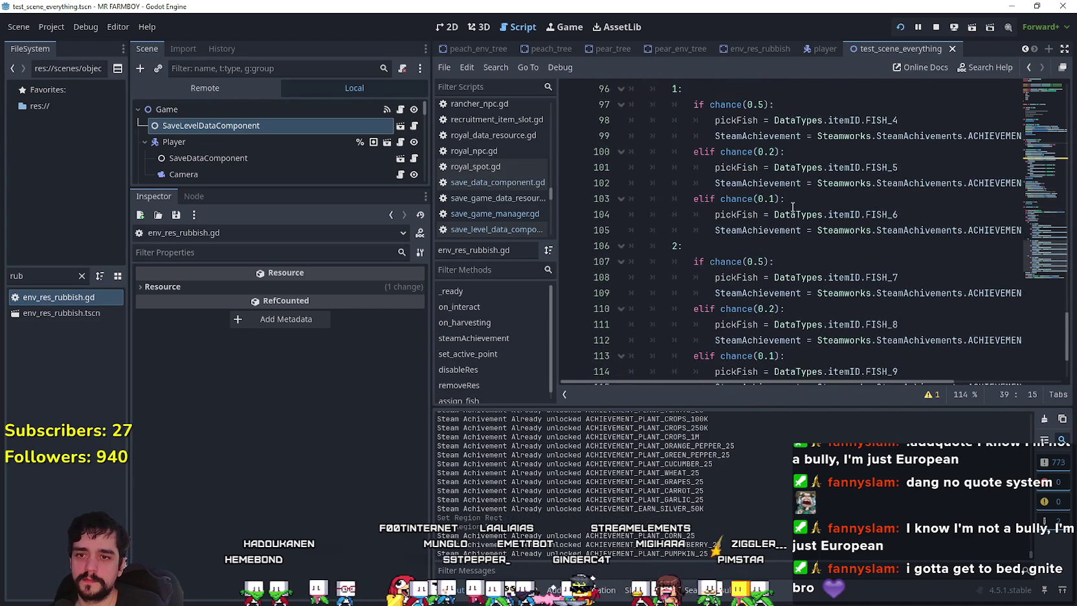
pyautogui.scroll(-2, 793, 206)
pyautogui.click(846, 246)
pyautogui.scroll(1, 847, 237)
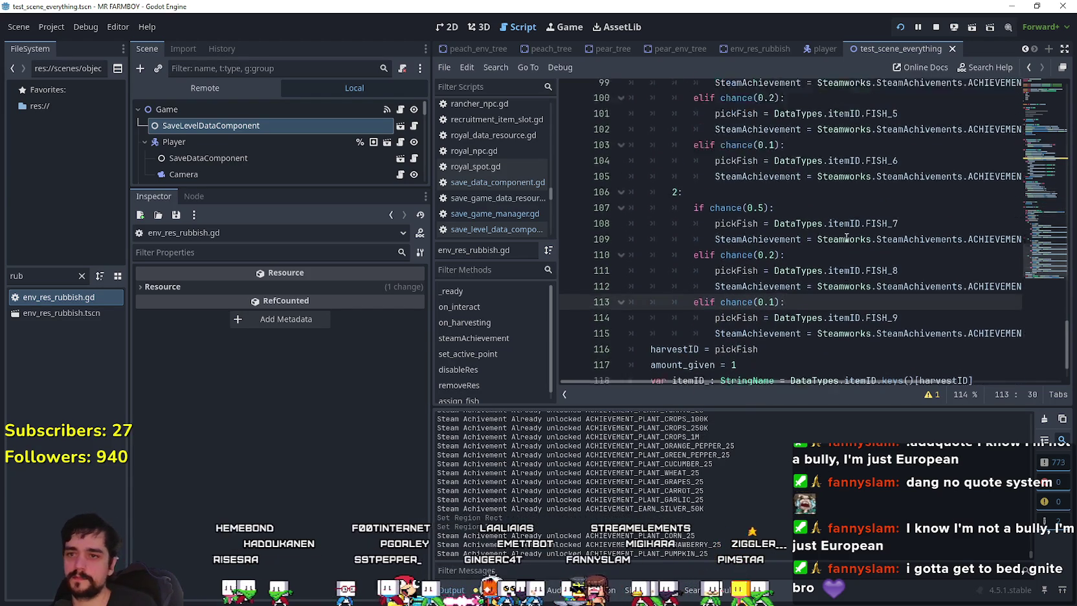
pyautogui.scroll(1, 843, 239)
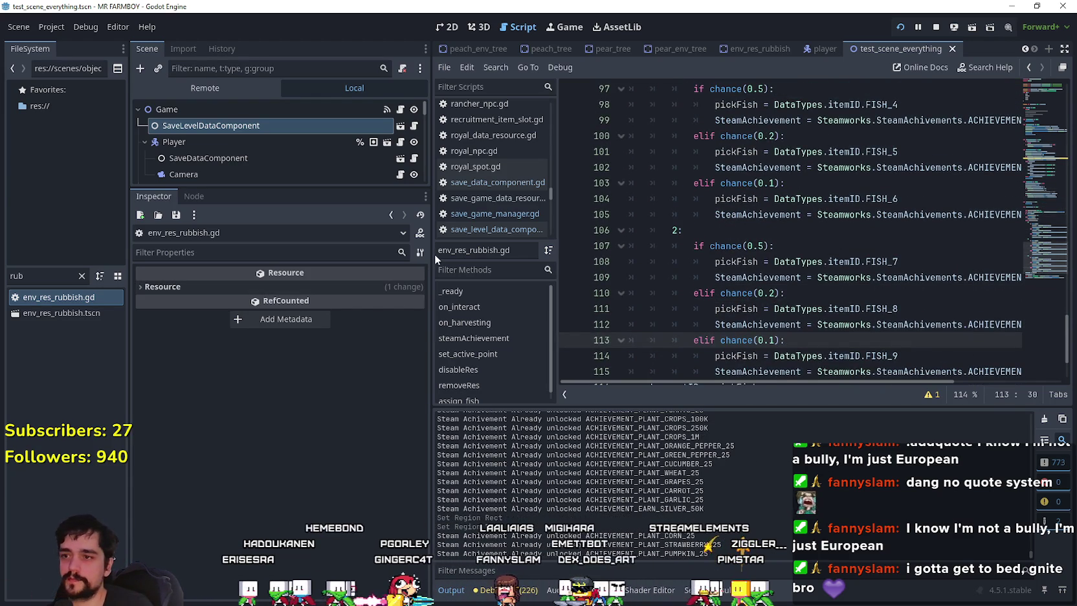
pyautogui.moveTo(431, 255); pyautogui.dragTo(296, 260)
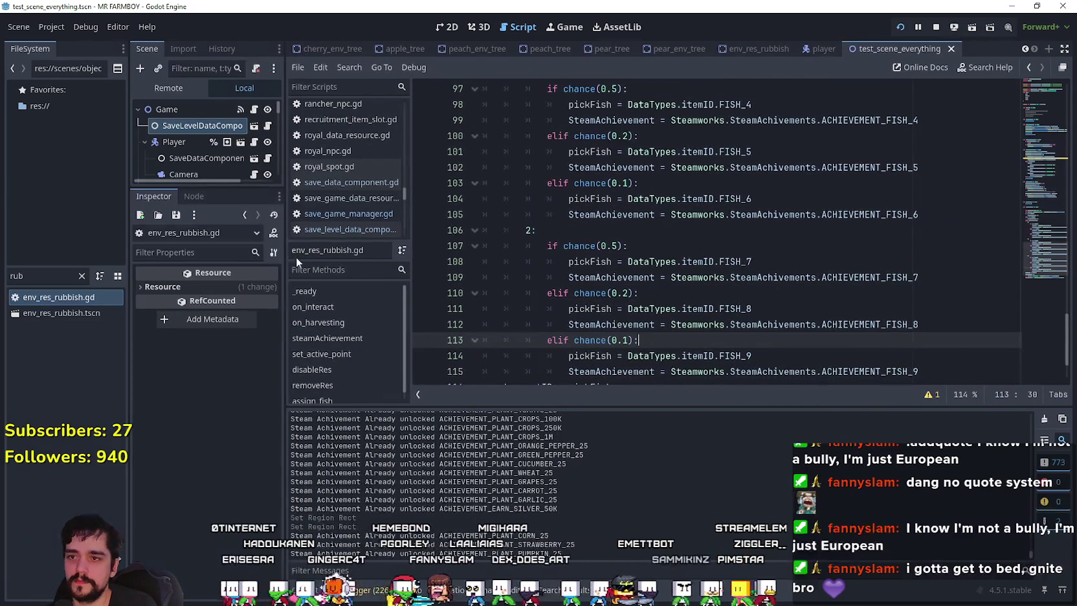
# Change chance(0.5) to chance(0.7) on lines 87, 97 and 107, then save the script
pyautogui.click(764, 261)
pyautogui.scroll(4, 758, 252)
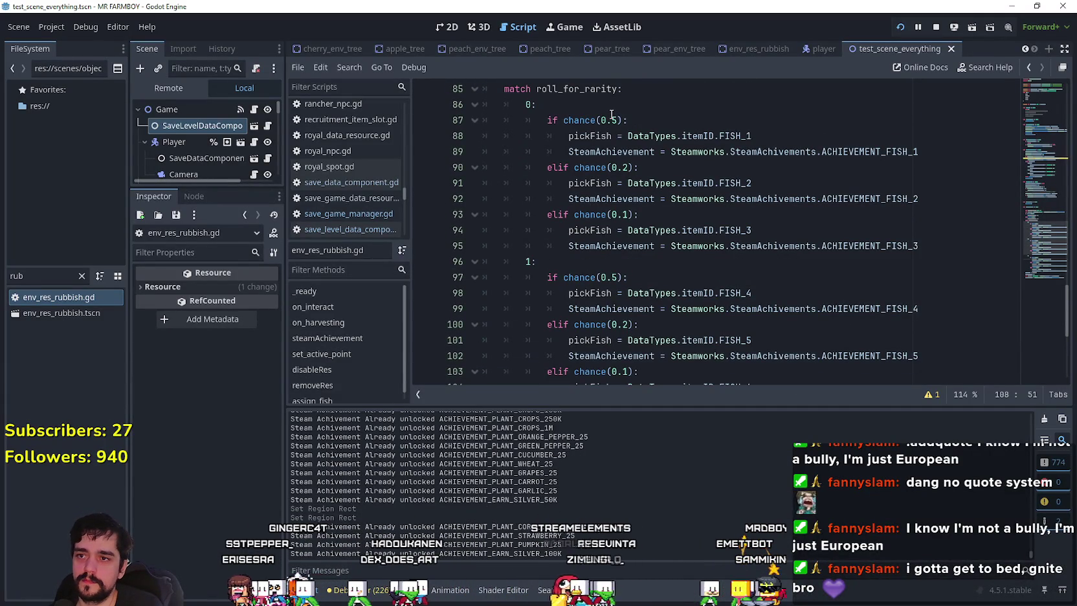
pyautogui.scroll(2, 698, 199)
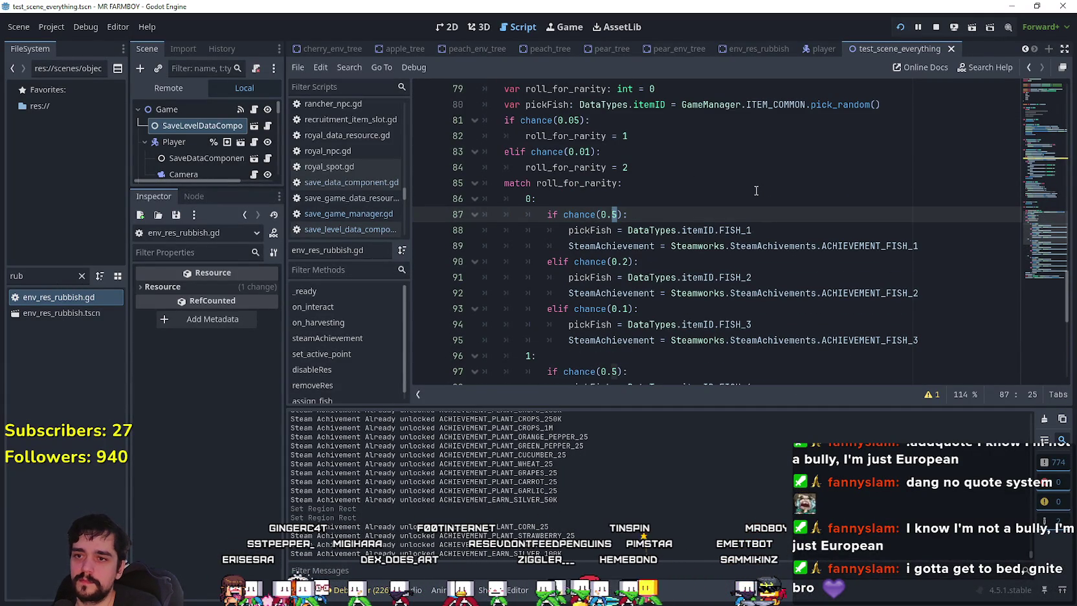
pyautogui.scroll(-2, 756, 191)
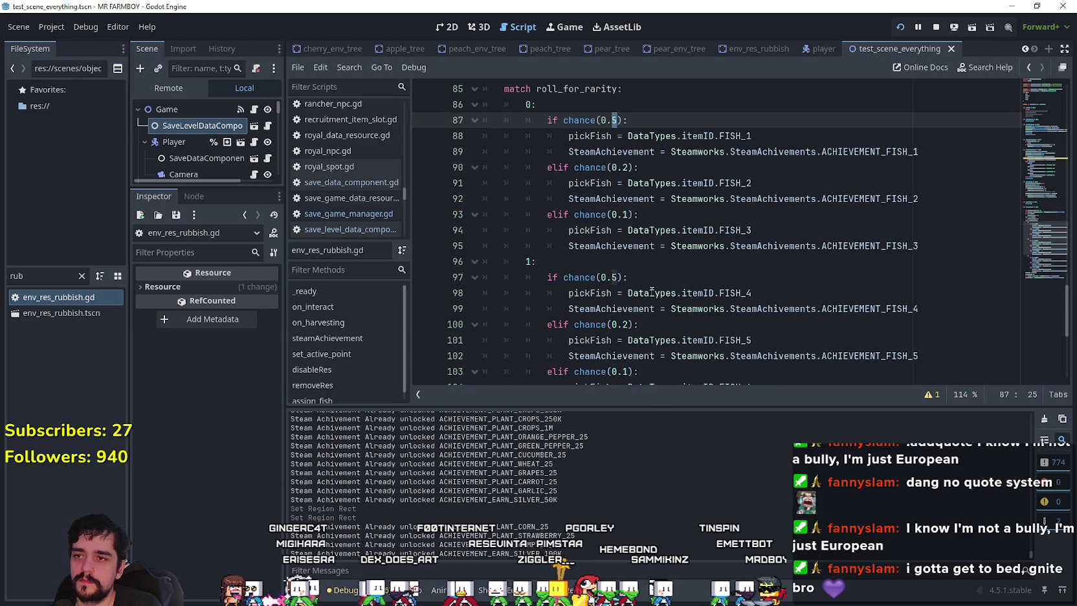
pyautogui.scroll(3, 652, 292)
pyautogui.scroll(-2, 634, 262)
pyautogui.scroll(2, 628, 246)
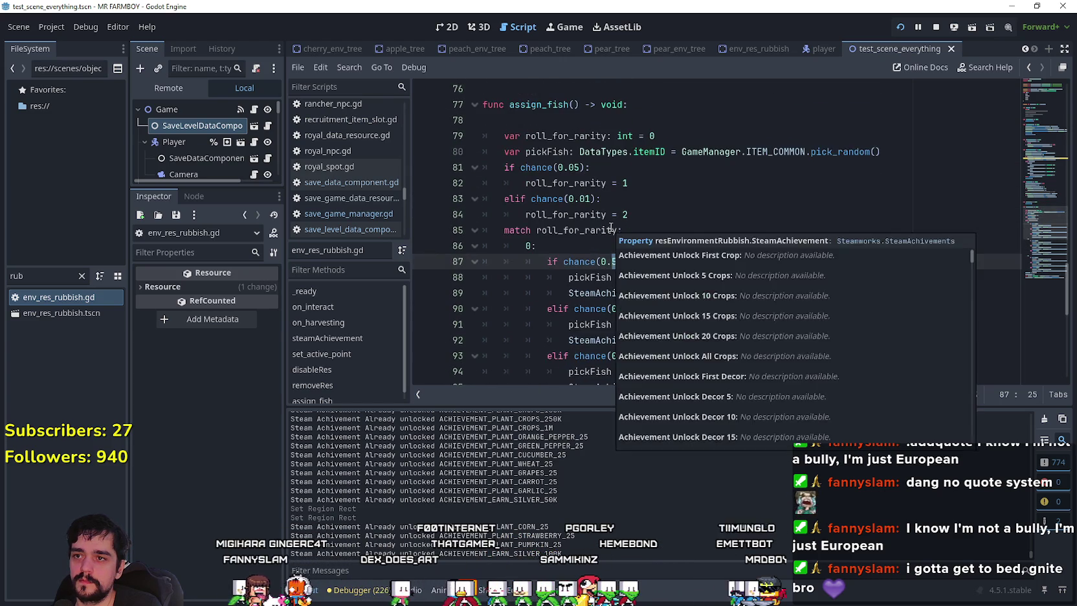
pyautogui.scroll(-3, 622, 221)
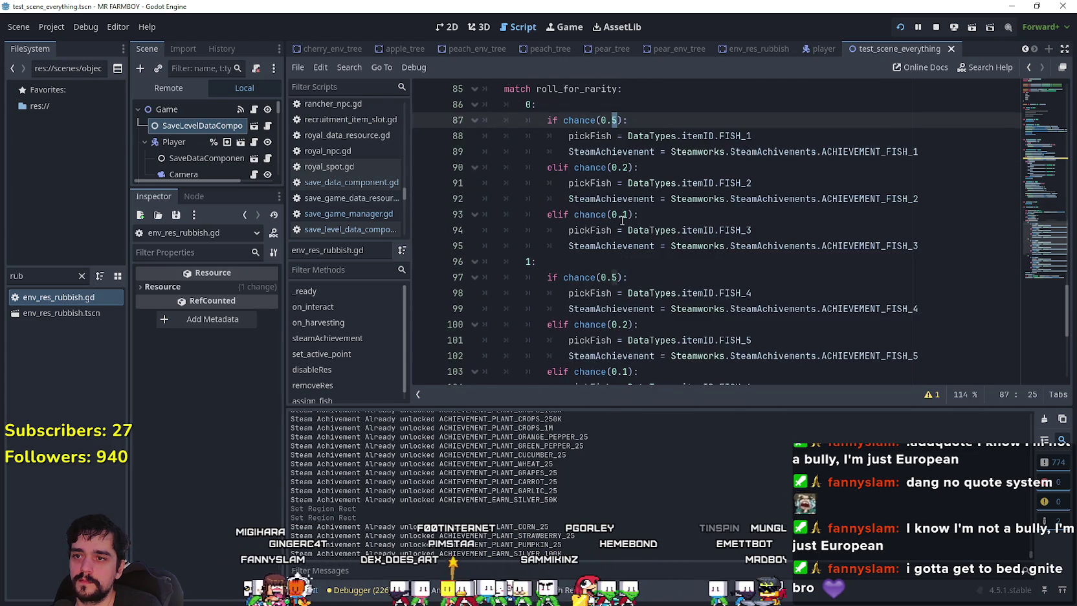
pyautogui.click(614, 277)
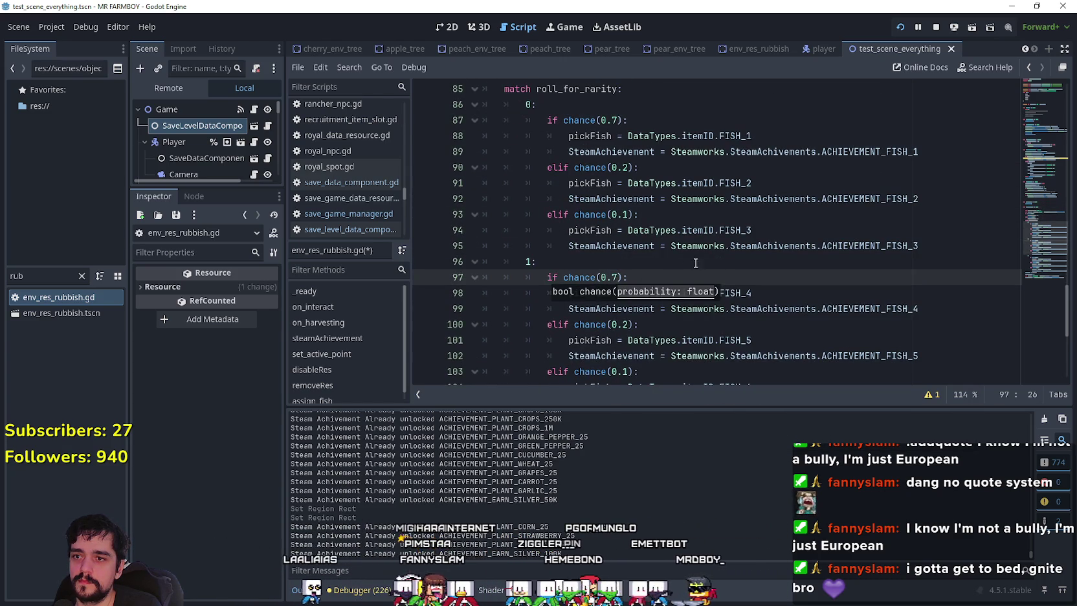
pyautogui.scroll(-1, 682, 257)
pyautogui.scroll(-2, 657, 248)
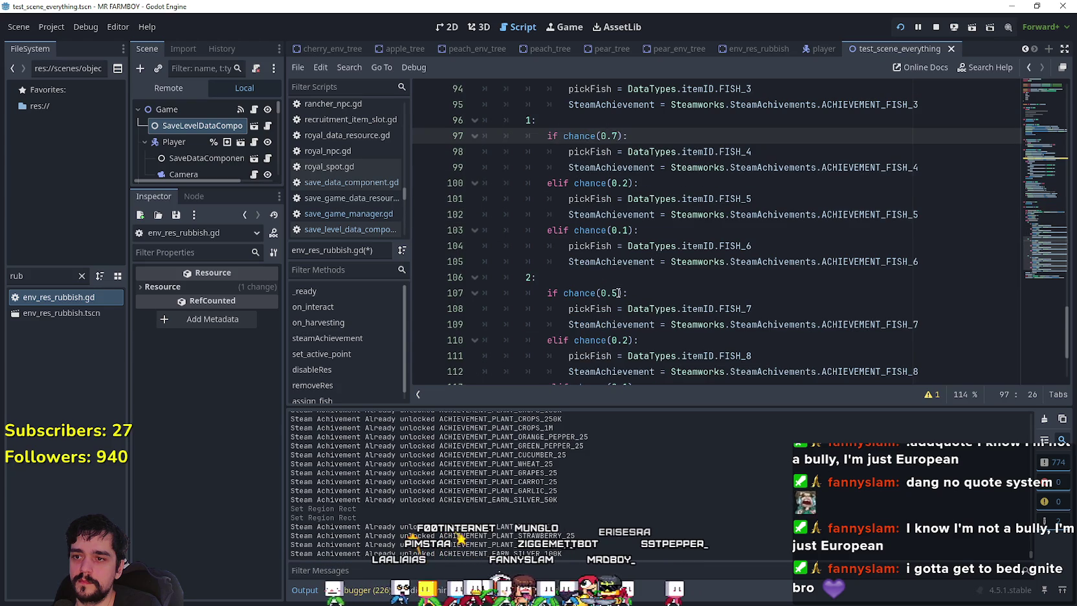
pyautogui.click(615, 292)
pyautogui.scroll(-2, 684, 264)
pyautogui.write('7')
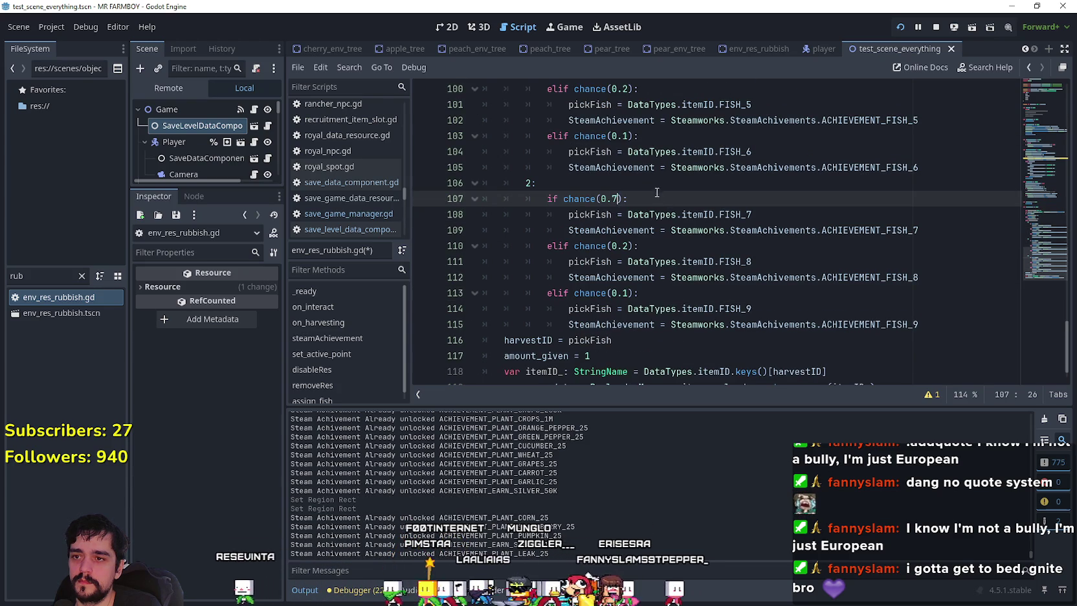
pyautogui.click(654, 183)
pyautogui.scroll(2, 720, 239)
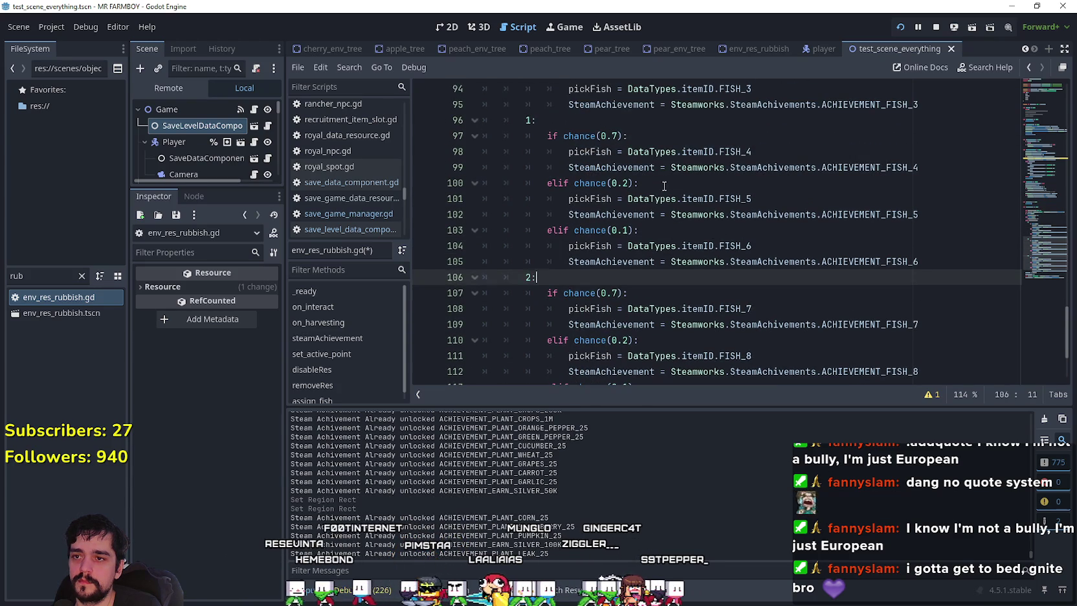
pyautogui.scroll(-1, 671, 253)
pyautogui.hotkey('ctrl', 's')
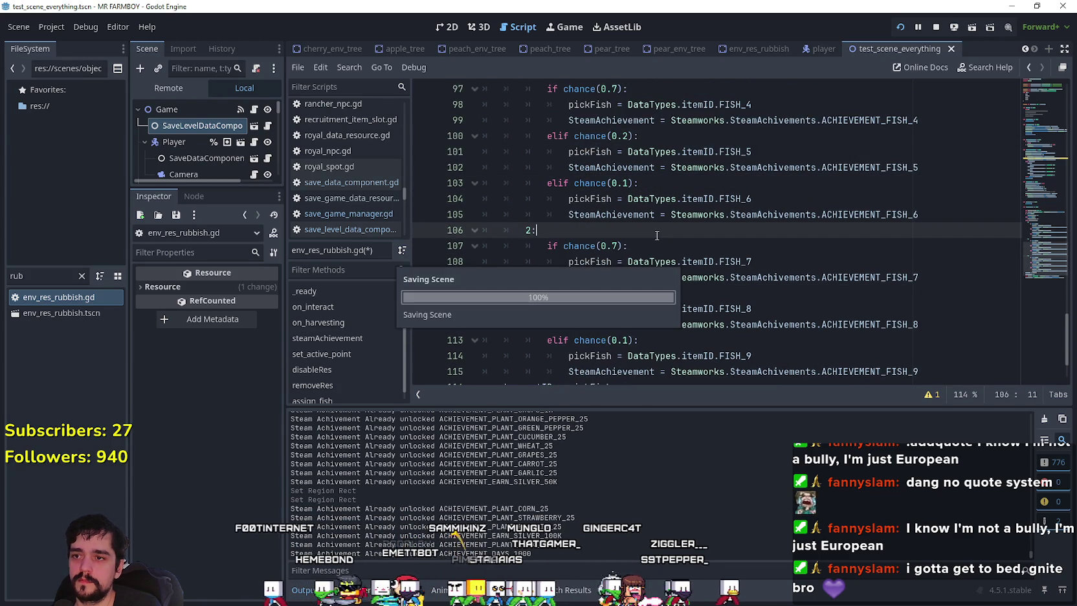
pyautogui.scroll(-1, 646, 277)
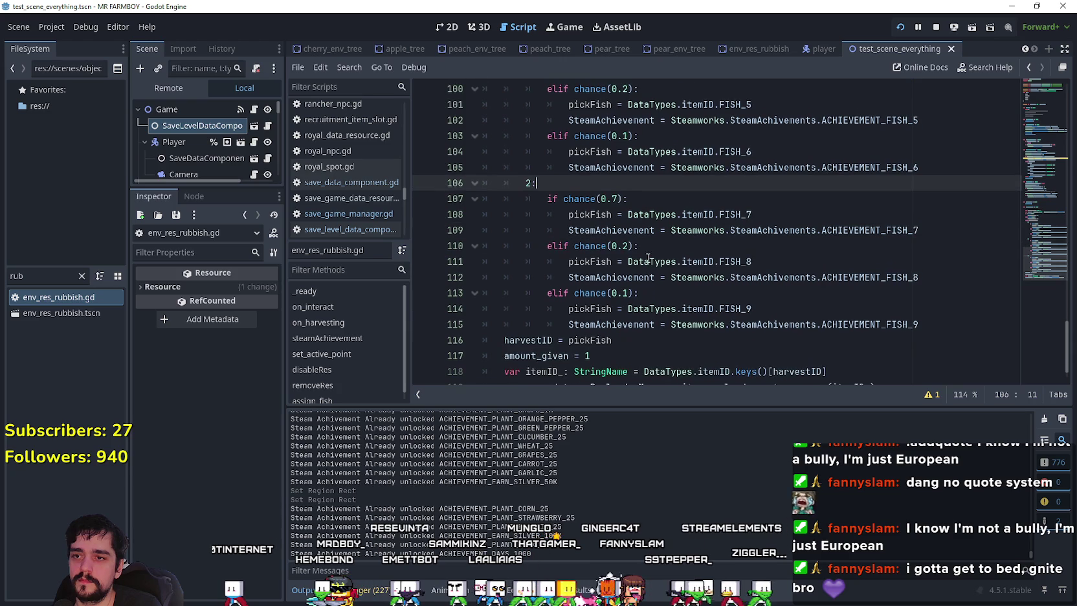
pyautogui.scroll(2, 648, 258)
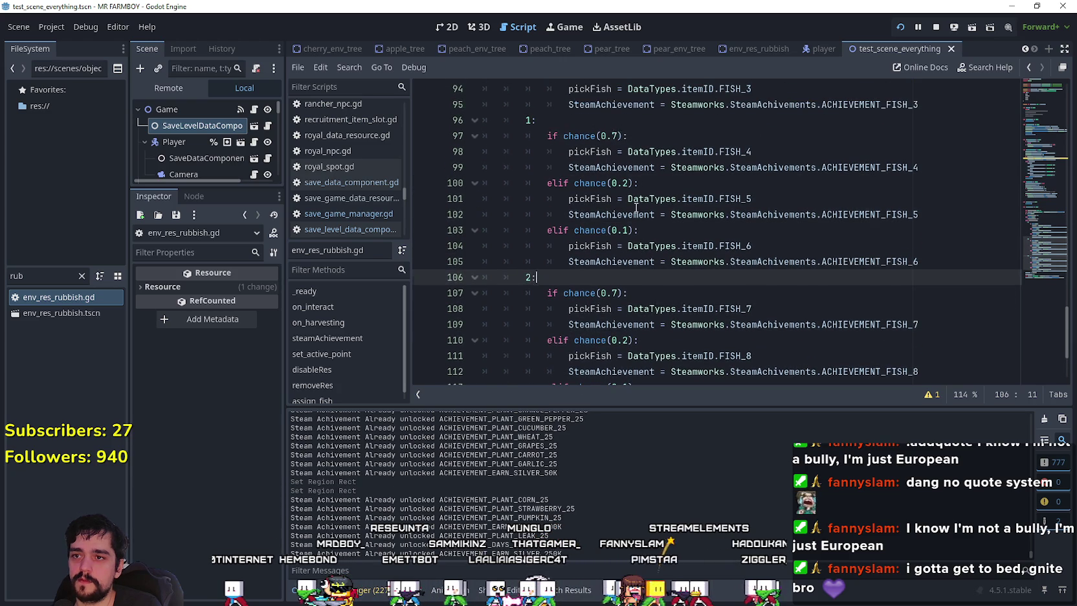
pyautogui.scroll(-1, 637, 206)
pyautogui.scroll(-2, 631, 227)
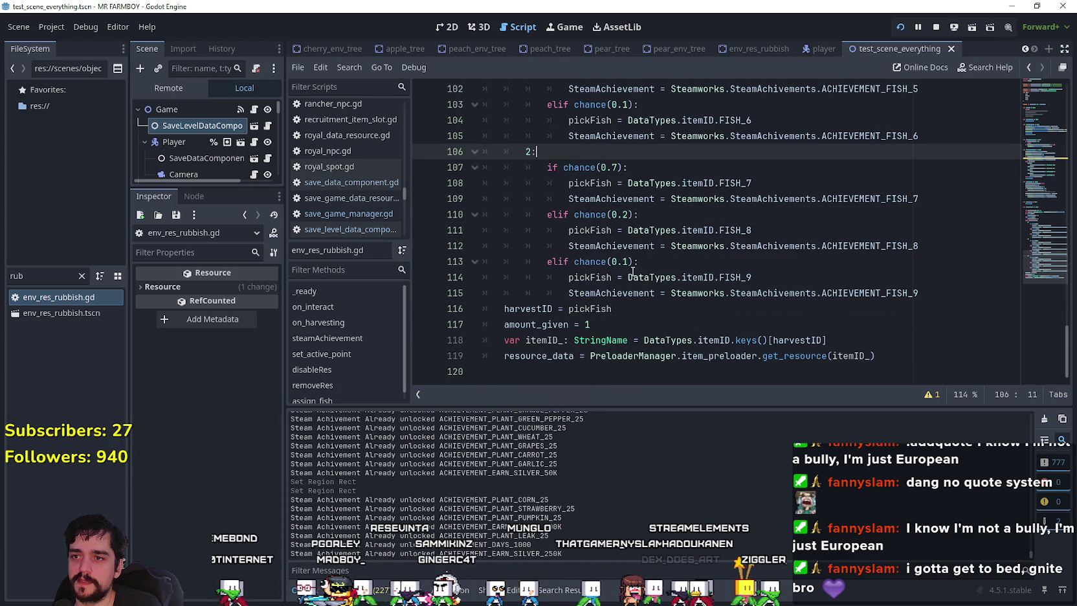
pyautogui.scroll(5, 702, 256)
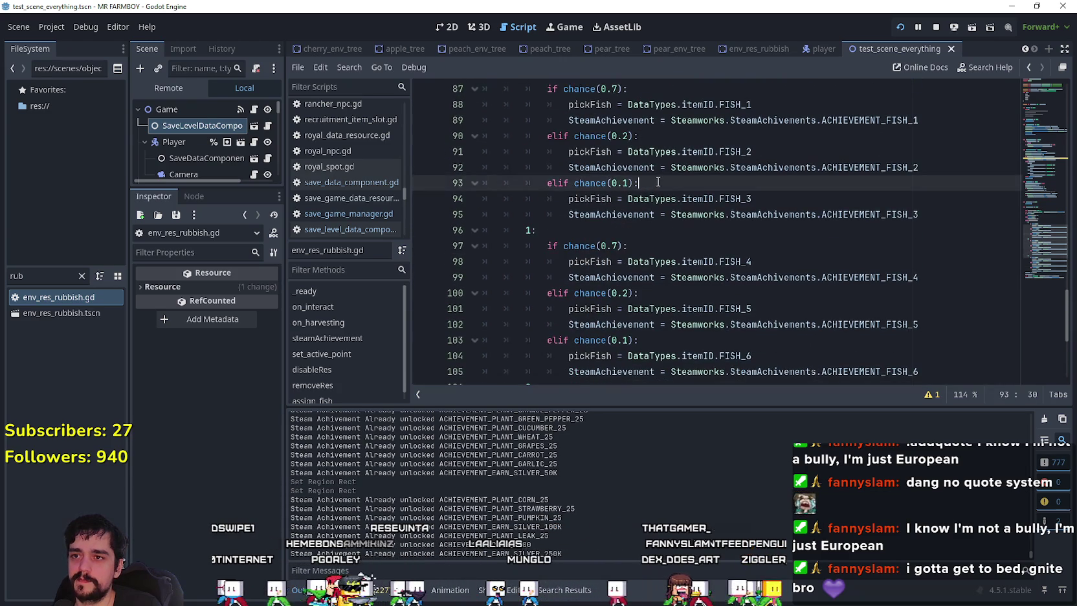
pyautogui.scroll(2, 658, 182)
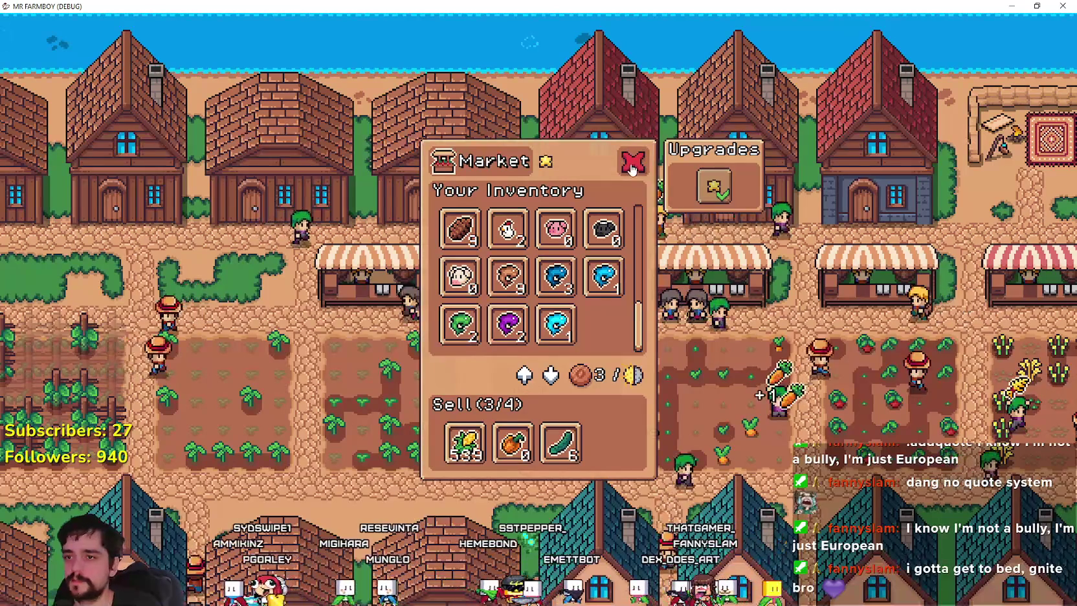
# Close the Market inventory window, then reopen it
pyautogui.click(631, 164)
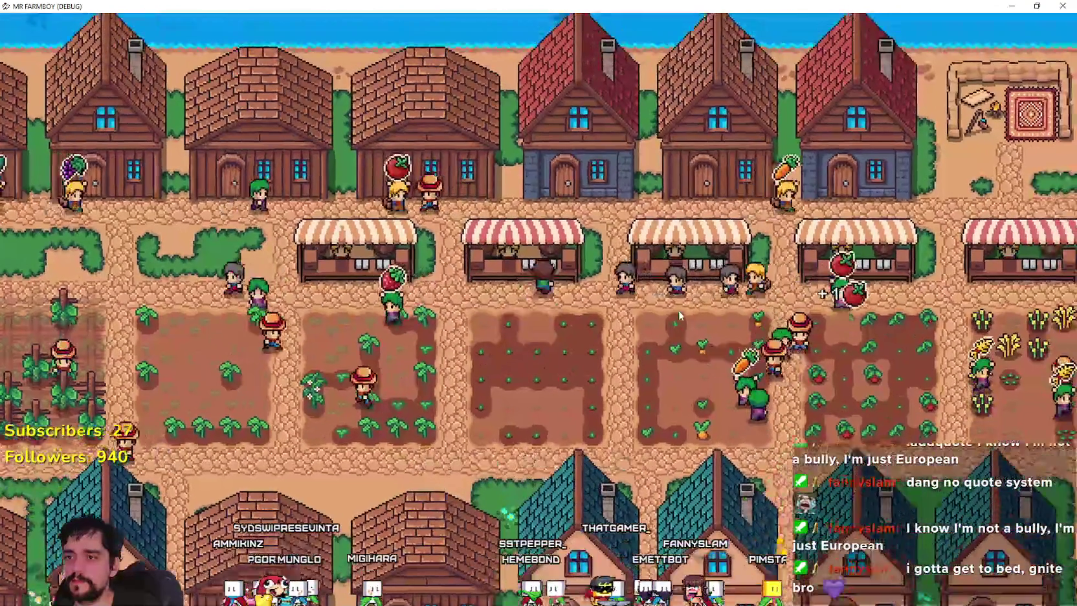
pyautogui.click(679, 315)
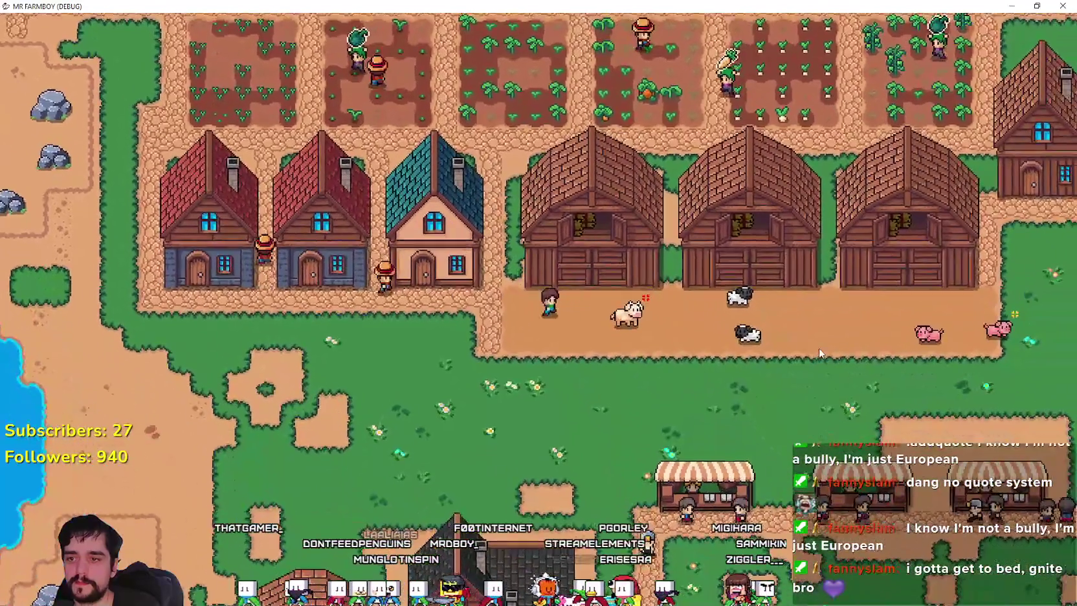
# Open the barn's animals panel and remove the carrots from its Food slot
pyautogui.click(818, 349)
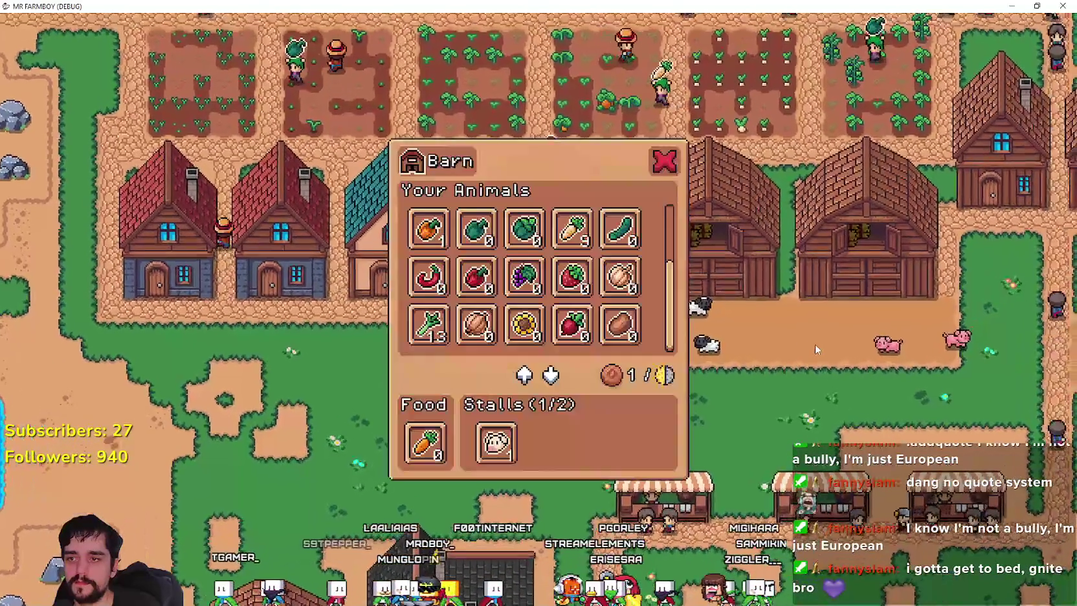
pyautogui.scroll(1, 662, 296)
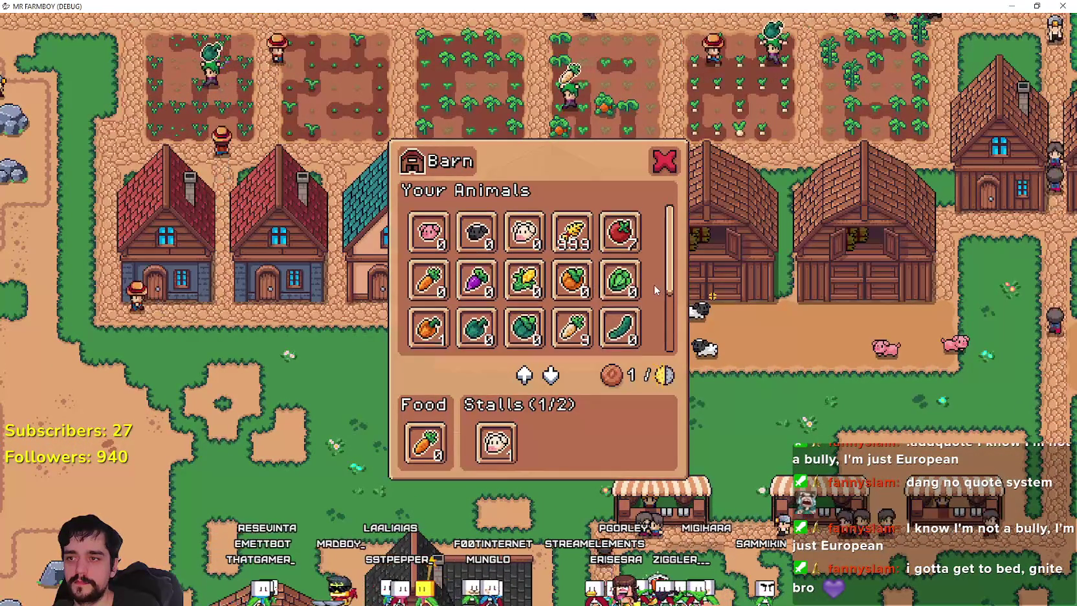
pyautogui.moveTo(561, 237)
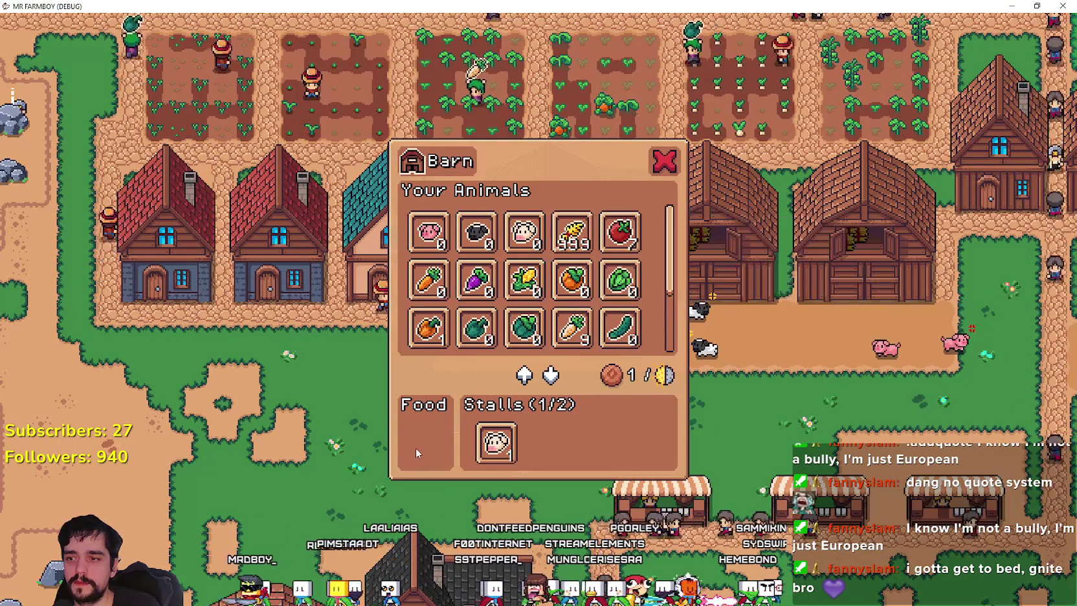
pyautogui.click(573, 234)
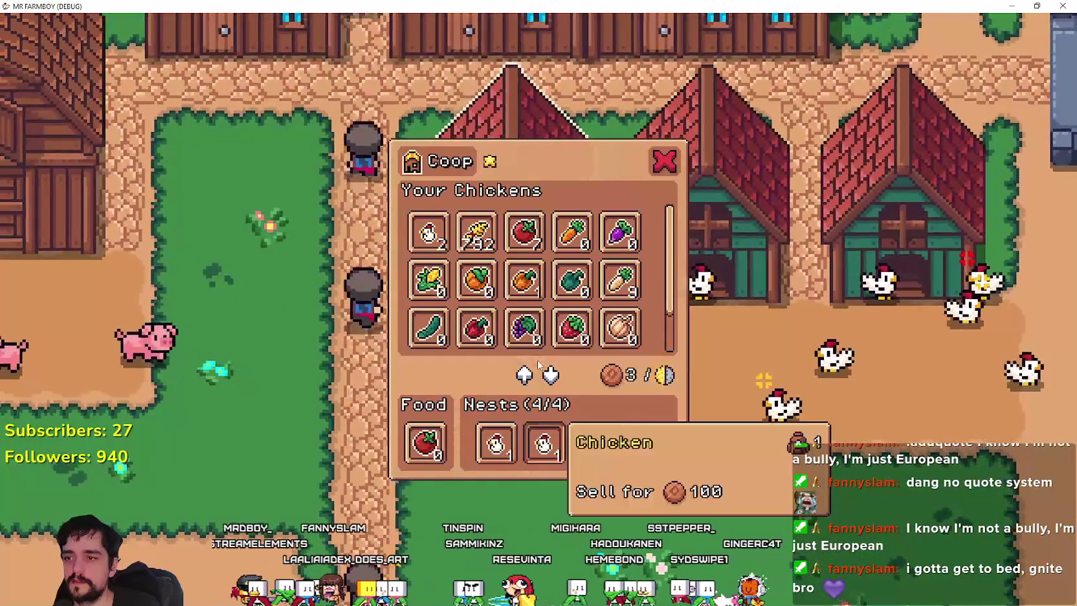
# Replace the tomato in the coop's food slot with wheat
pyautogui.click(426, 444)
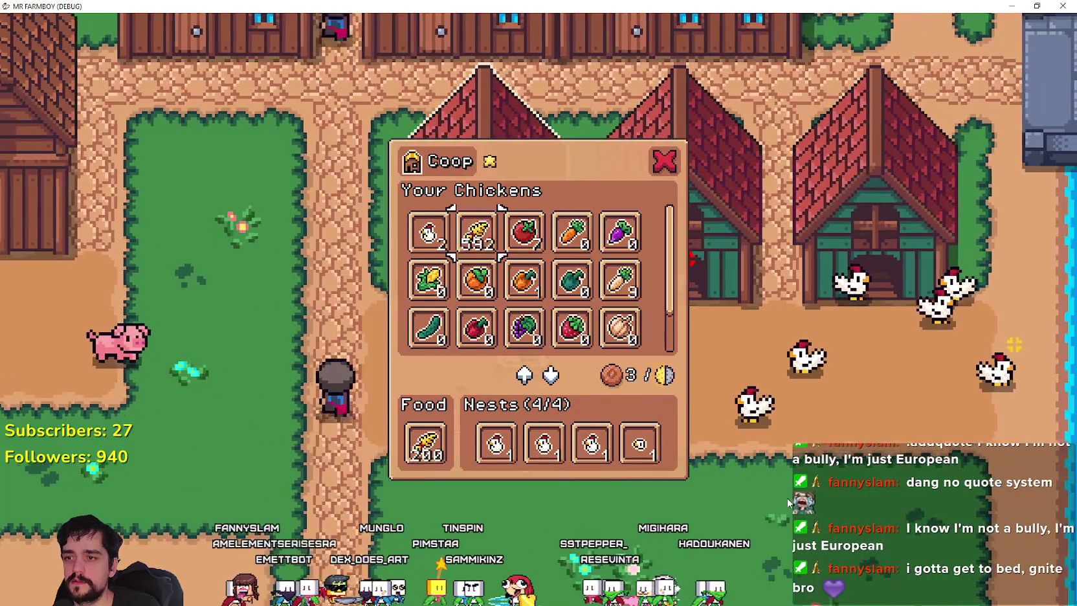
pyautogui.click(524, 281)
pyautogui.click(424, 443)
pyautogui.click(476, 232)
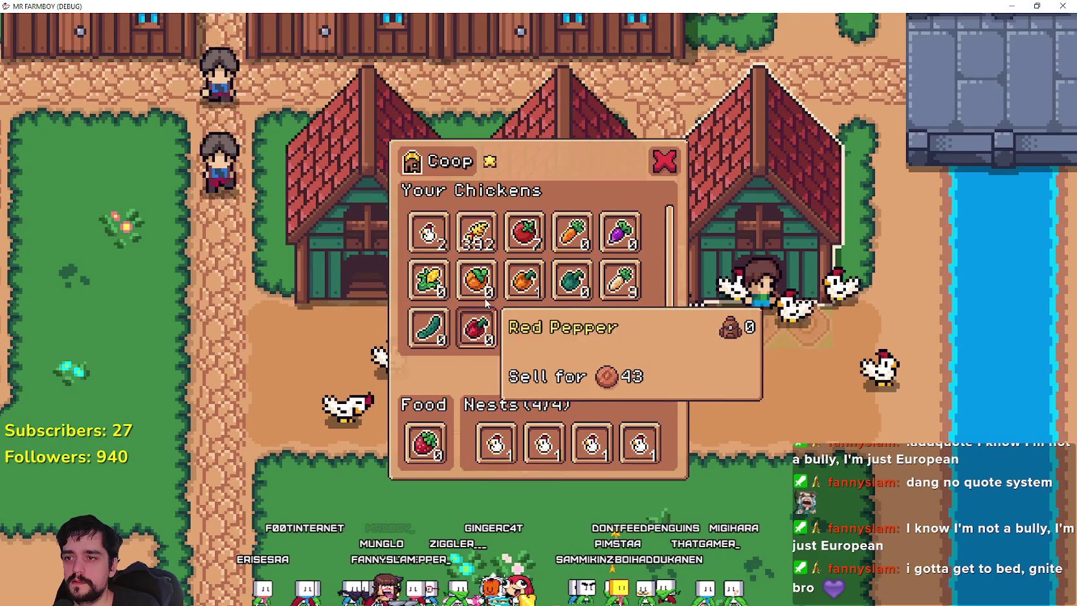
pyautogui.click(424, 443)
pyautogui.click(476, 232)
# Walk the farmer between the coops and up toward the barns
pyautogui.press('a')
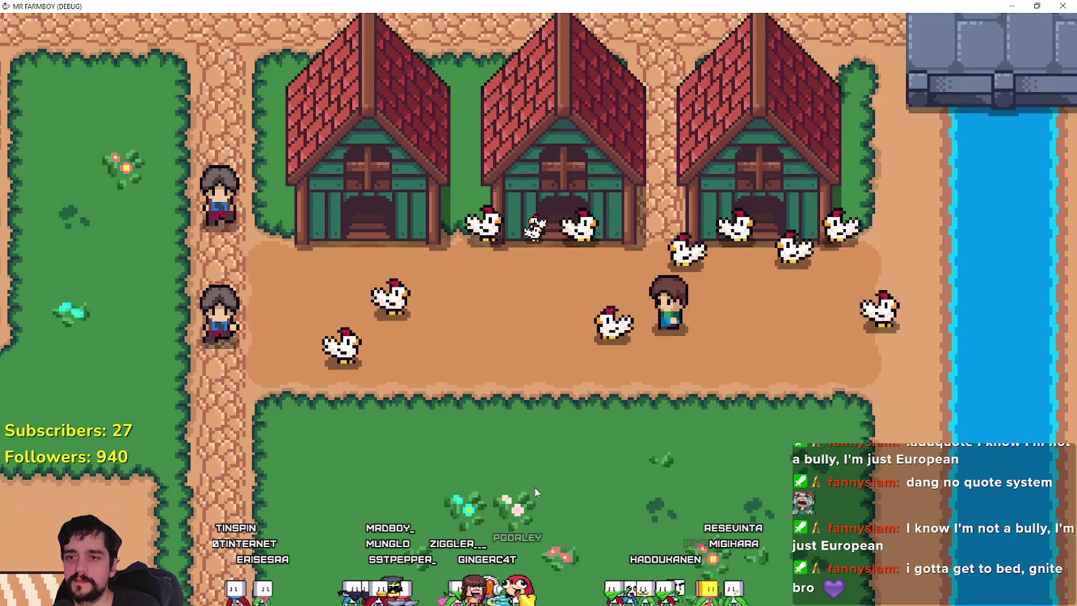
pyautogui.press('w')
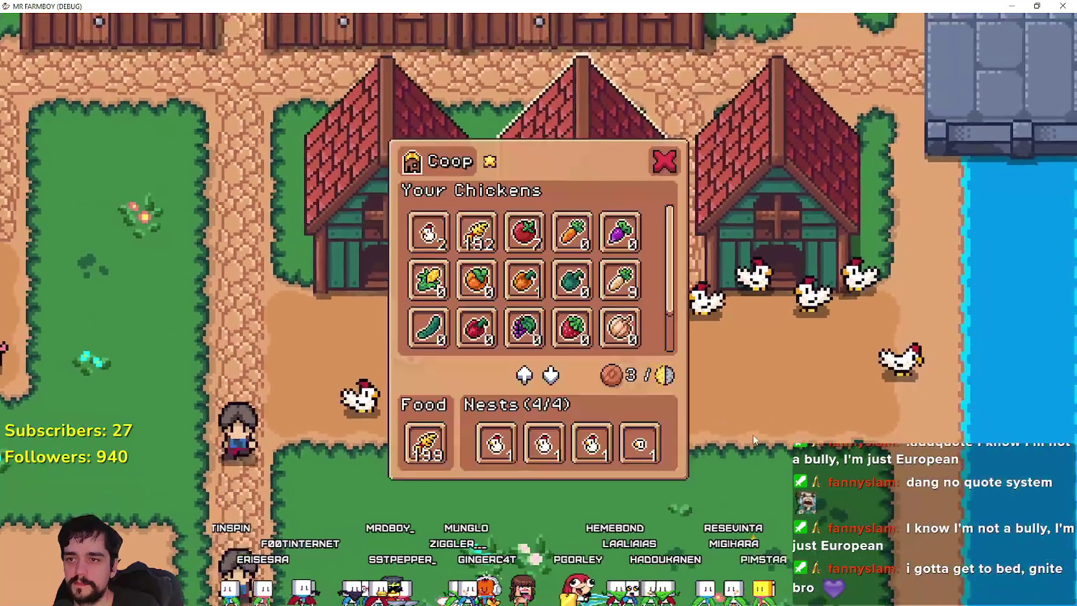
pyautogui.press('a')
pyautogui.press('a')
pyautogui.press('w')
pyautogui.scroll(-5, 732, 491)
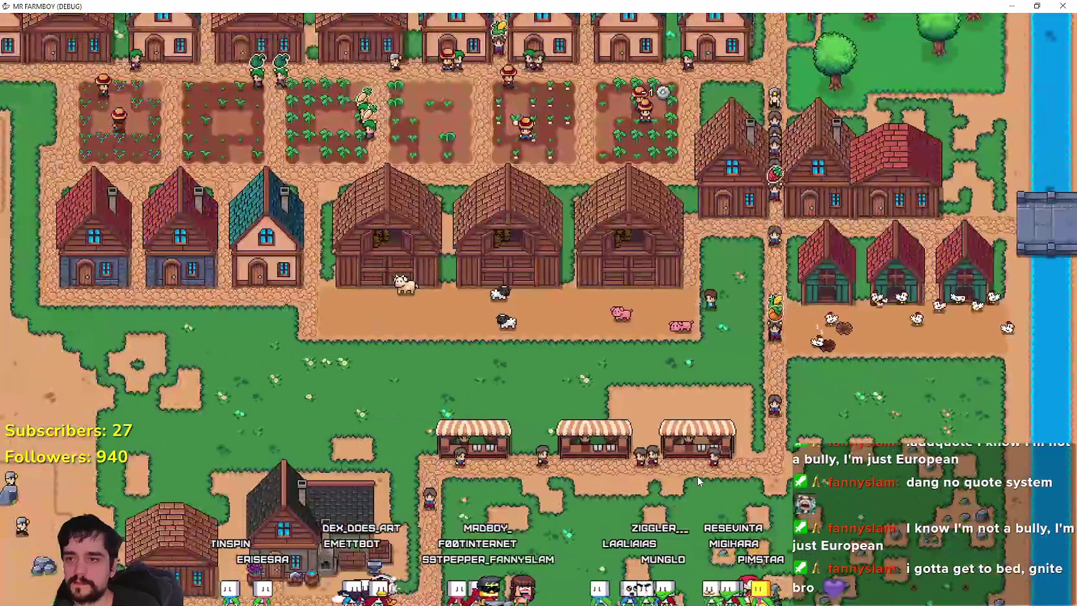
pyautogui.press('w')
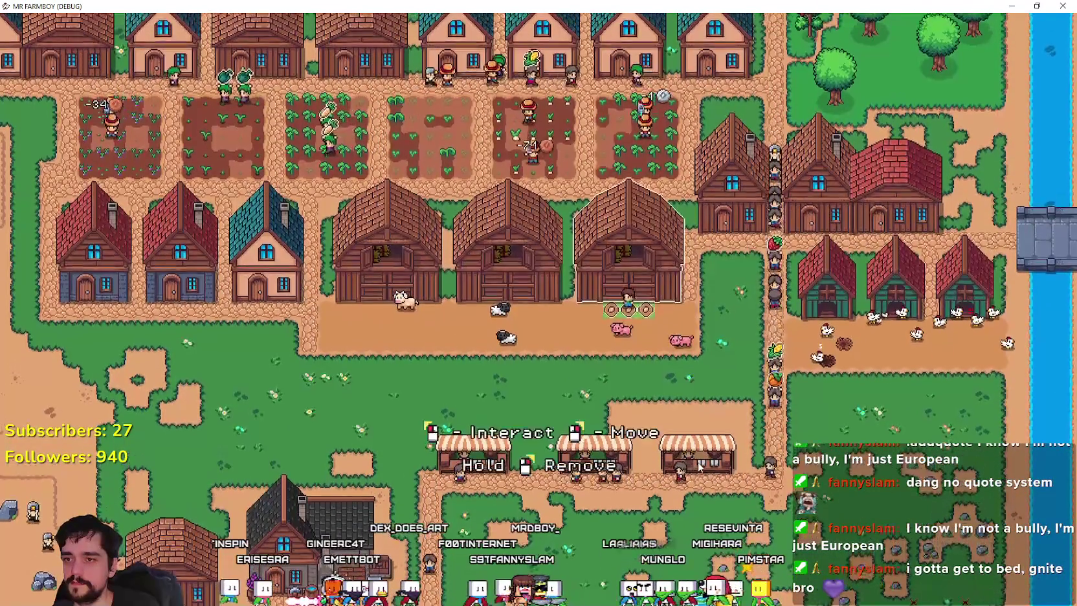
pyautogui.press('s')
pyautogui.press('w')
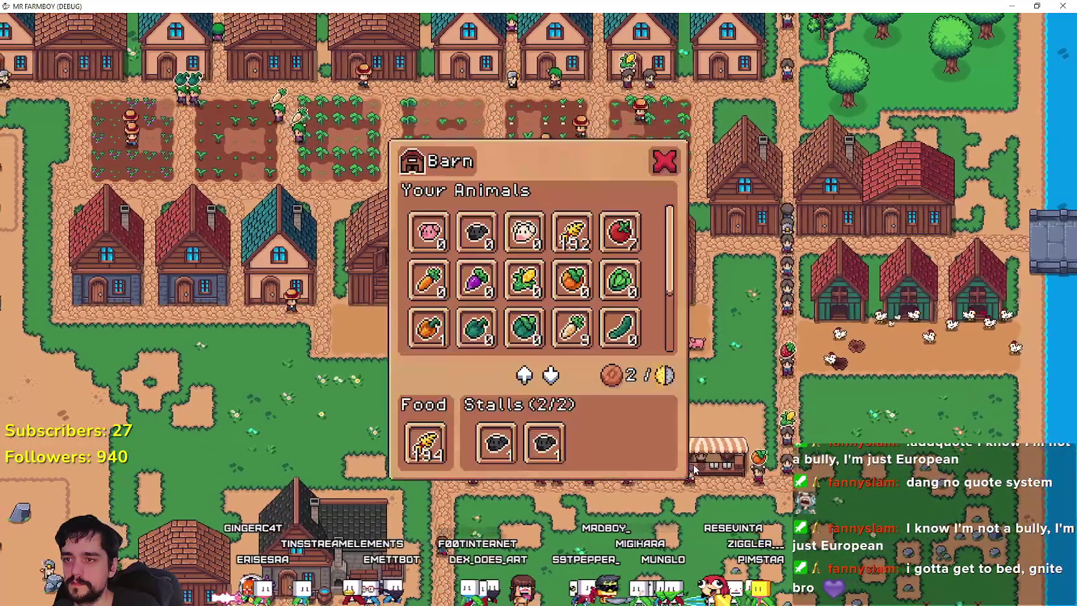
# Walk past the crop fields and houses down to the lake and rocks, zooming the map
pyautogui.press('a')
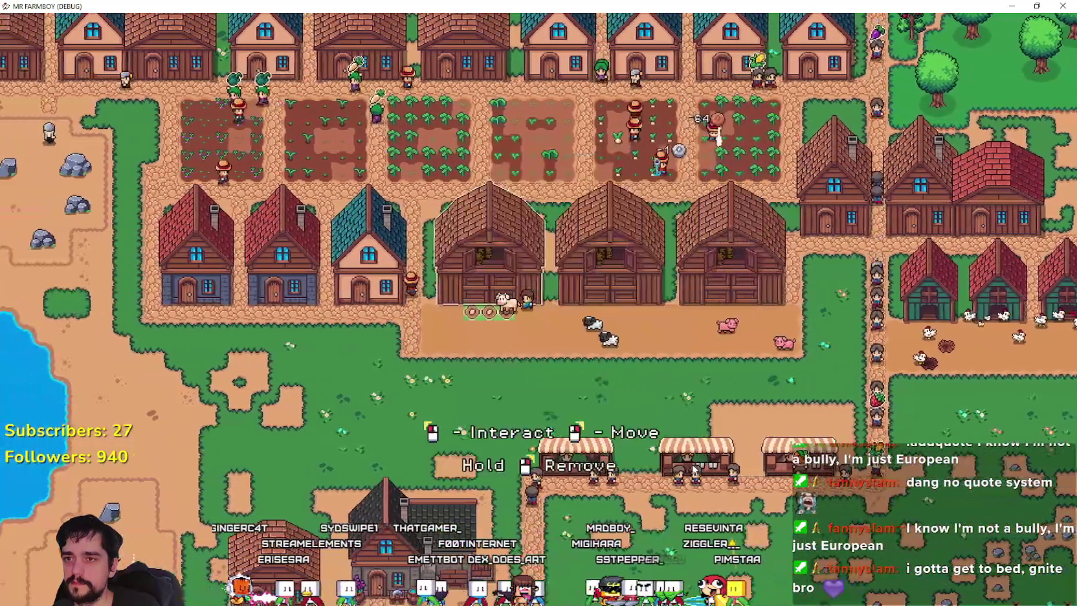
pyautogui.press('w')
pyautogui.press('a')
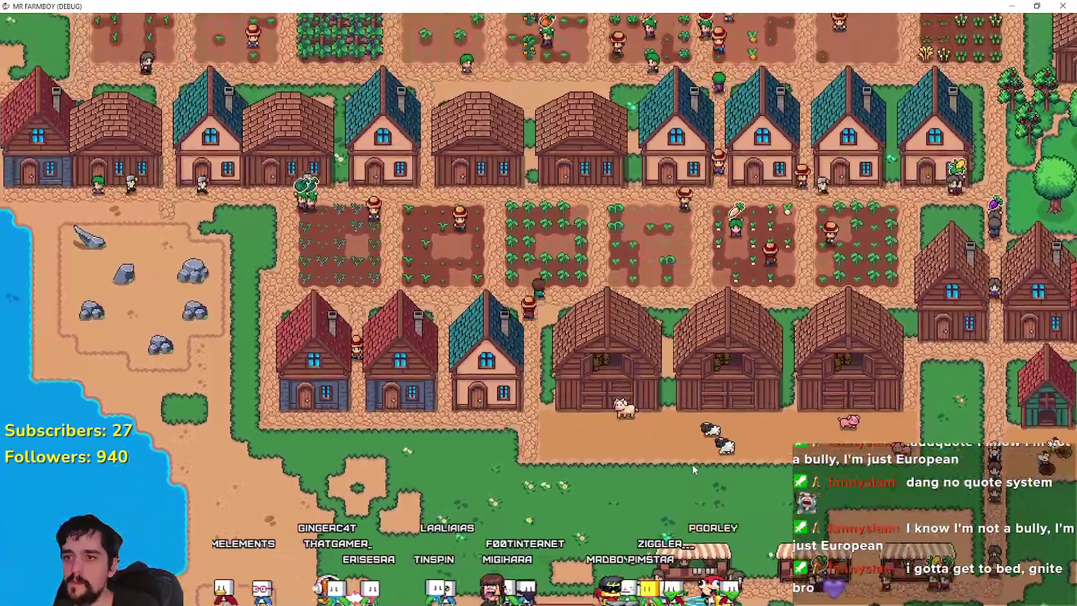
pyautogui.press('w')
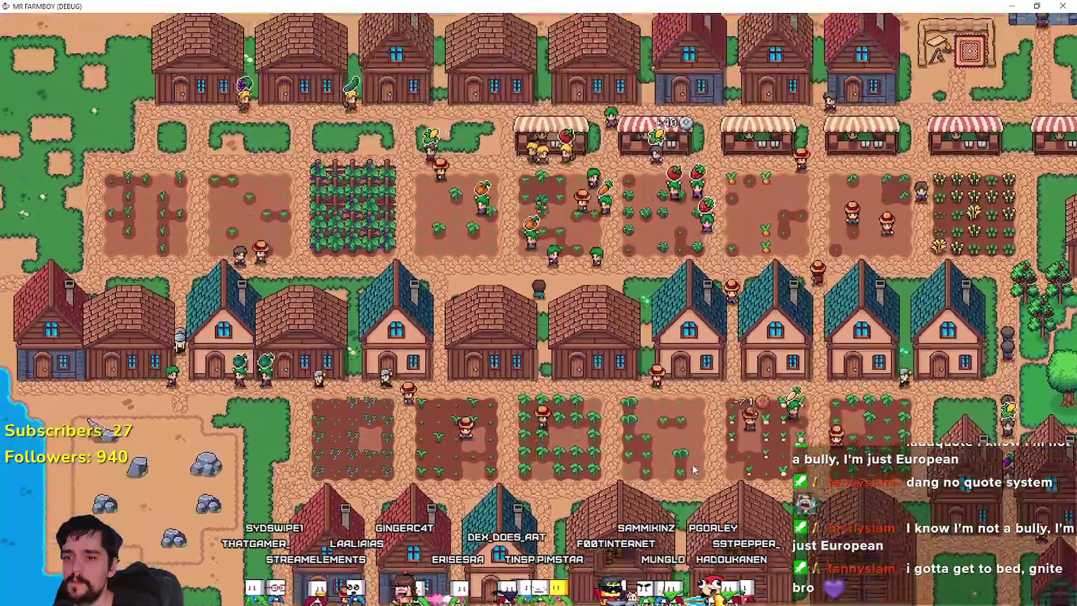
pyautogui.press('s')
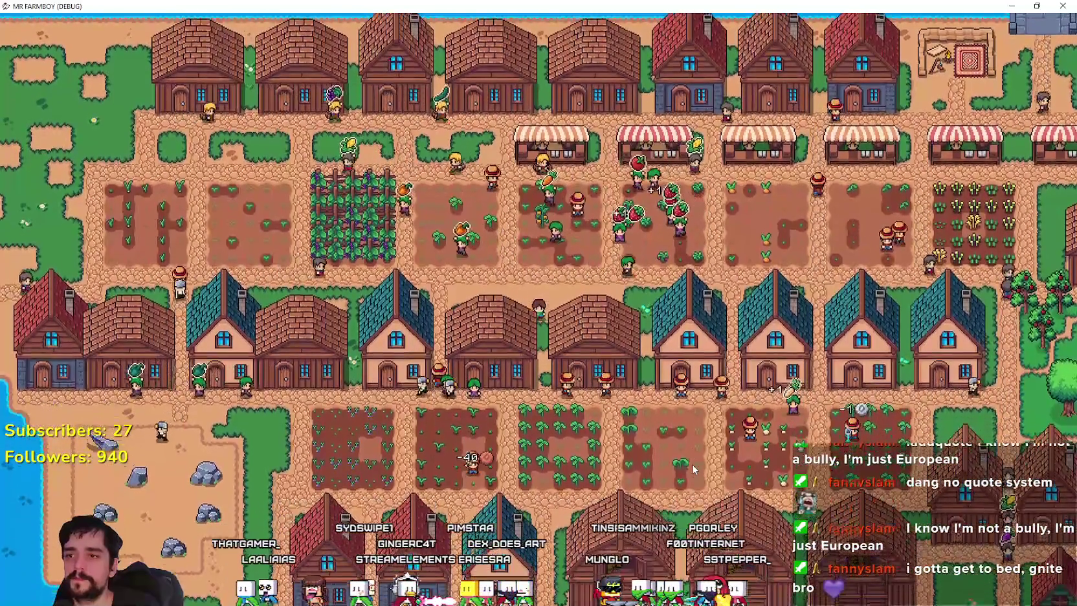
pyautogui.press('s')
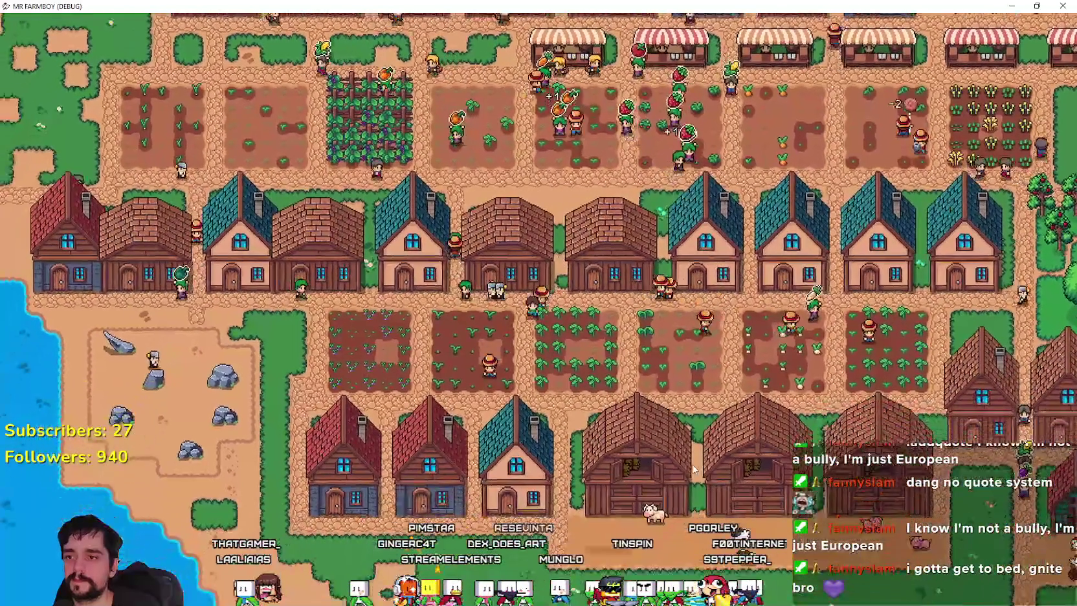
pyautogui.press('a')
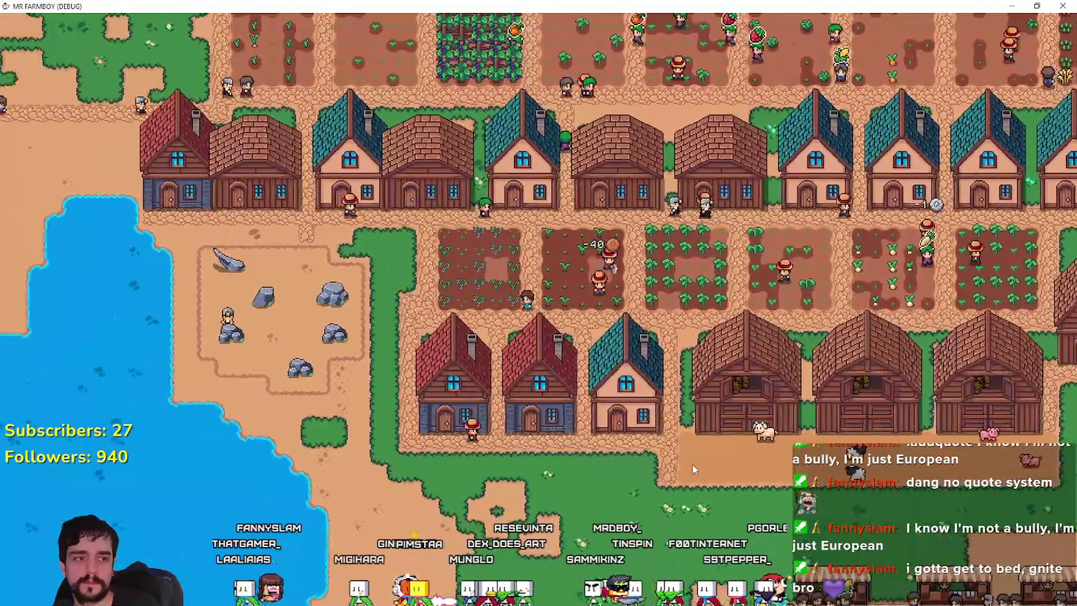
pyautogui.scroll(-5, 692, 463)
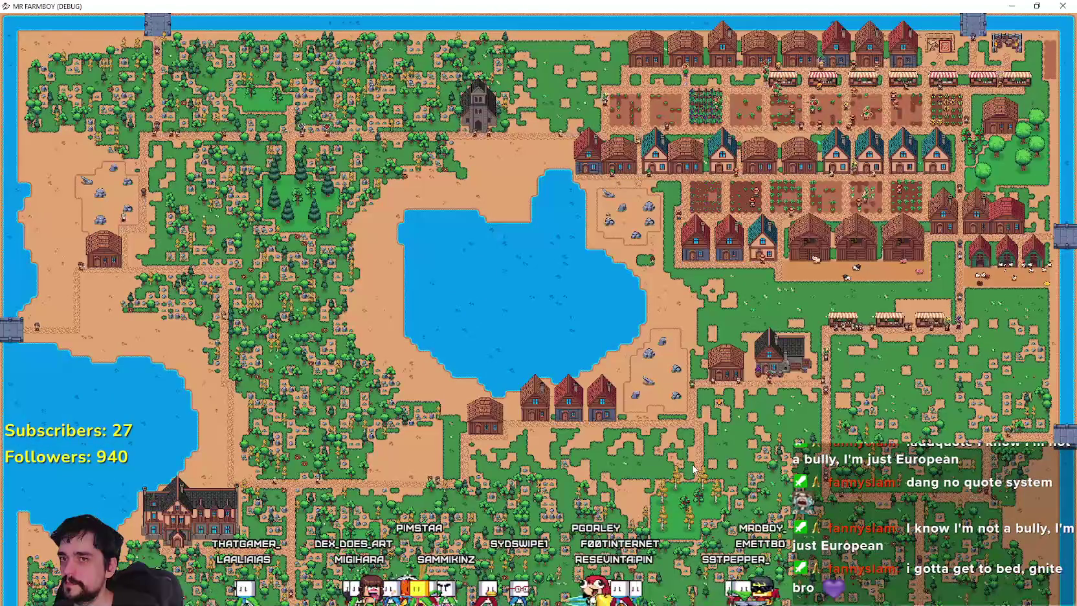
pyautogui.scroll(5, 693, 466)
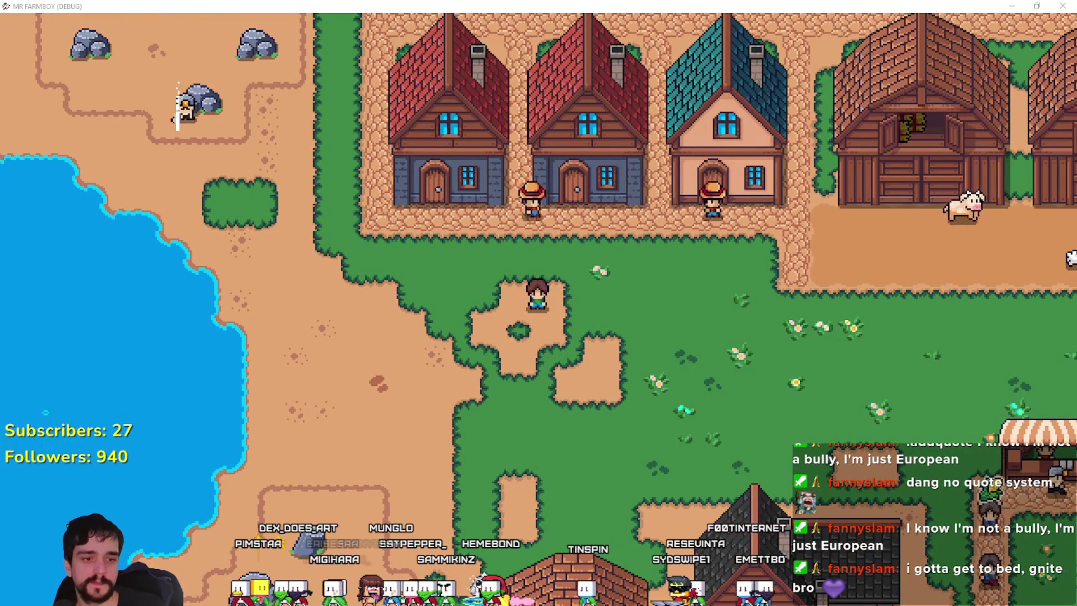
pyautogui.hotkey('alt', 'Tab')
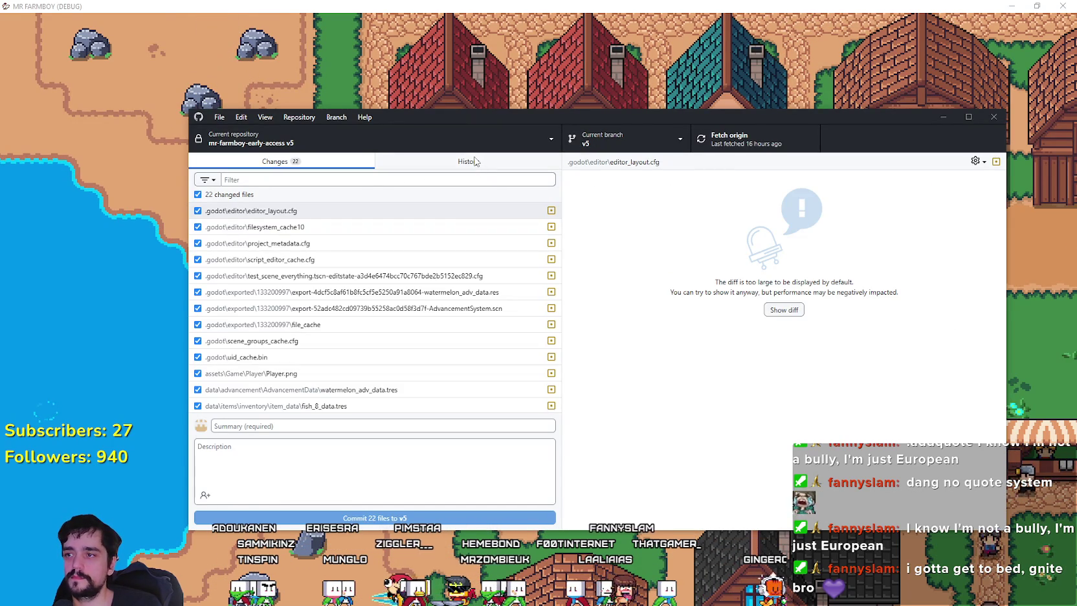
# Review the commit history and the 22 changed files in GitHub Desktop, then return to the game
pyautogui.click(475, 162)
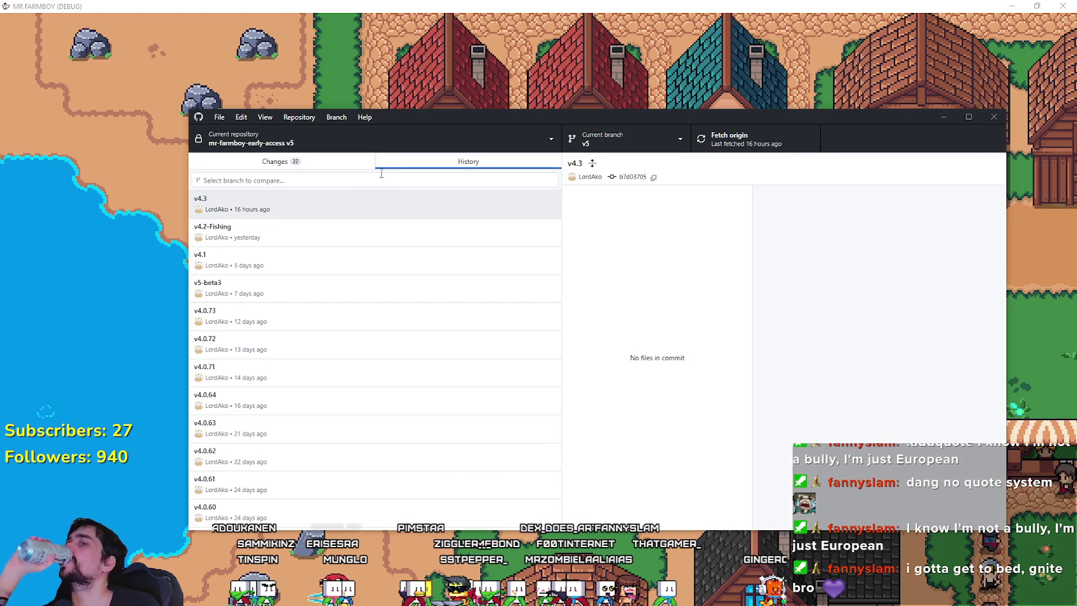
pyautogui.click(275, 162)
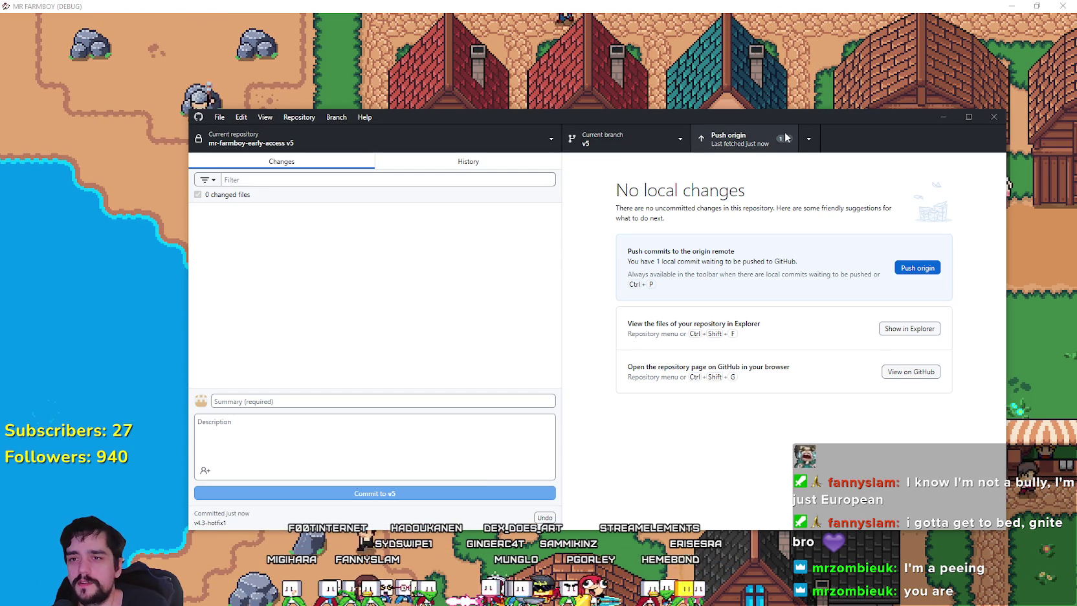
pyautogui.click(860, 103)
# Walk the farmer along the shore toward the houses, then close GitHub Desktop
pyautogui.scroll(3, 393, 448)
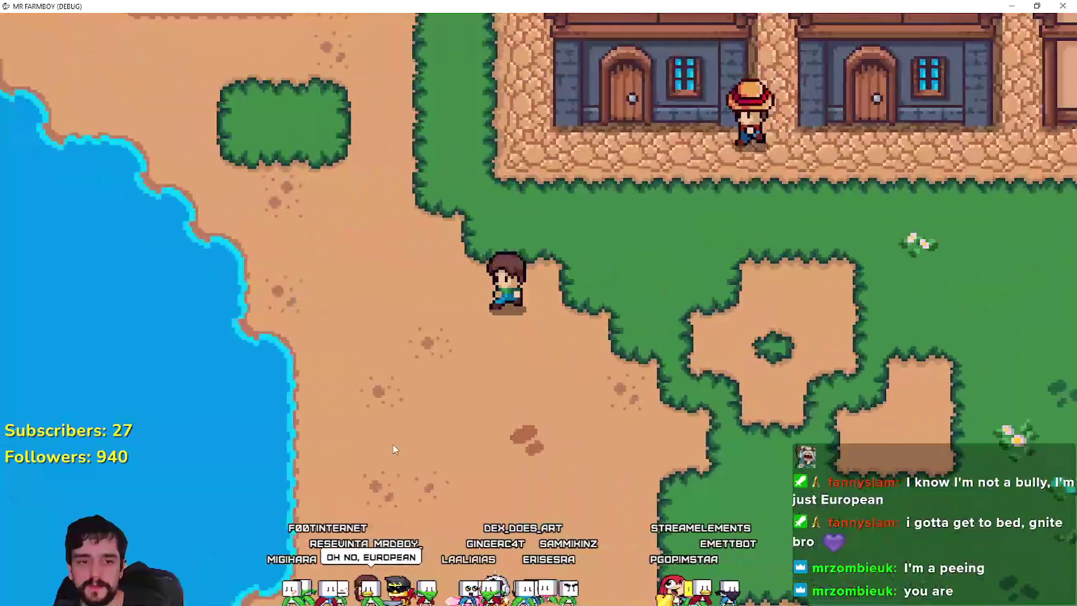
pyautogui.press('a')
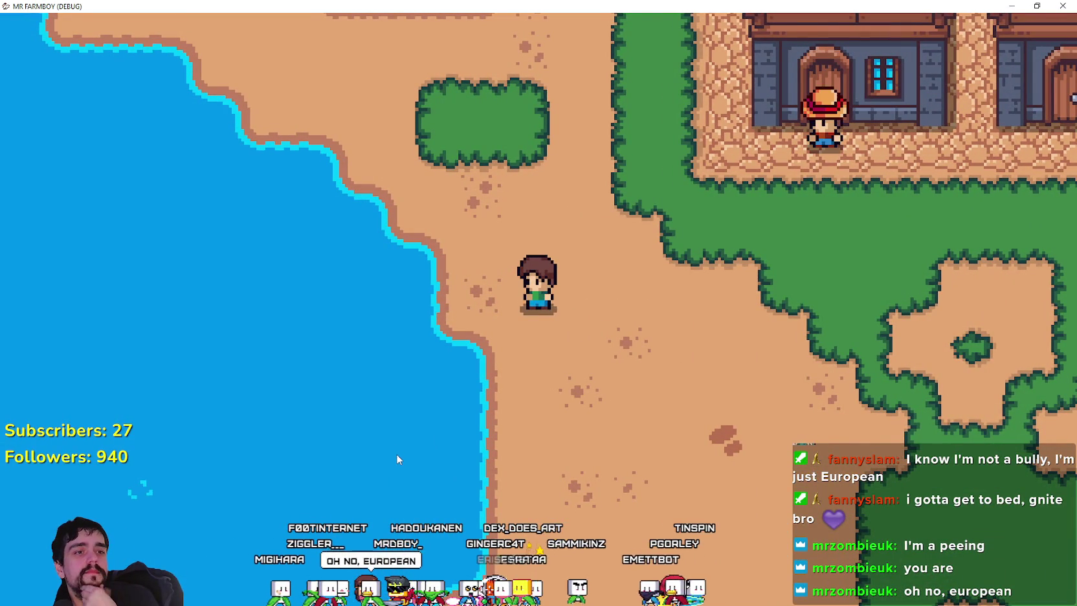
pyautogui.press('d')
pyautogui.press('w')
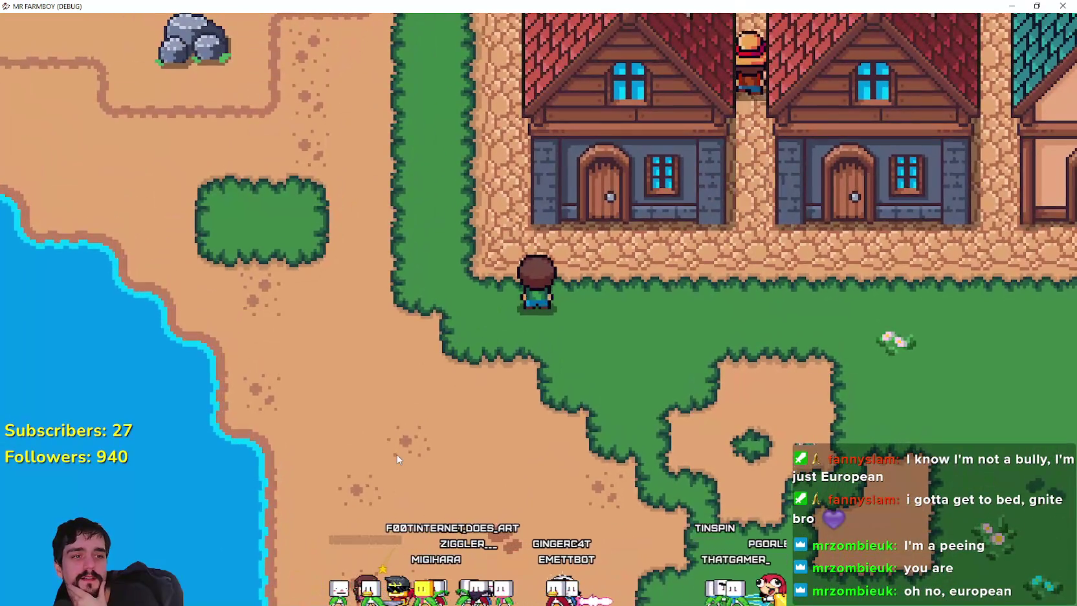
pyautogui.press('a')
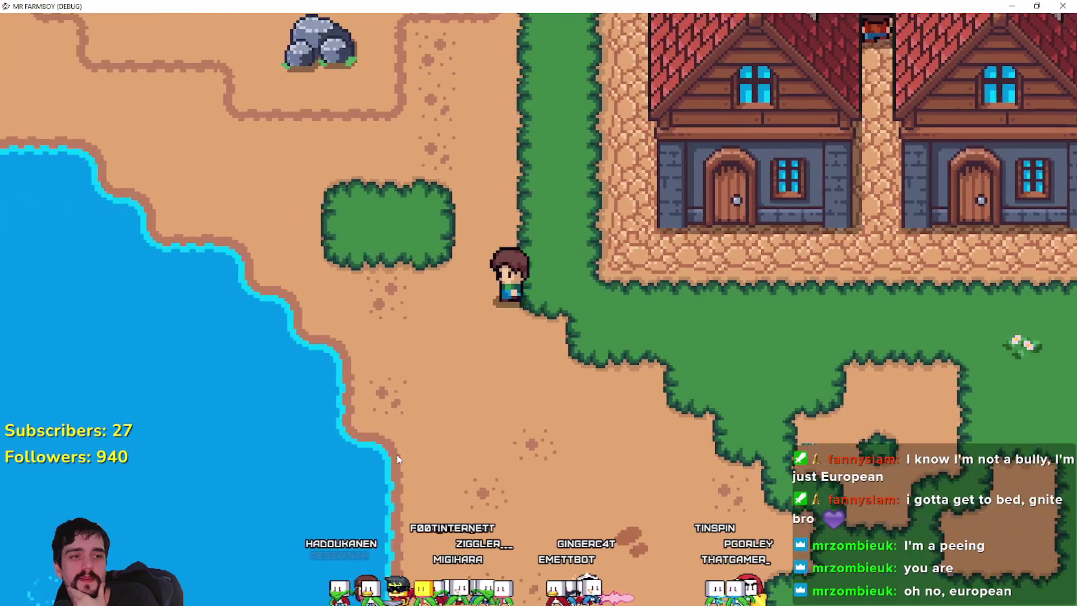
pyautogui.press('w')
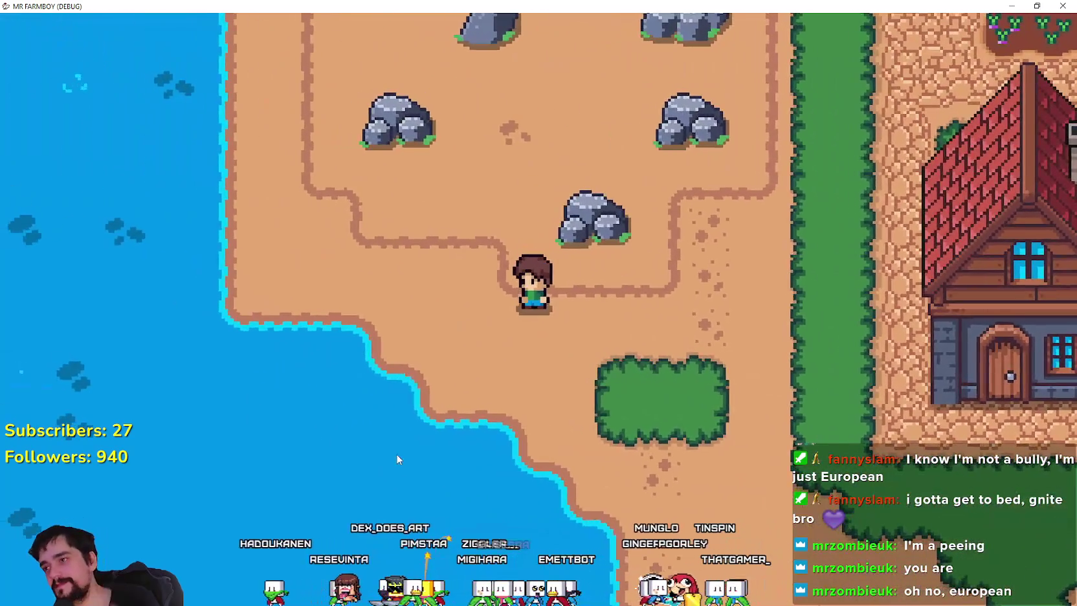
pyautogui.hotkey('alt', 'Tab')
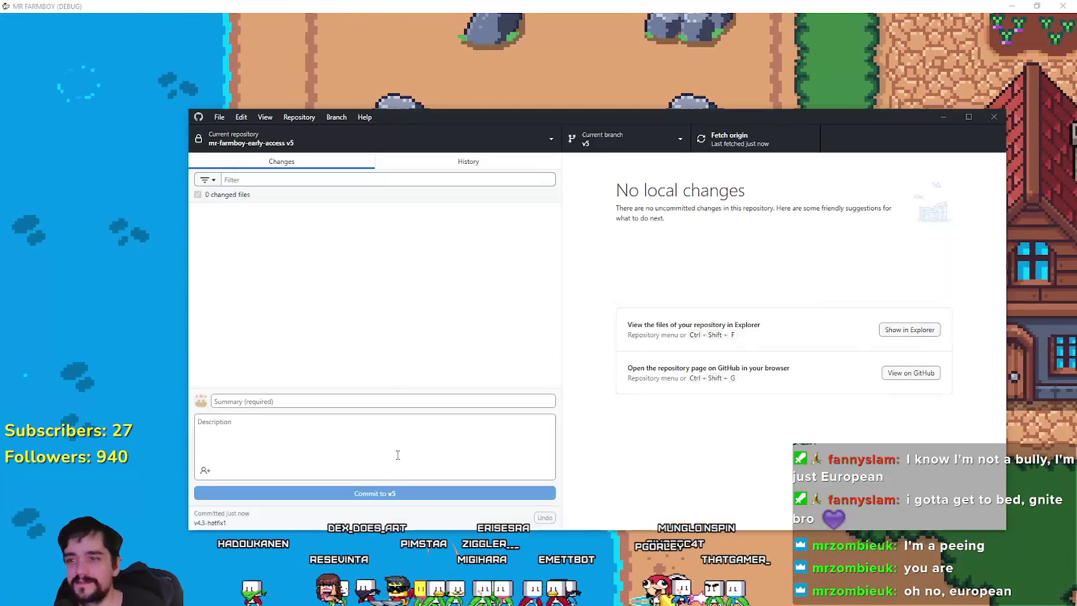
pyautogui.click(994, 116)
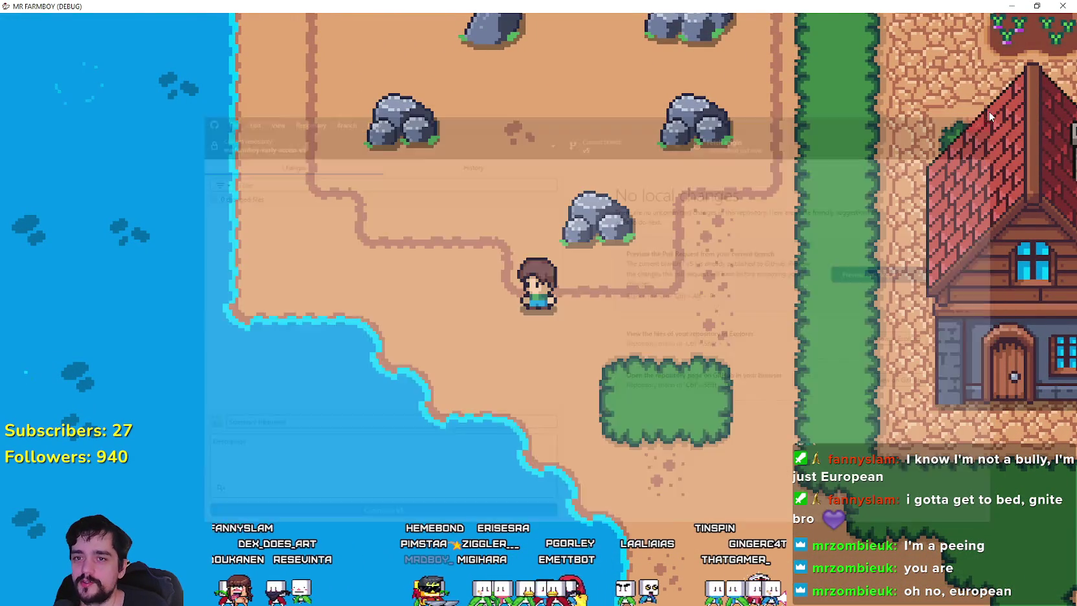
# Walk the farmer east past the crop fields to the market stalls and open the Market
pyautogui.scroll(-3, 498, 303)
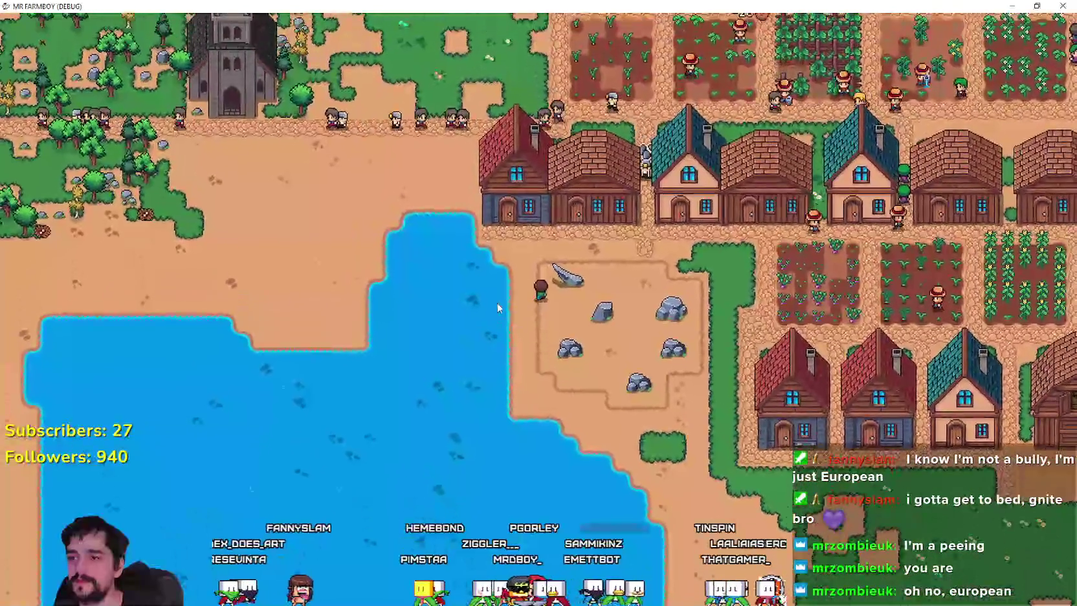
pyautogui.scroll(3, 497, 303)
pyautogui.press('w')
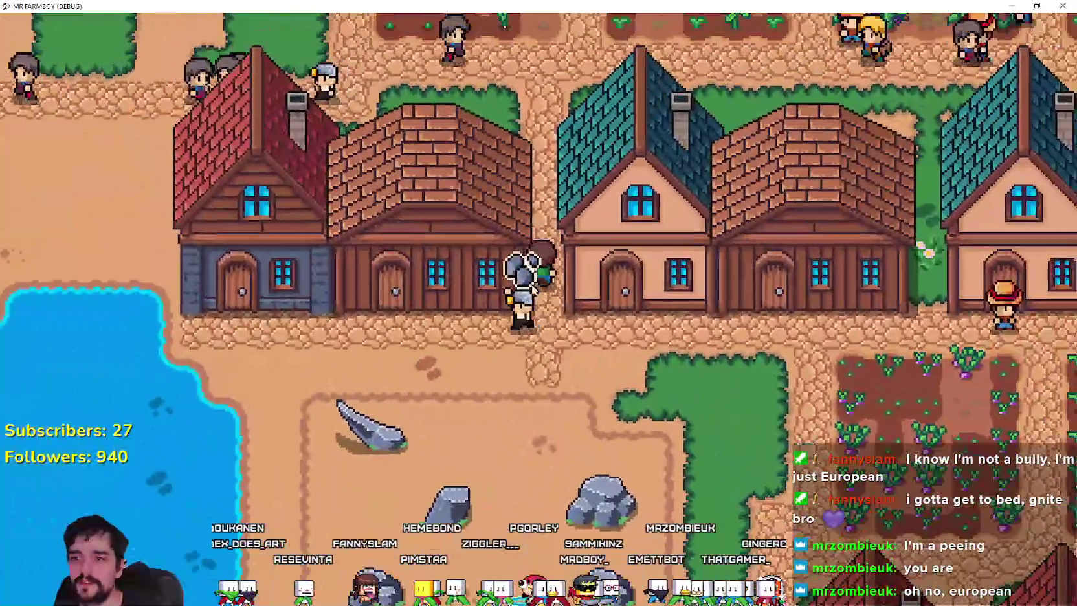
pyautogui.press('w')
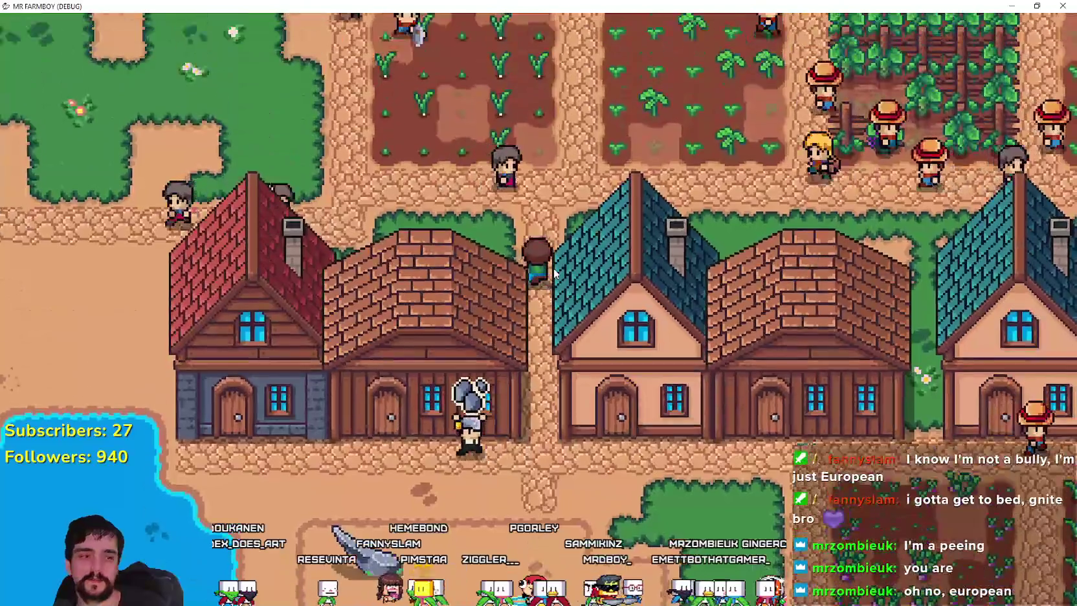
pyautogui.press('d')
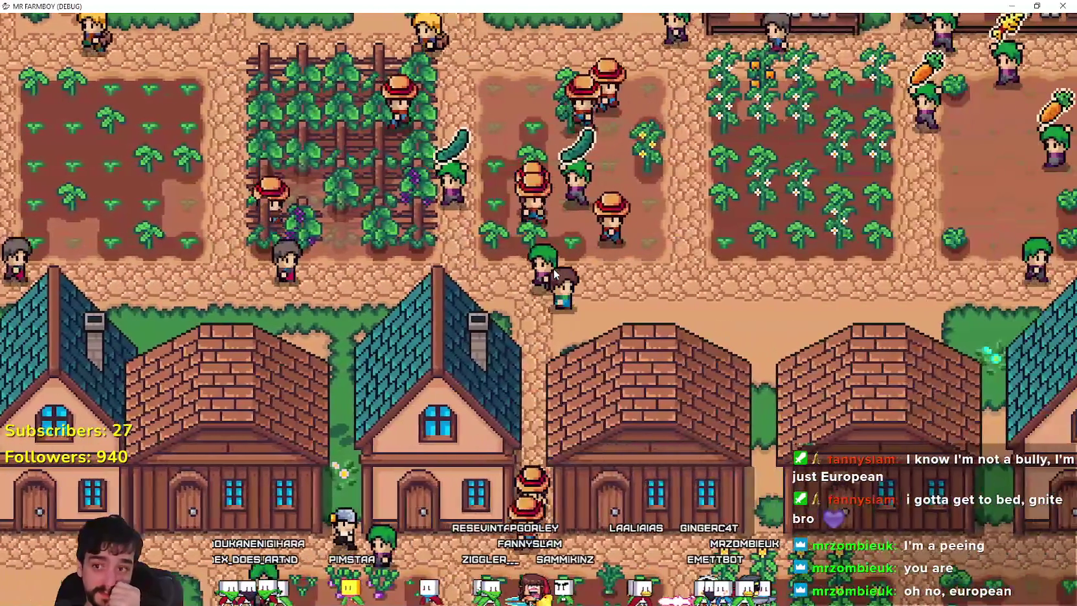
pyautogui.scroll(-3, 555, 275)
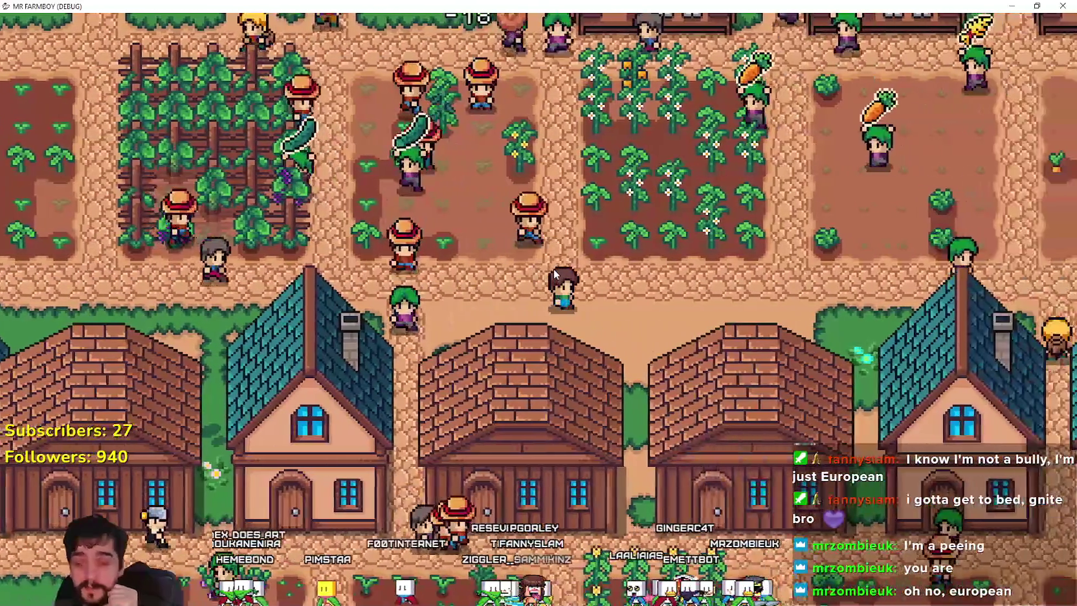
pyautogui.press('w')
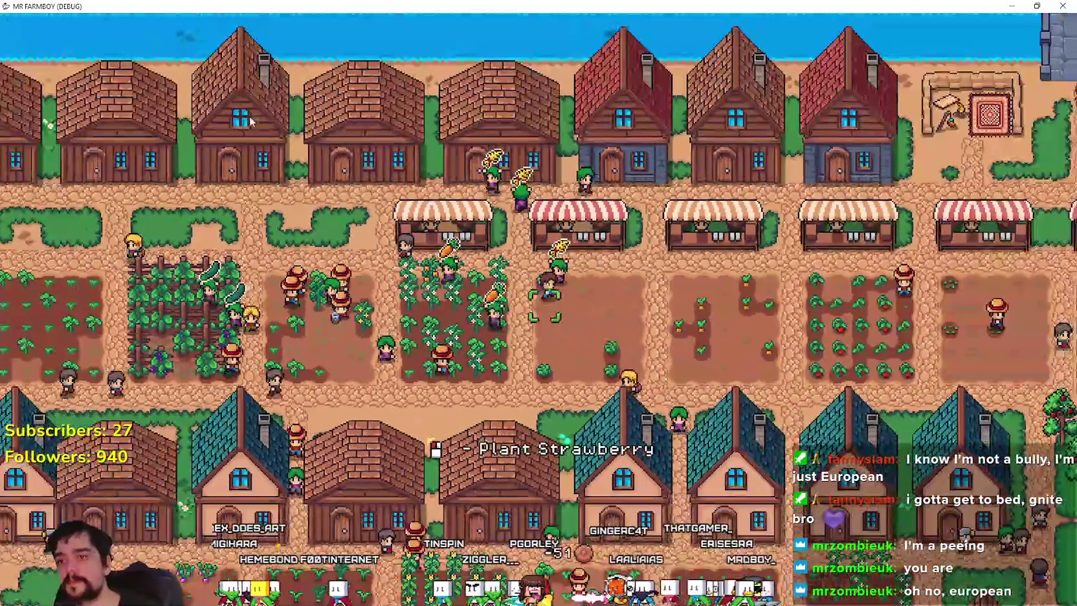
pyautogui.press('d')
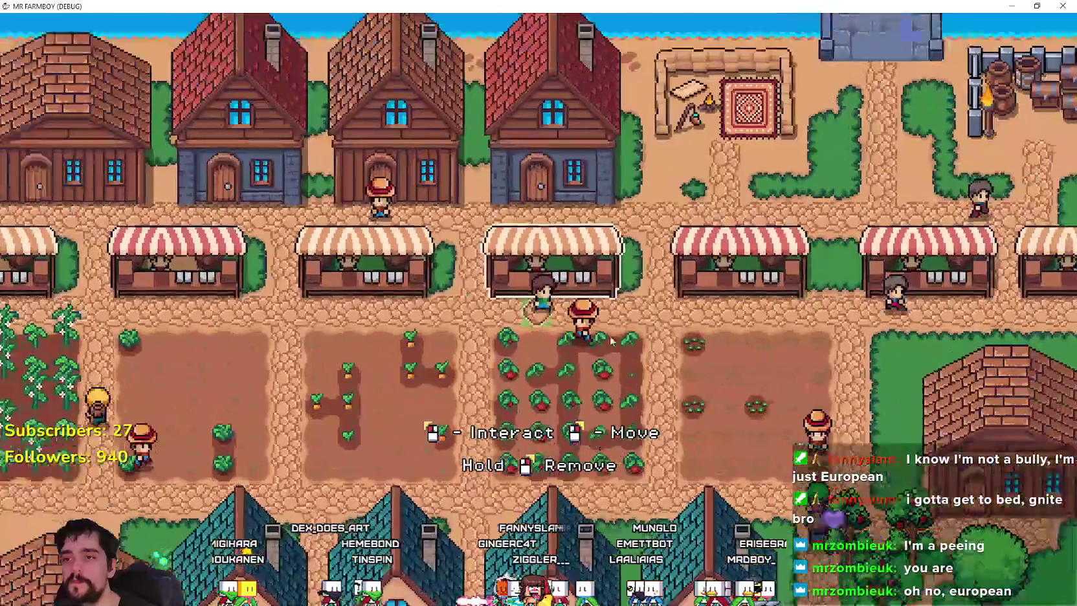
pyautogui.press('e')
pyautogui.scroll(-5, 582, 259)
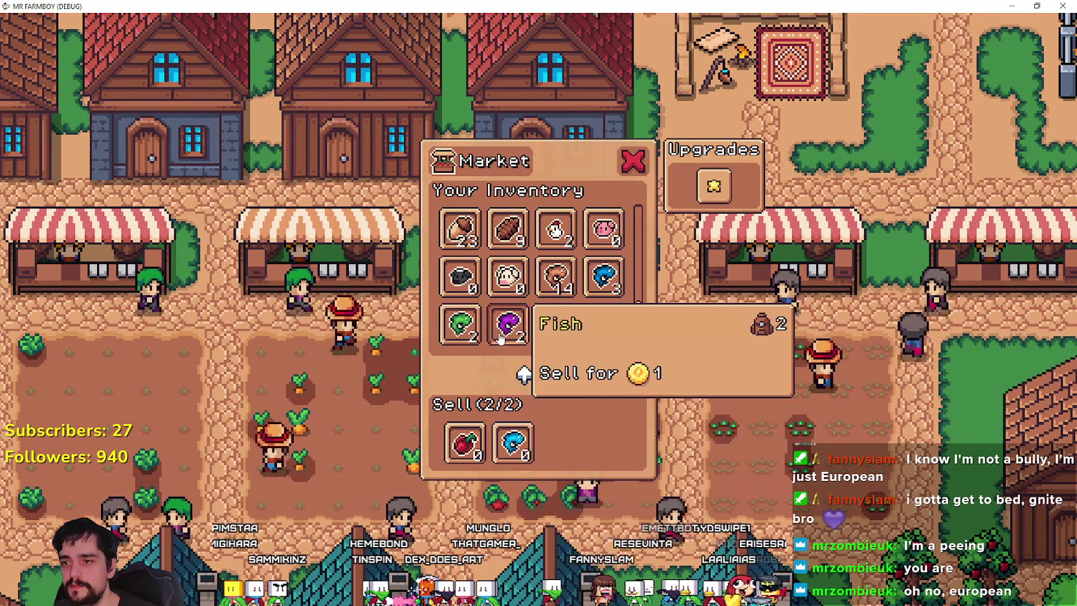
# Swap the blue fish in the Sell slots for the cyan fish and close the Market
pyautogui.click(514, 442)
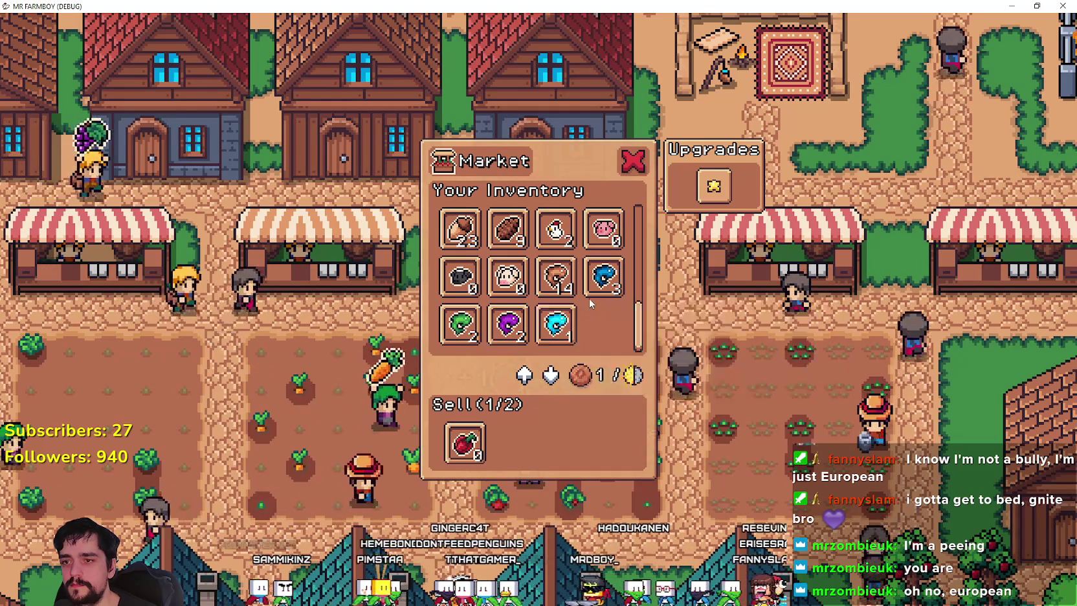
pyautogui.click(571, 331)
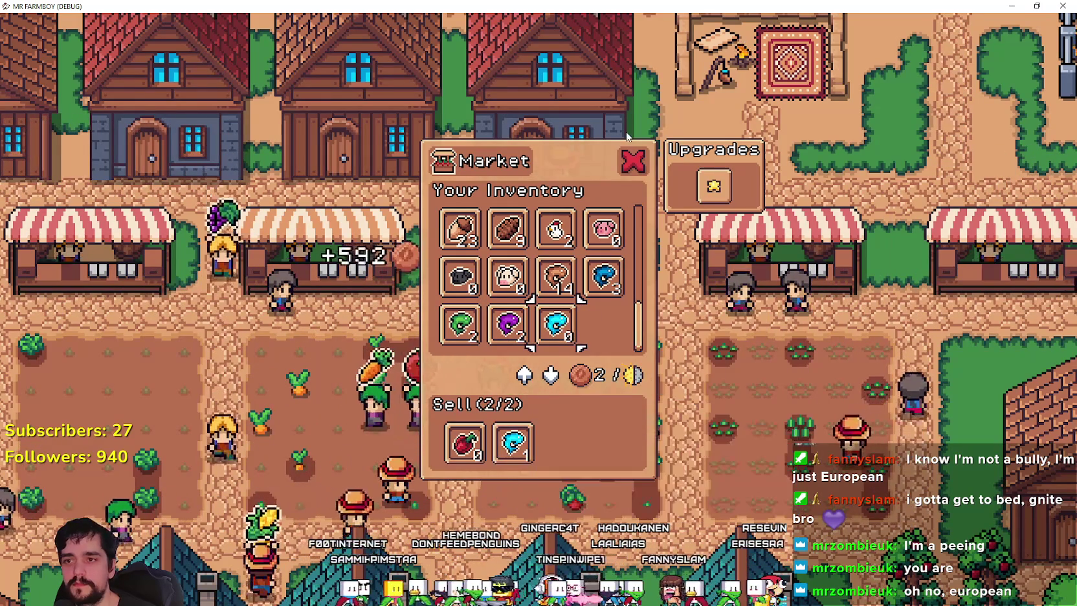
pyautogui.press('Escape')
# Walk past the market stalls and brick house to the riverbank and catch a fish
pyautogui.press('w')
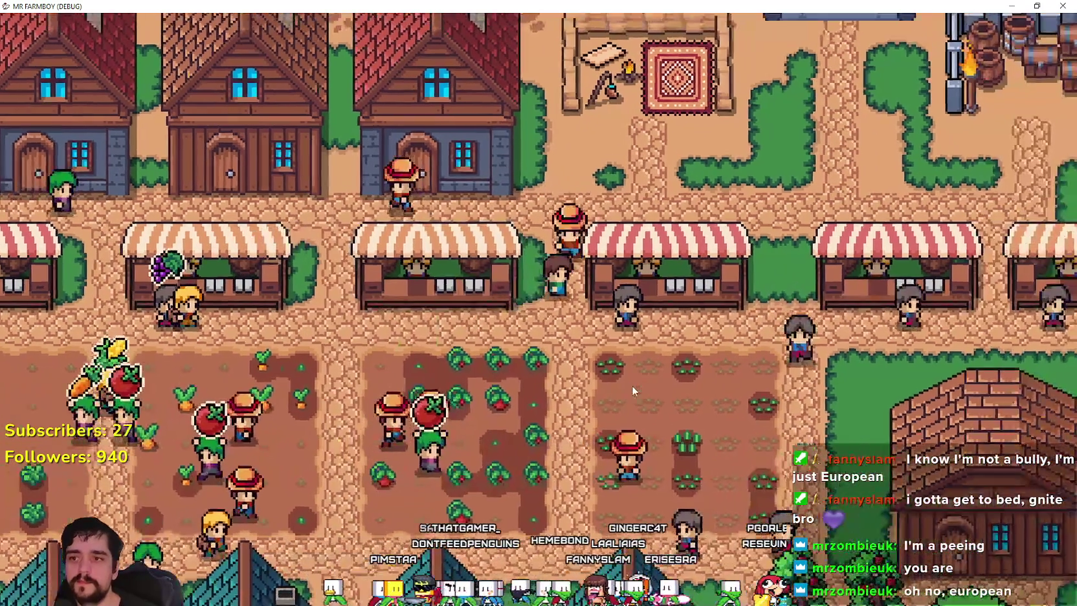
pyautogui.press('d')
pyautogui.press('s')
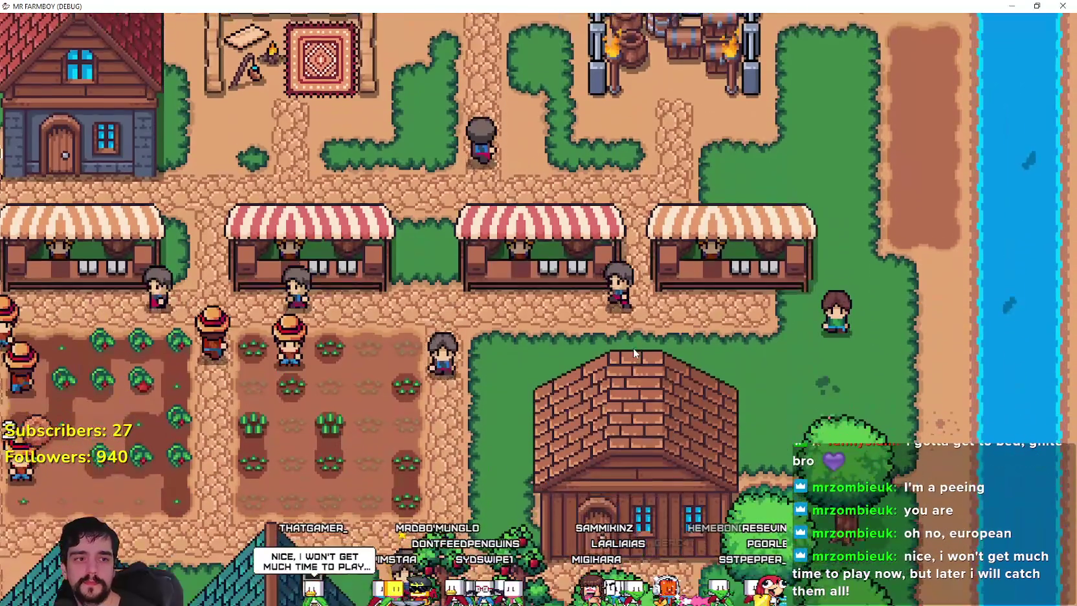
pyautogui.press('s')
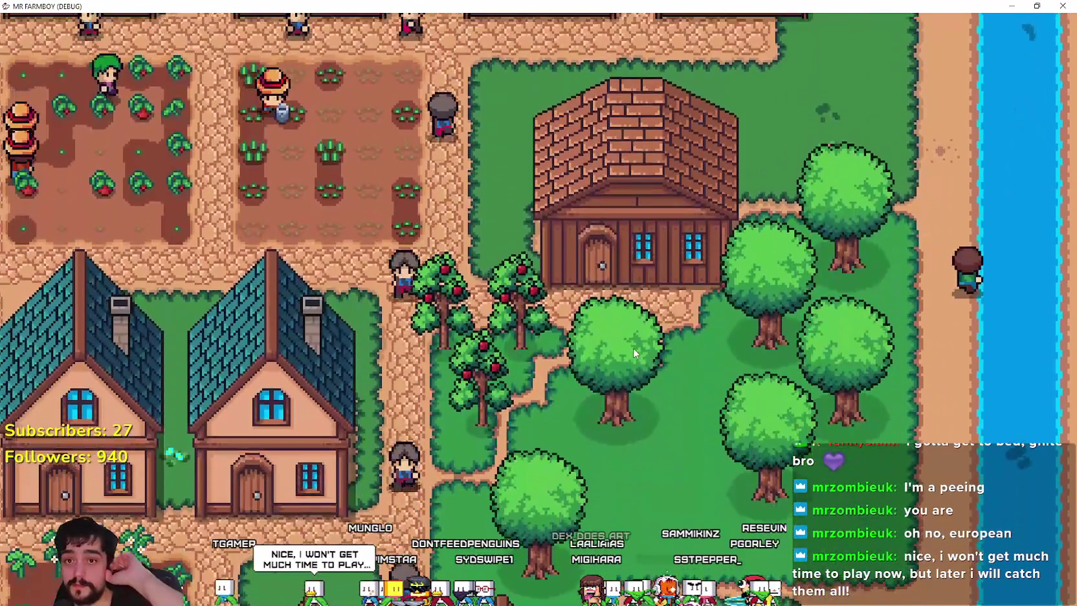
pyautogui.press('w')
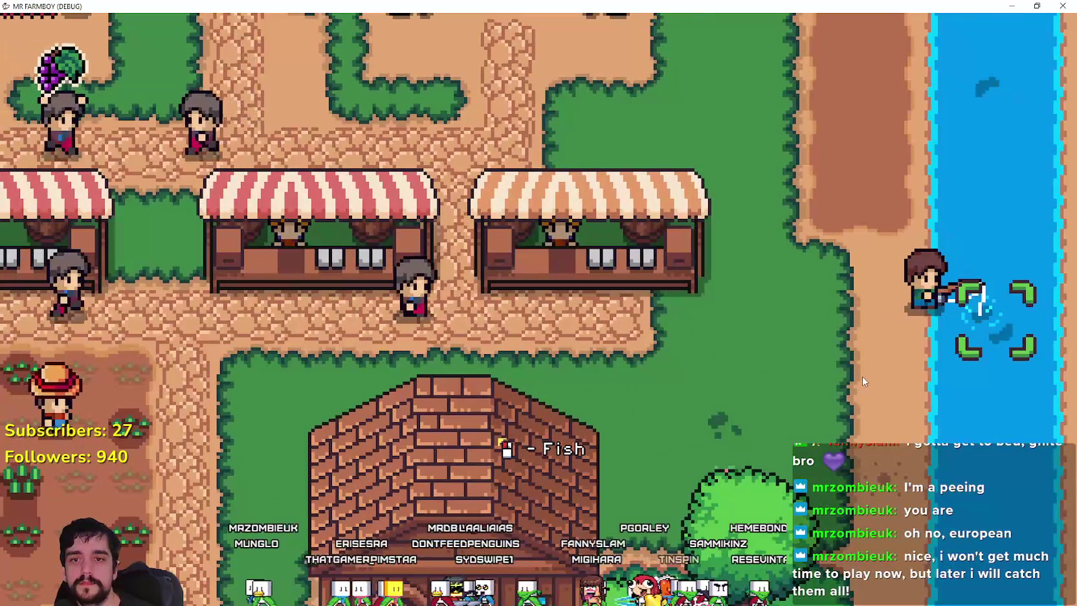
pyautogui.press('w')
pyautogui.click(863, 376)
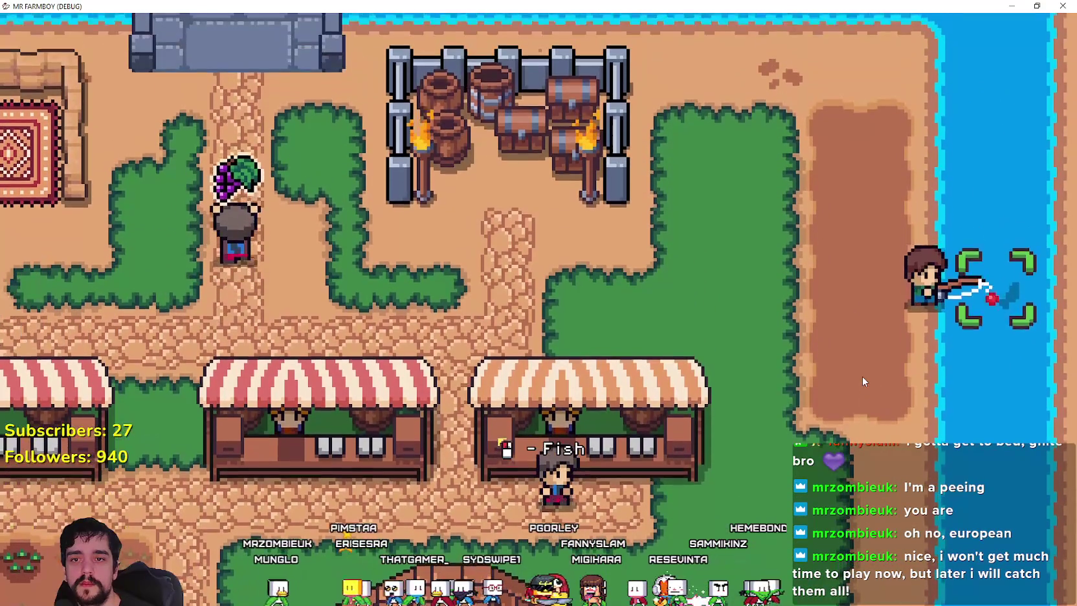
pyautogui.click(862, 376)
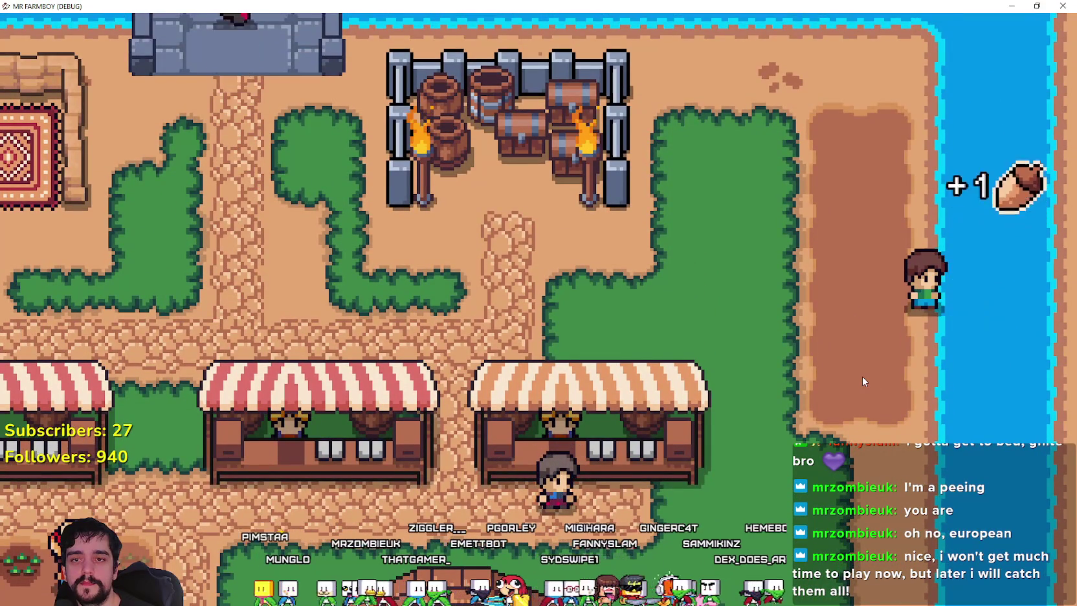
pyautogui.scroll(-5, 863, 376)
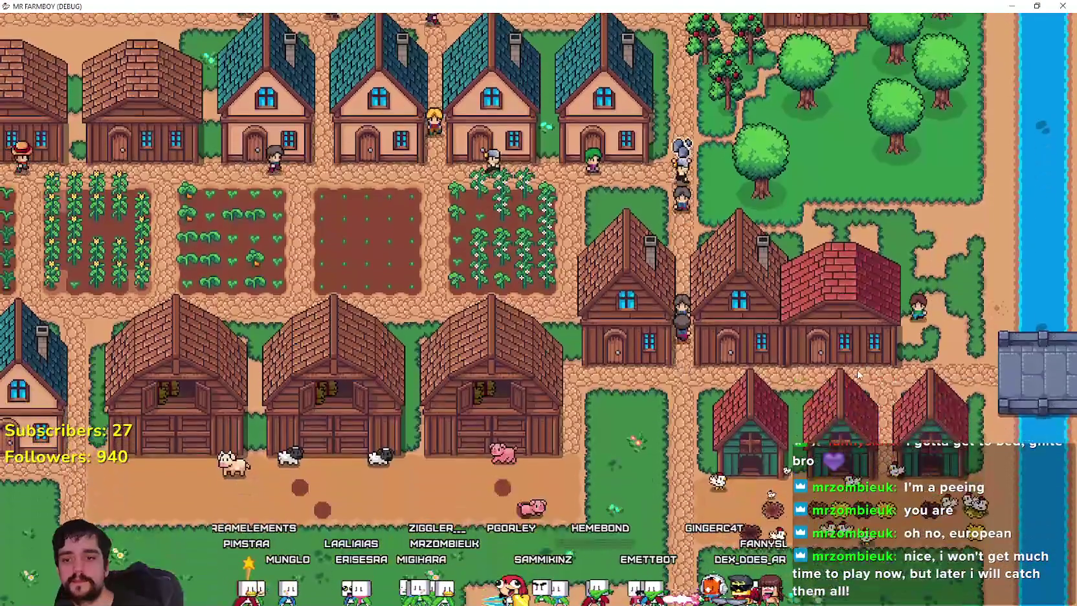
# Walk the character north through the village past the market, then back south to the fields
pyautogui.scroll(-5, 858, 375)
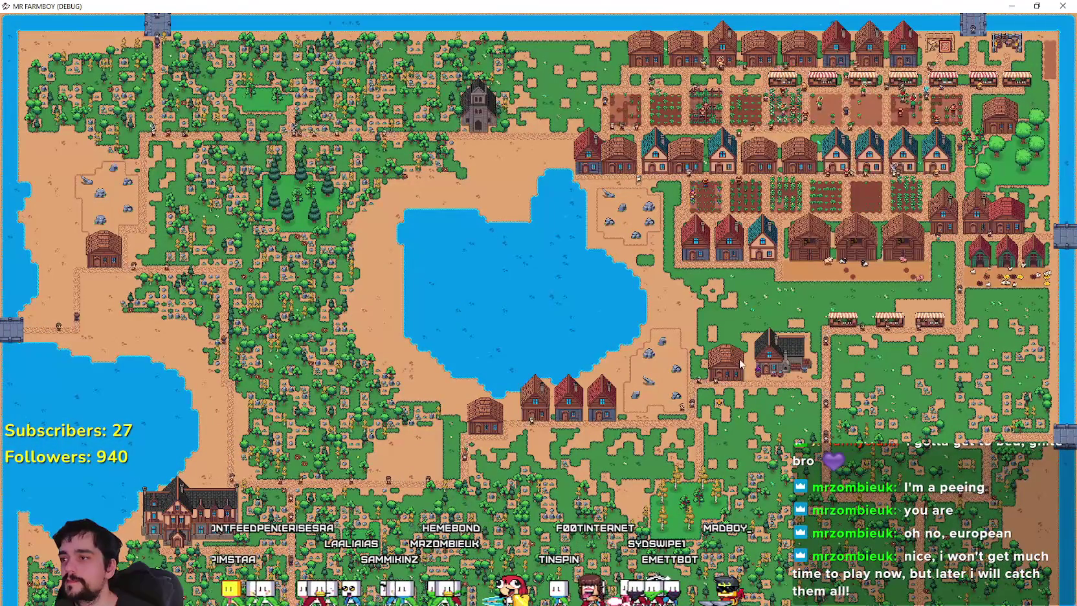
pyautogui.scroll(5, 741, 364)
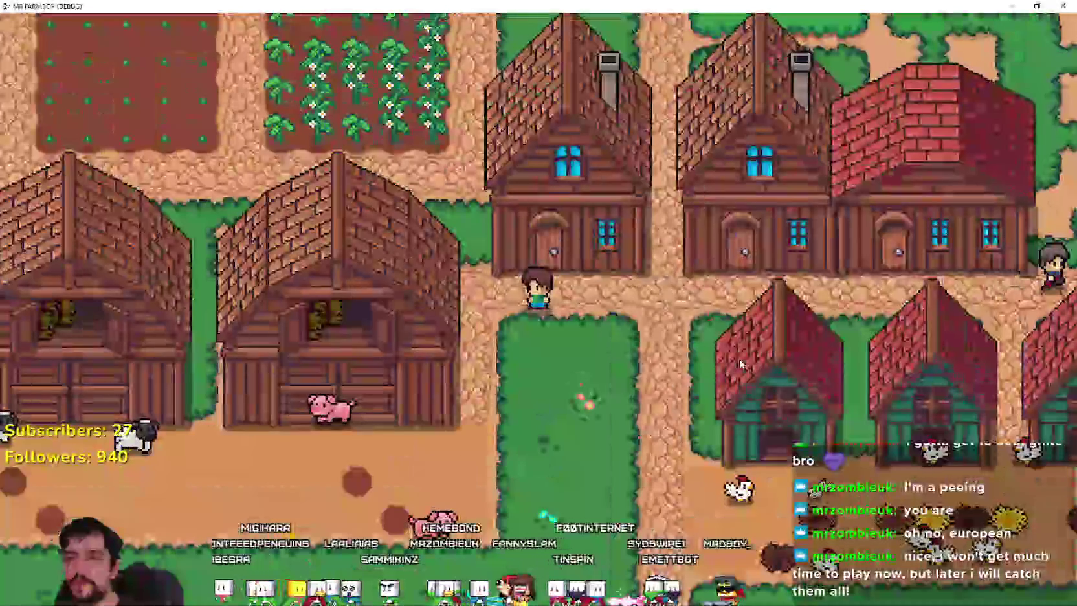
pyautogui.press('w')
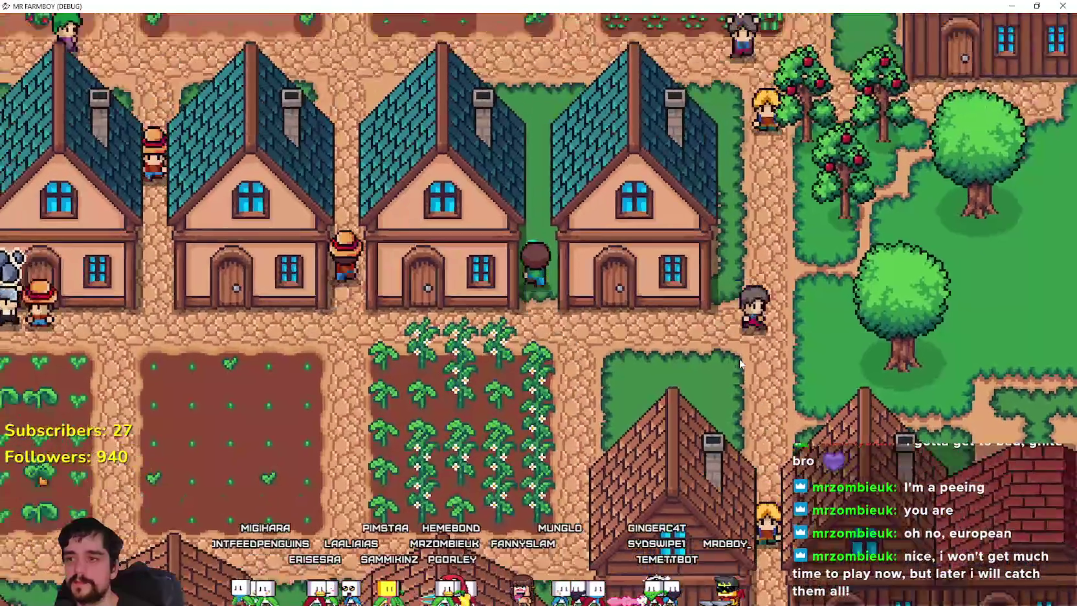
pyautogui.press('w')
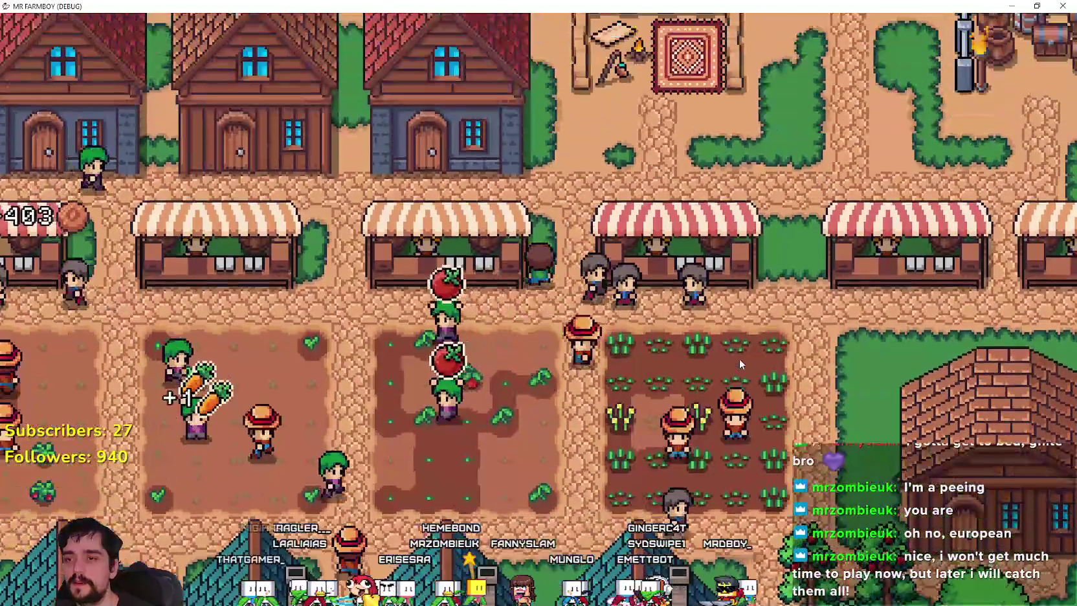
pyautogui.press('s')
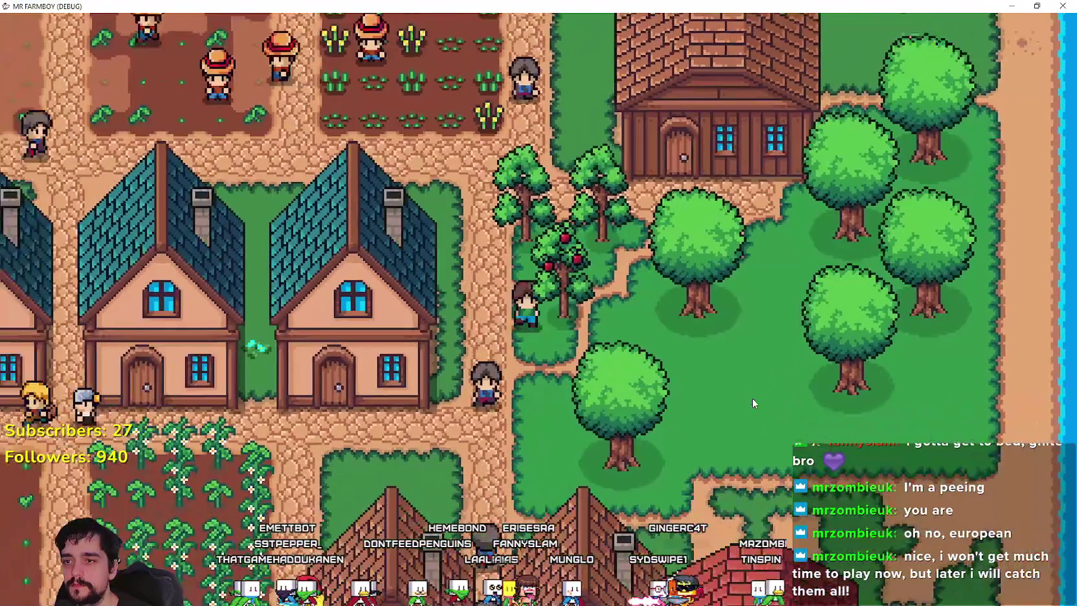
# Glance at the Advancements overview, close it, and return to the Godot editor's file search
pyautogui.press('Tab')
pyautogui.press('Escape')
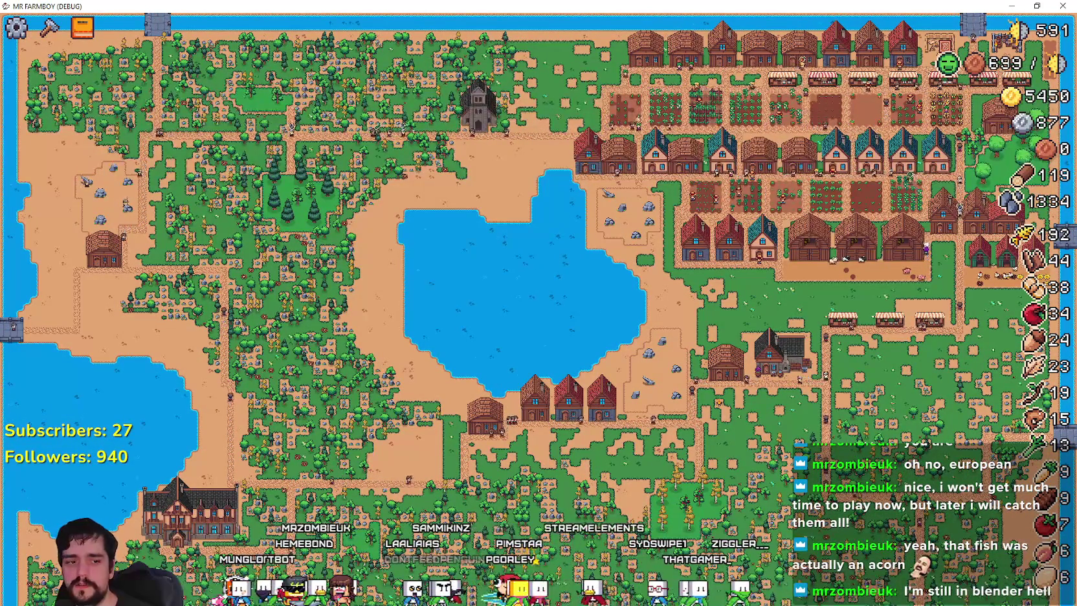
pyautogui.hotkey('alt', 'Tab')
pyautogui.press('BackSpace')
pyautogui.press('BackSpace')
pyautogui.press('BackSpace')
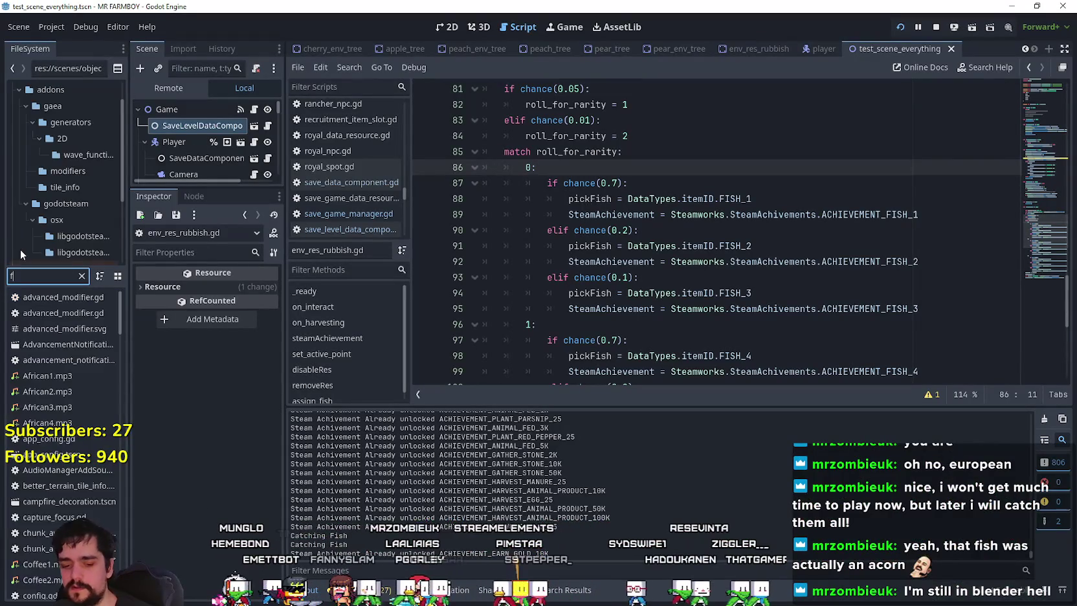
# Filter FileSystem for 'forester', open forester_npc.tscn and scroll down through forester_npc.gd
pyautogui.write('forester')
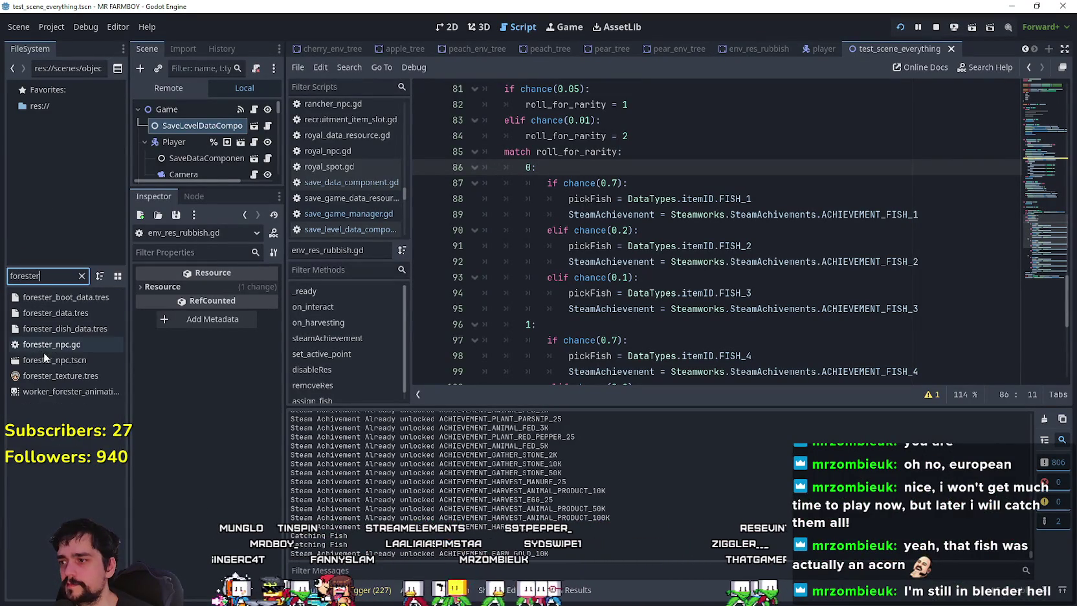
pyautogui.doubleClick(46, 359)
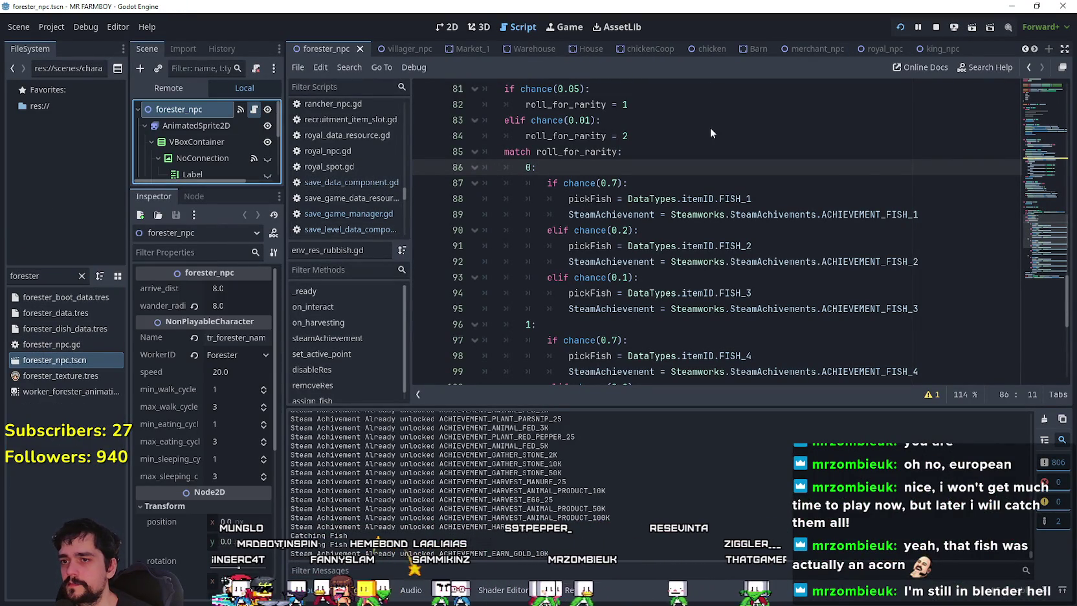
pyautogui.scroll(-10, 531, 252)
pyautogui.scroll(-18, 531, 253)
pyautogui.scroll(-15, 529, 246)
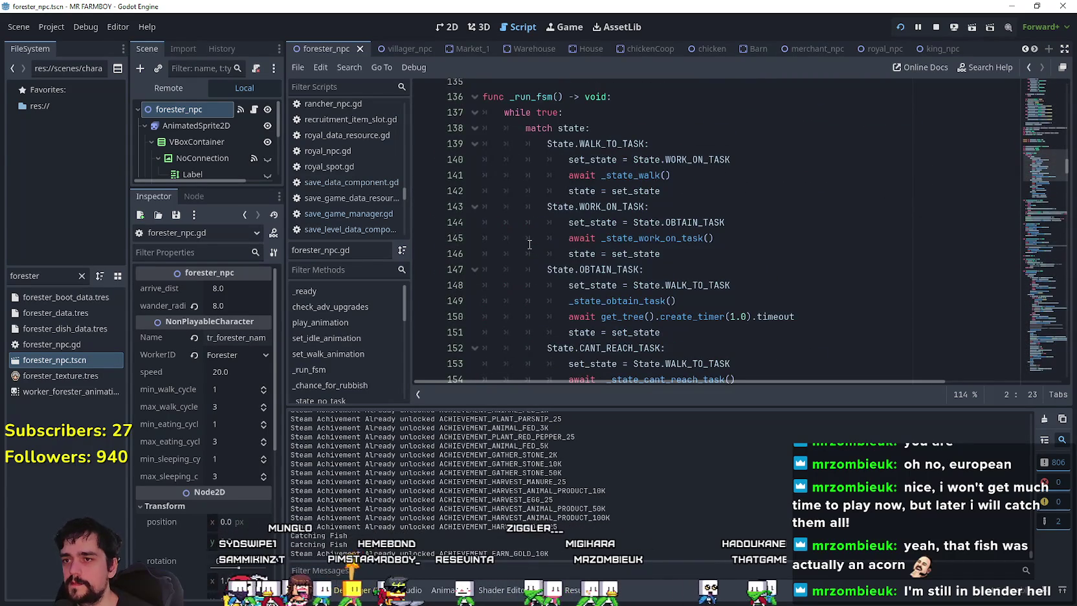
pyautogui.scroll(-11, 530, 245)
pyautogui.scroll(-2, 529, 243)
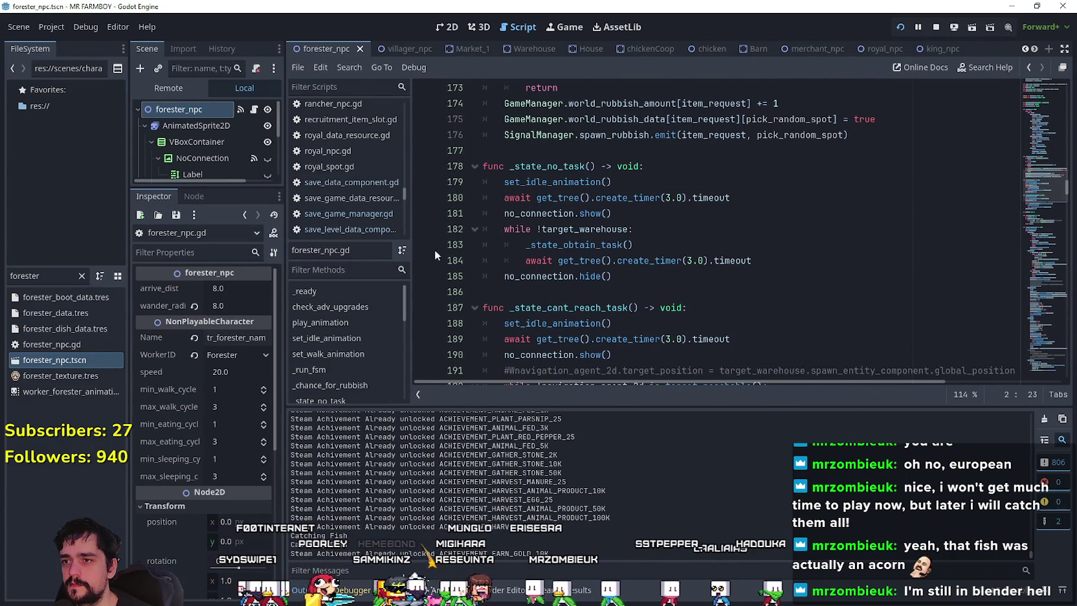
pyautogui.scroll(-2, 586, 279)
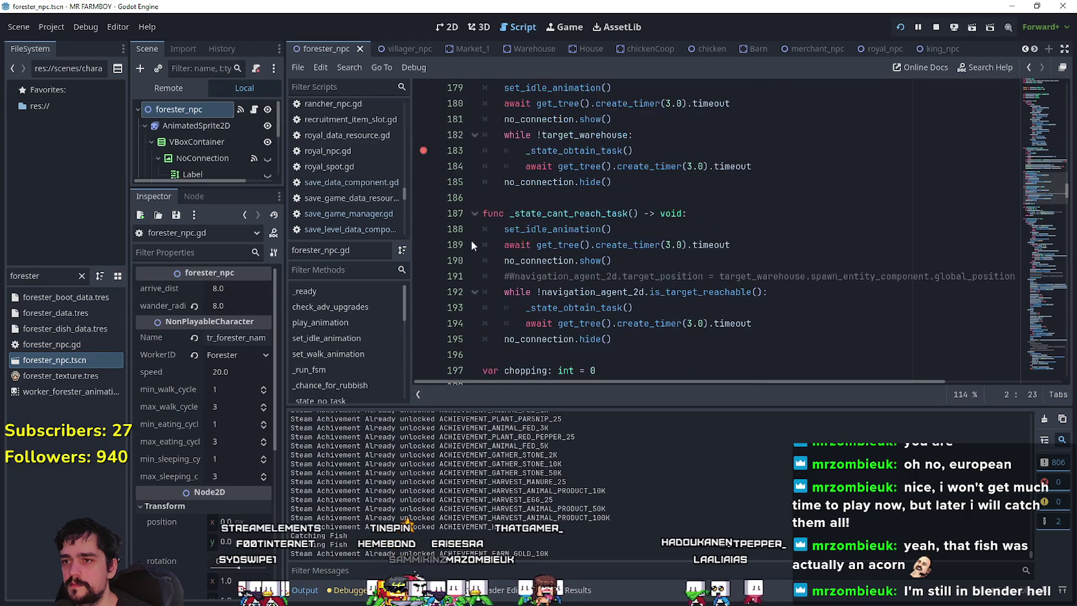
pyautogui.scroll(-1, 440, 256)
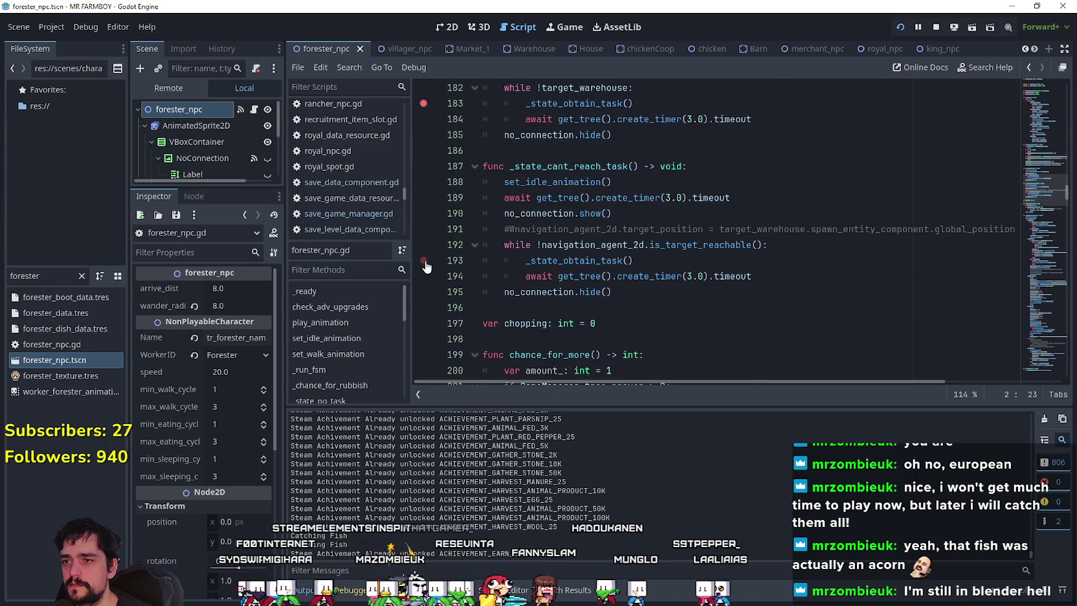
# Set a breakpoint on line 193 in _state_cant_reach_task and review the code below
pyautogui.click(424, 260)
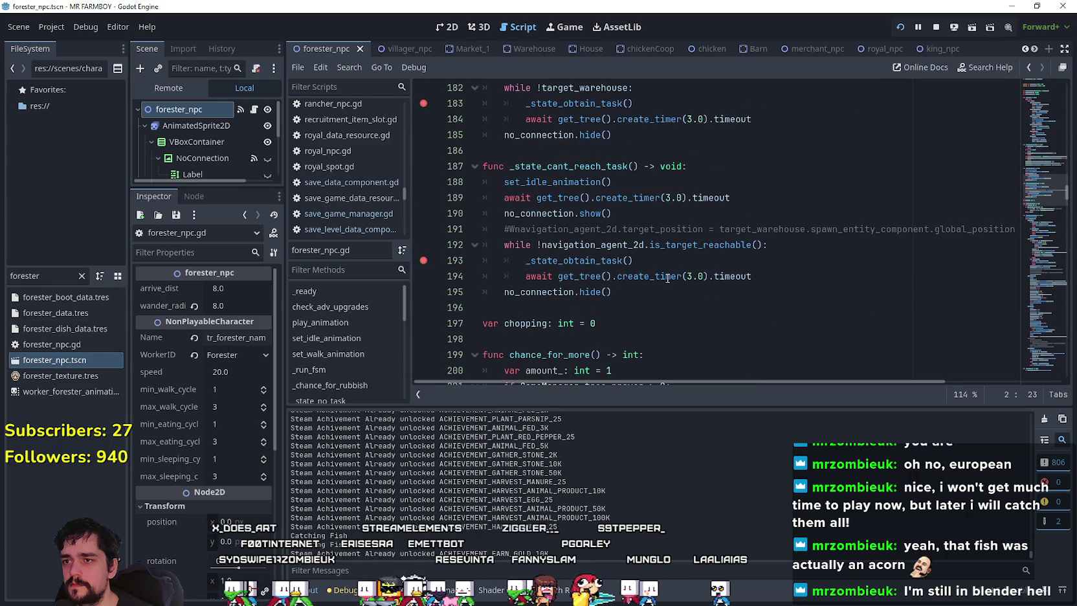
pyautogui.scroll(-8, 667, 278)
pyautogui.scroll(-20, 671, 239)
pyautogui.scroll(-5, 667, 238)
pyautogui.scroll(8, 663, 237)
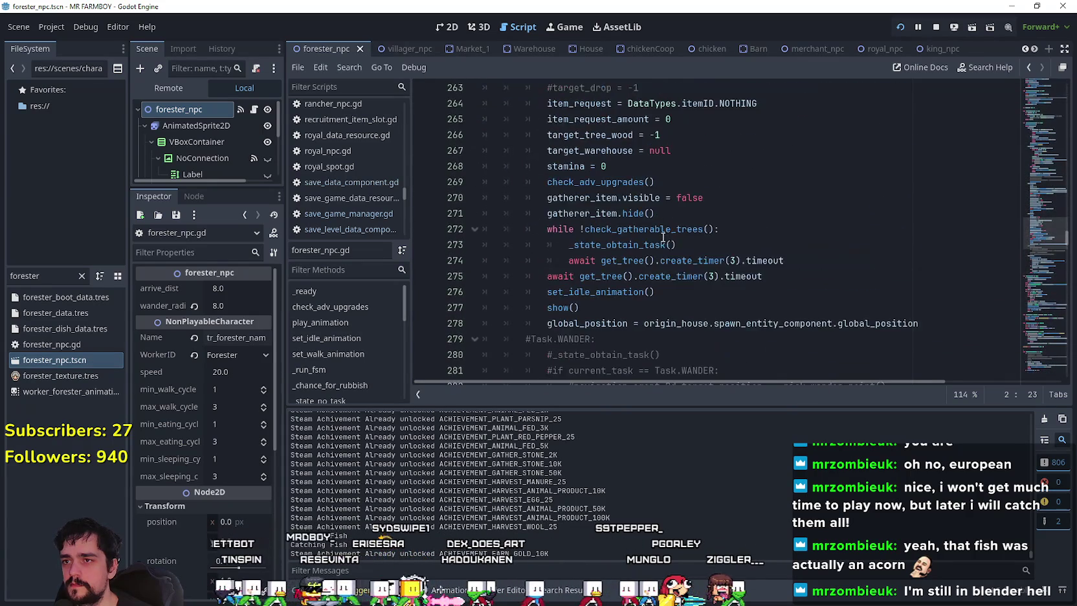
# Set a breakpoint on line 273 and another inside check_gatherable_trees's definition
pyautogui.click(423, 245)
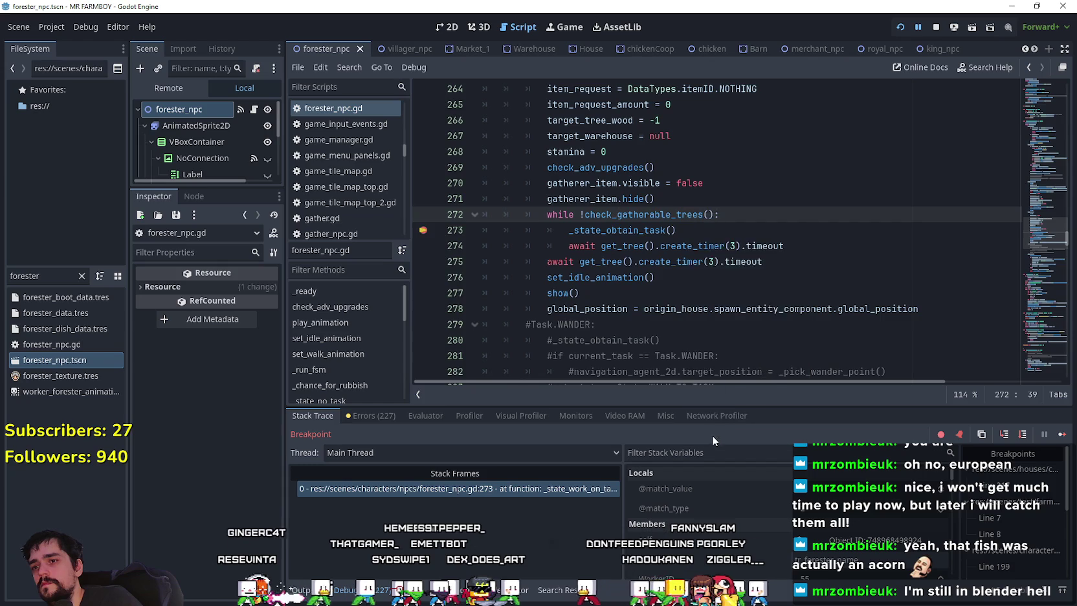
pyautogui.keyDown('ctrl'); pyautogui.click(686, 215); pyautogui.keyUp('ctrl')
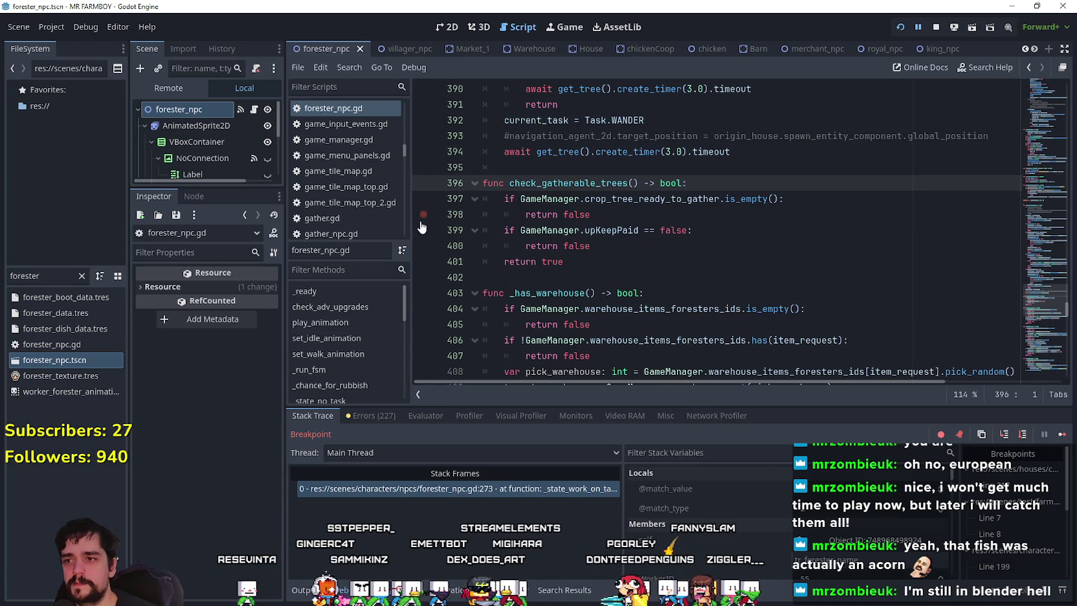
pyautogui.click(574, 261)
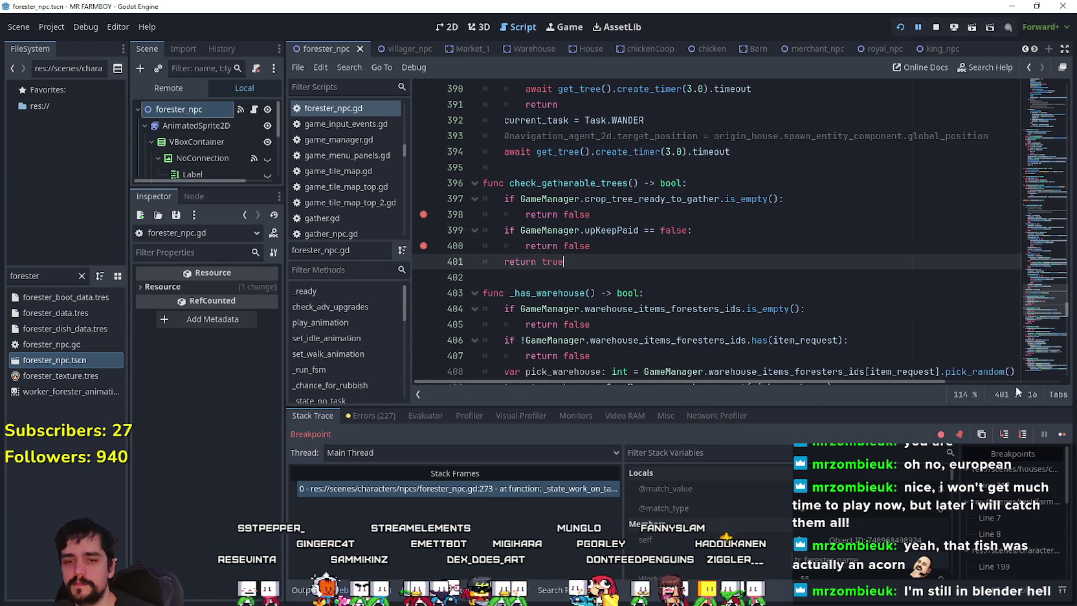
# Continue execution repeatedly between breakpoints, inspecting crop_tree_ready_to_gather along the way
pyautogui.click(1062, 435)
pyautogui.click(1062, 435)
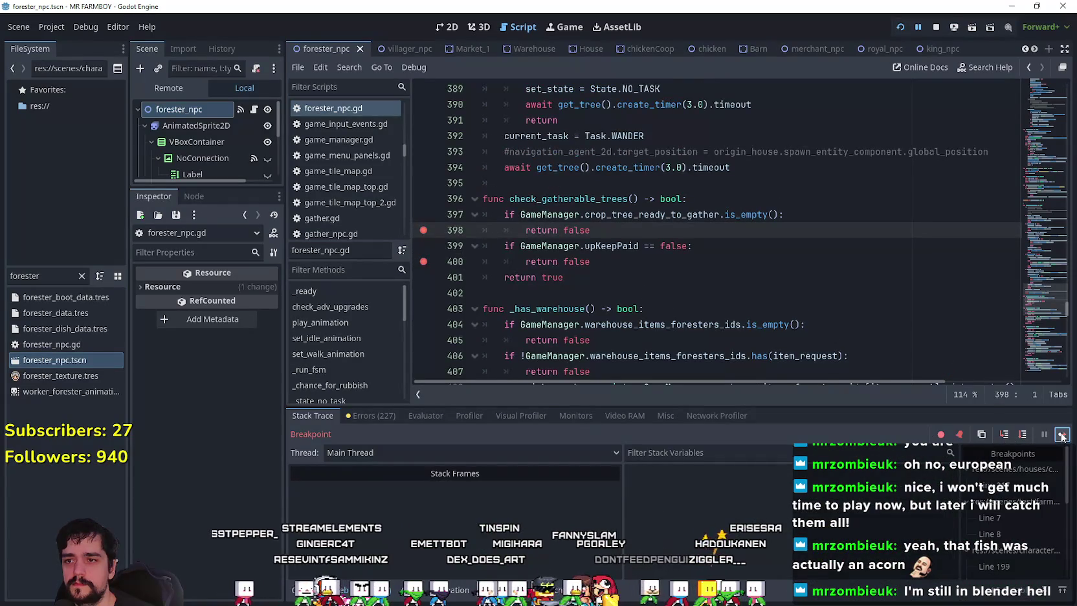
pyautogui.click(1062, 435)
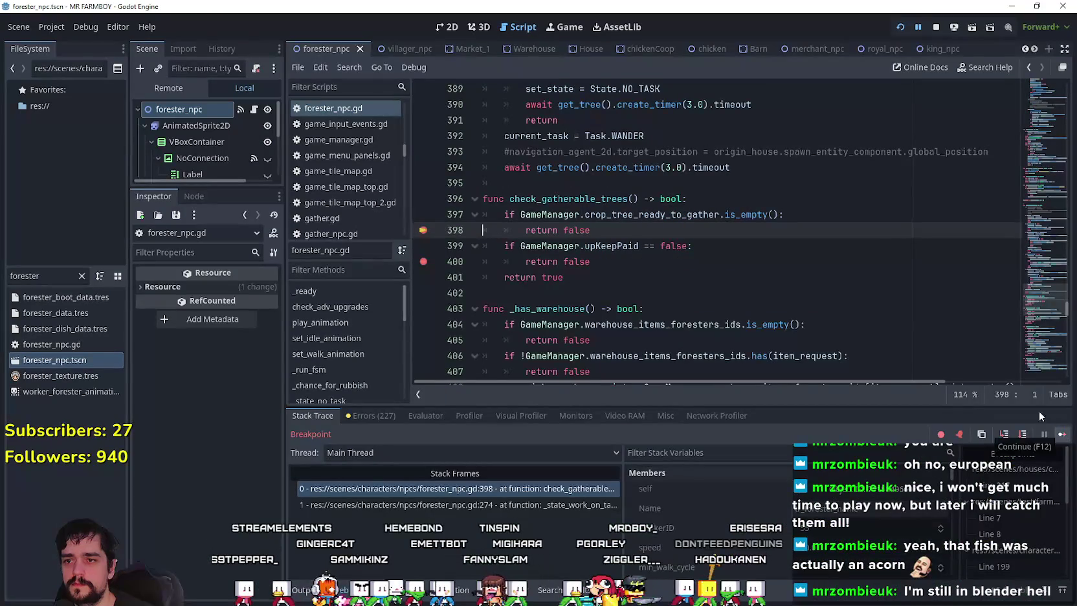
pyautogui.doubleClick(687, 216)
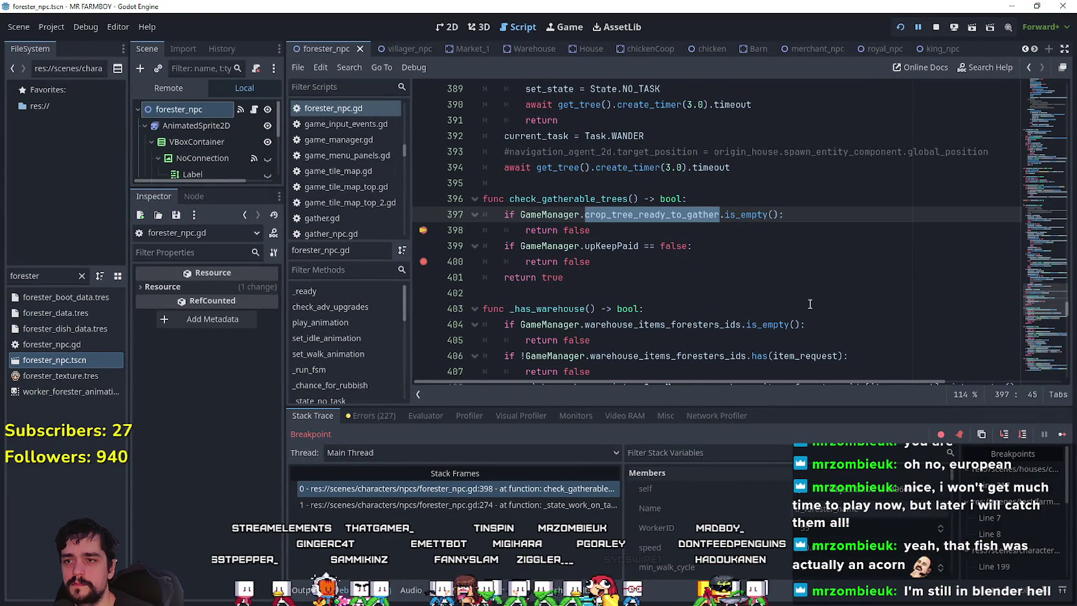
pyautogui.click(1060, 436)
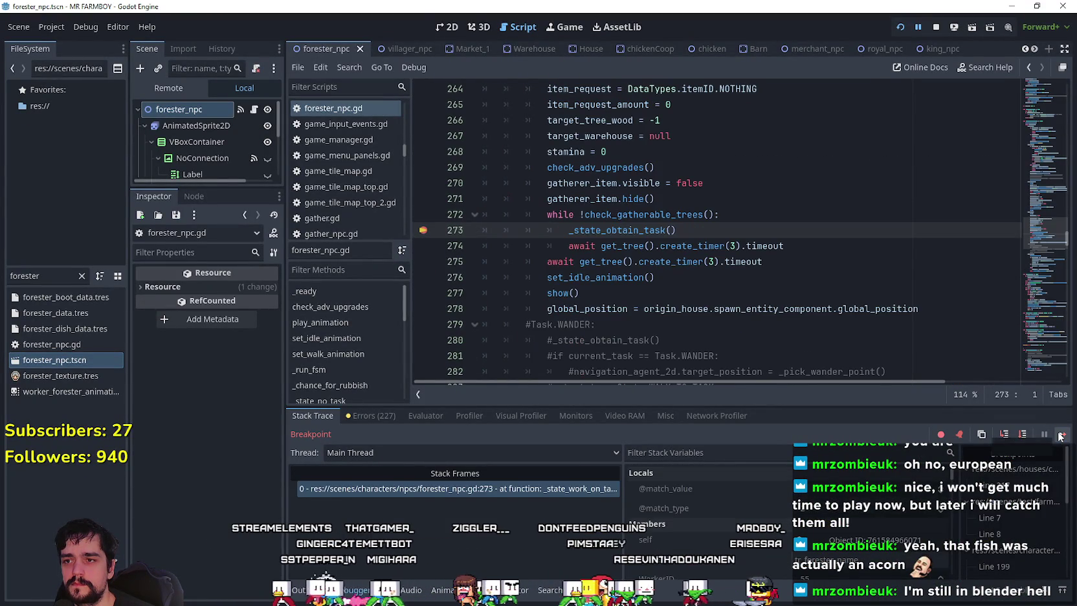
pyautogui.click(1061, 436)
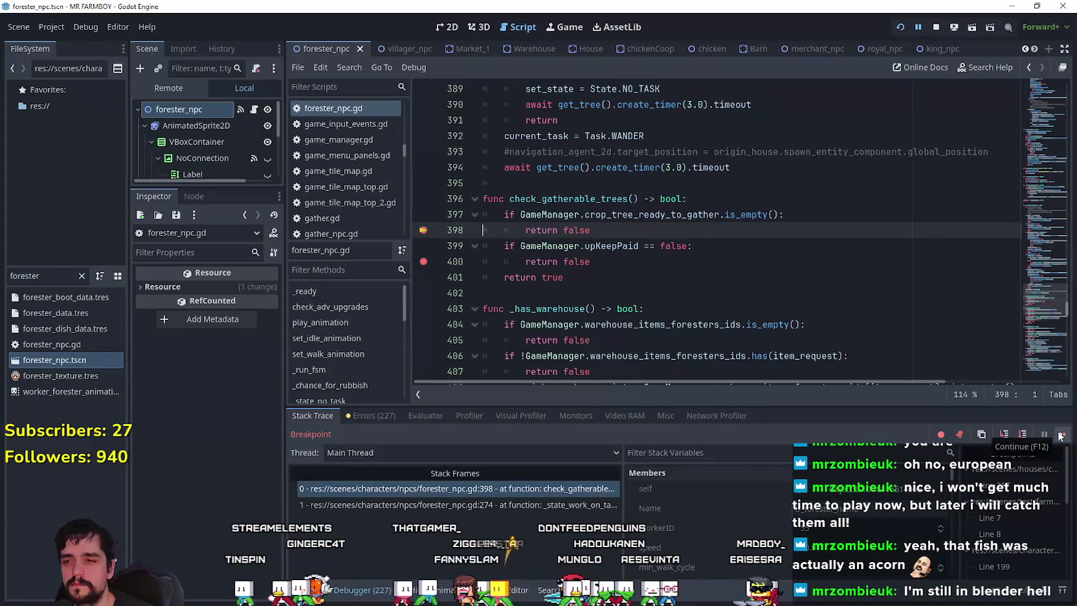
pyautogui.click(1061, 436)
pyautogui.click(1061, 435)
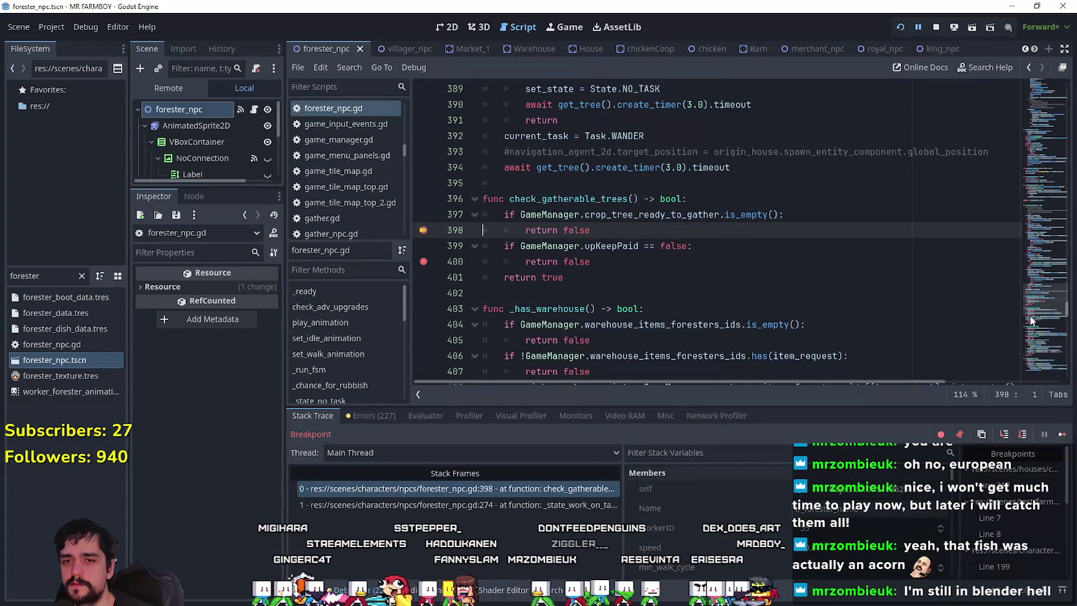
pyautogui.scroll(-10, 1043, 312)
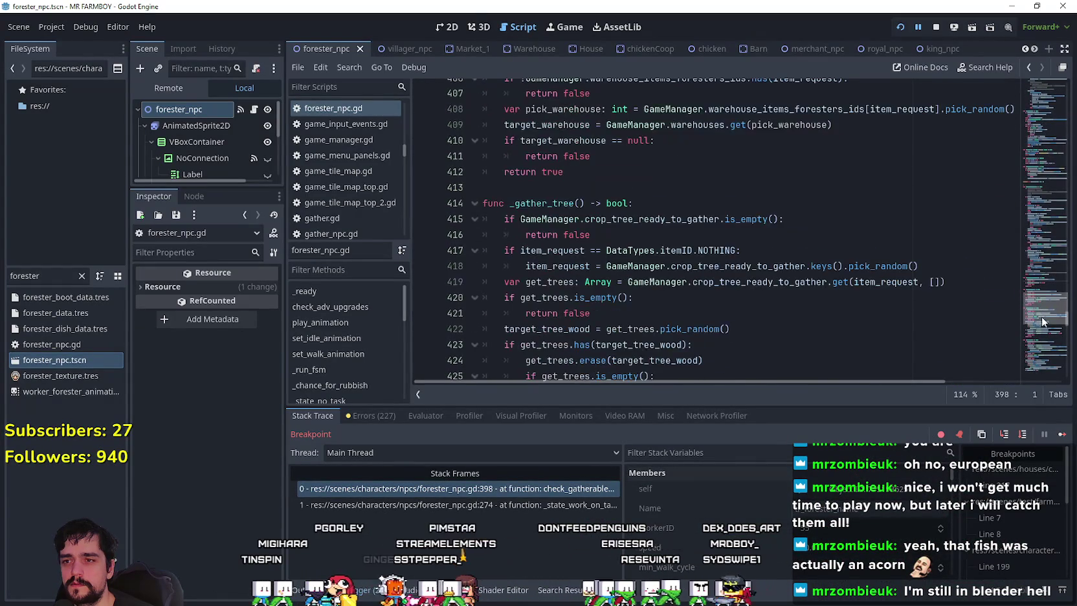
pyautogui.scroll(10, 1041, 321)
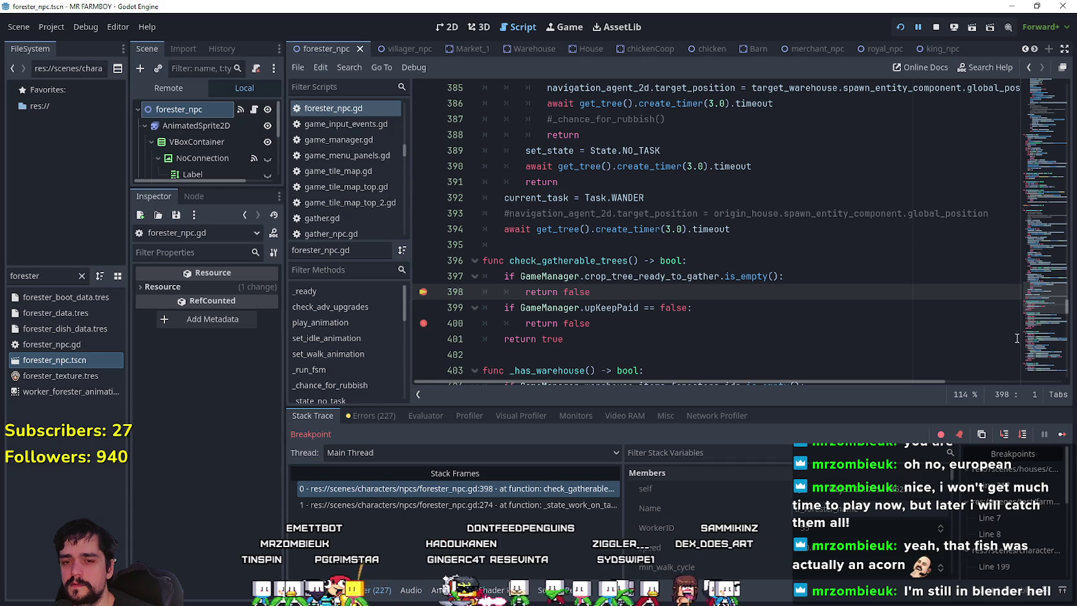
pyautogui.click(1061, 435)
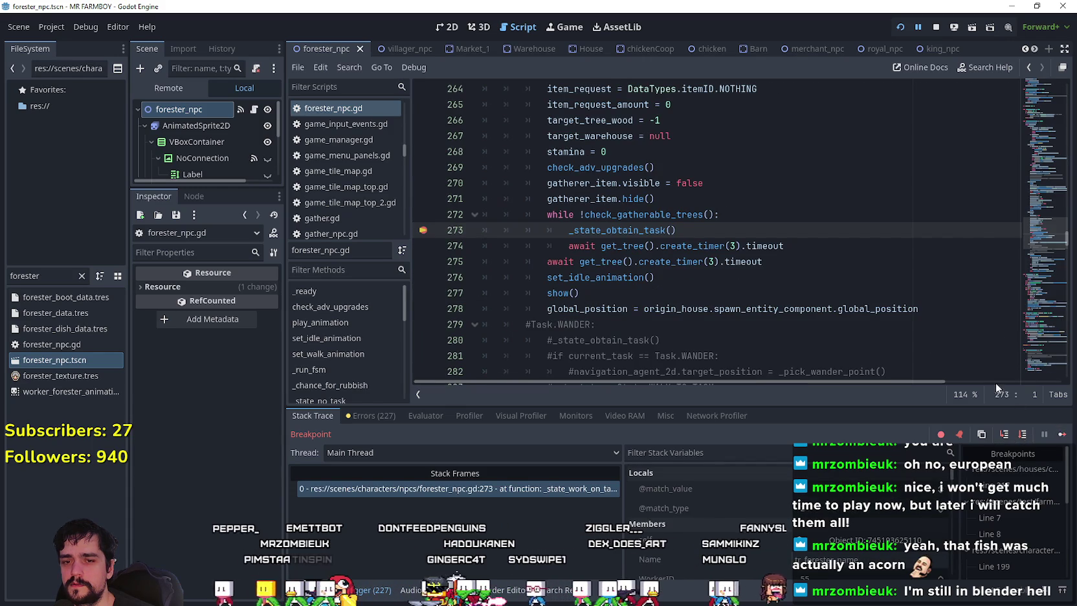
pyautogui.click(1061, 435)
pyautogui.scroll(-5, 1042, 338)
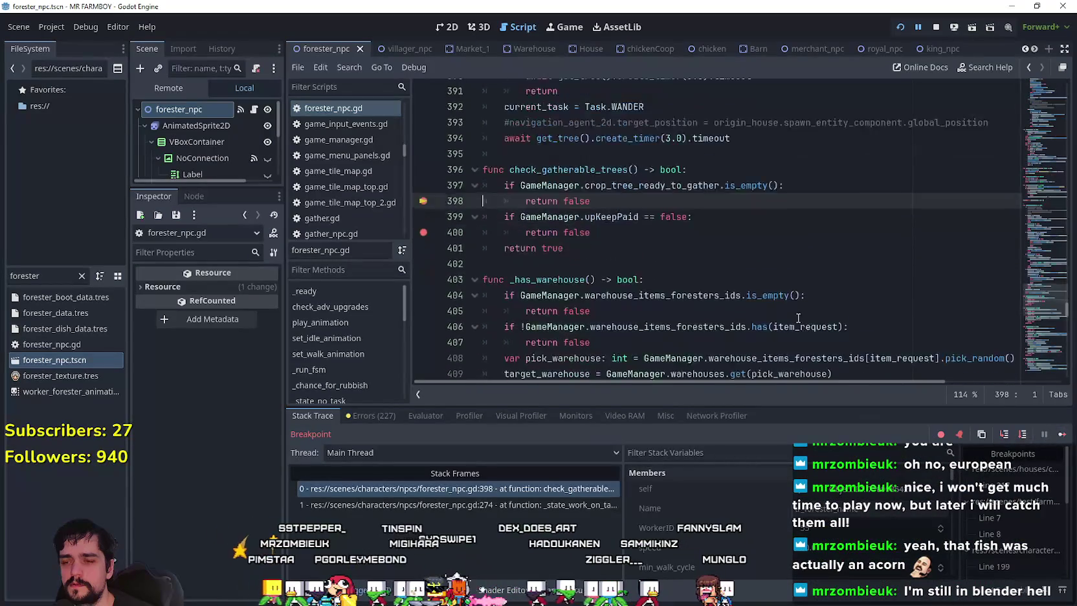
pyautogui.scroll(-10, 1041, 338)
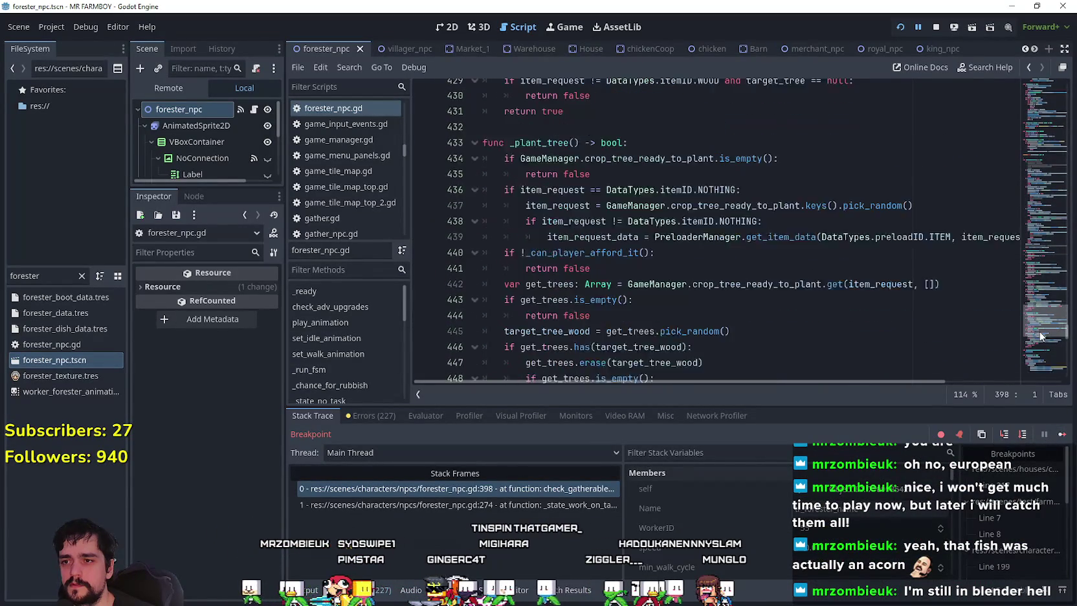
pyautogui.scroll(2, 1025, 334)
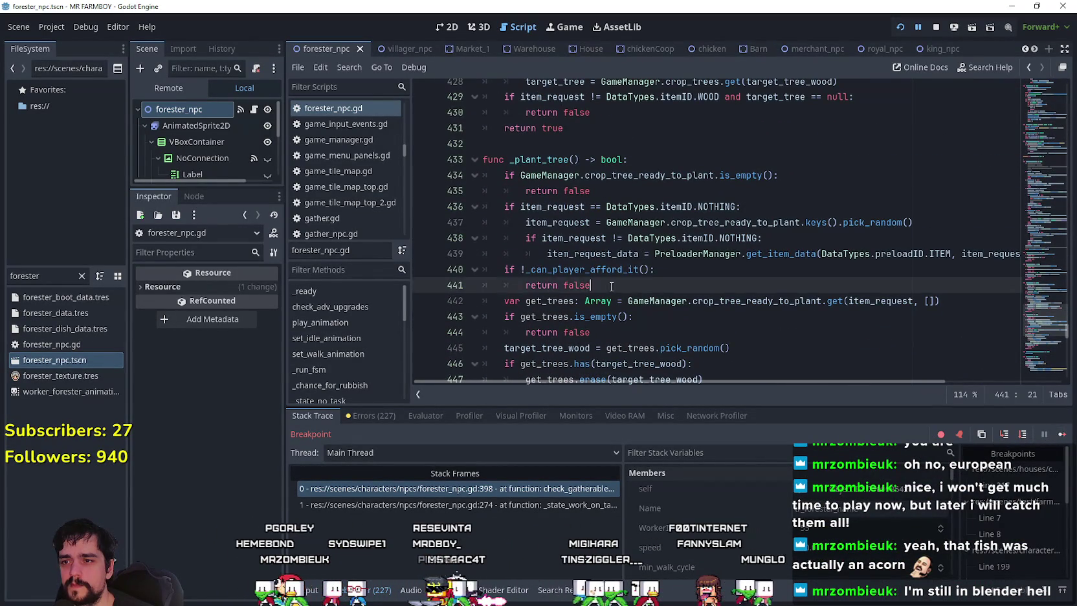
pyautogui.moveTo(611, 286); pyautogui.dragTo(461, 277)
pyautogui.scroll(-3, 640, 299)
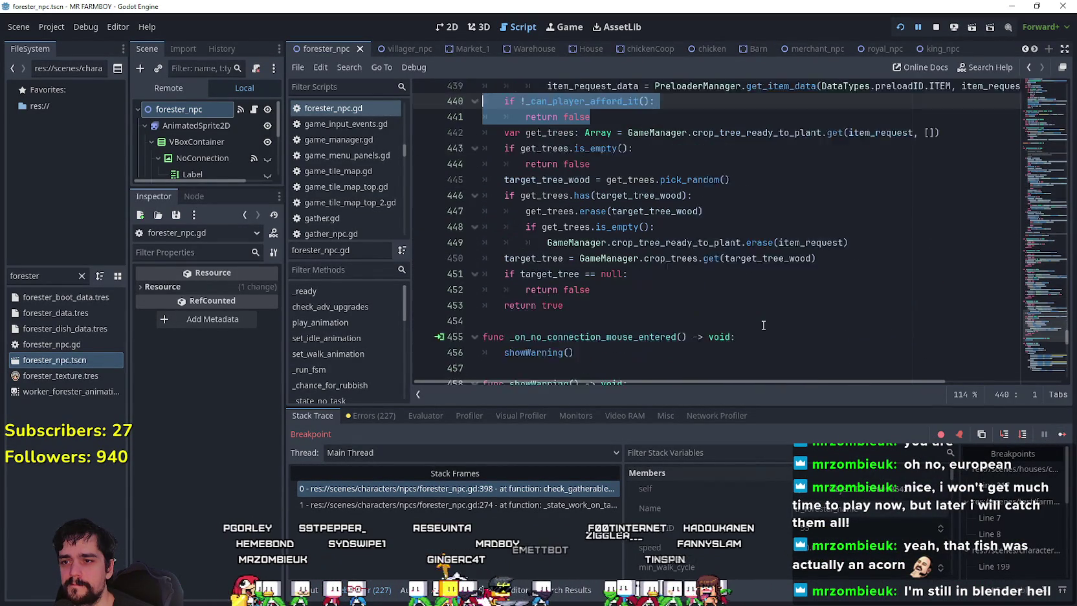
pyautogui.scroll(9, 765, 319)
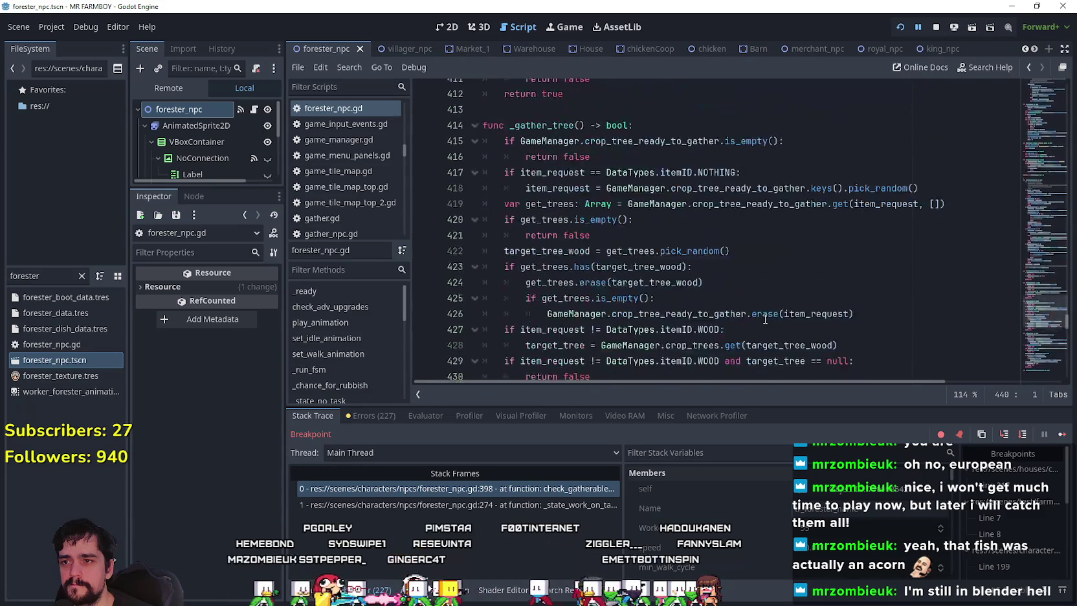
pyautogui.scroll(-1, 769, 254)
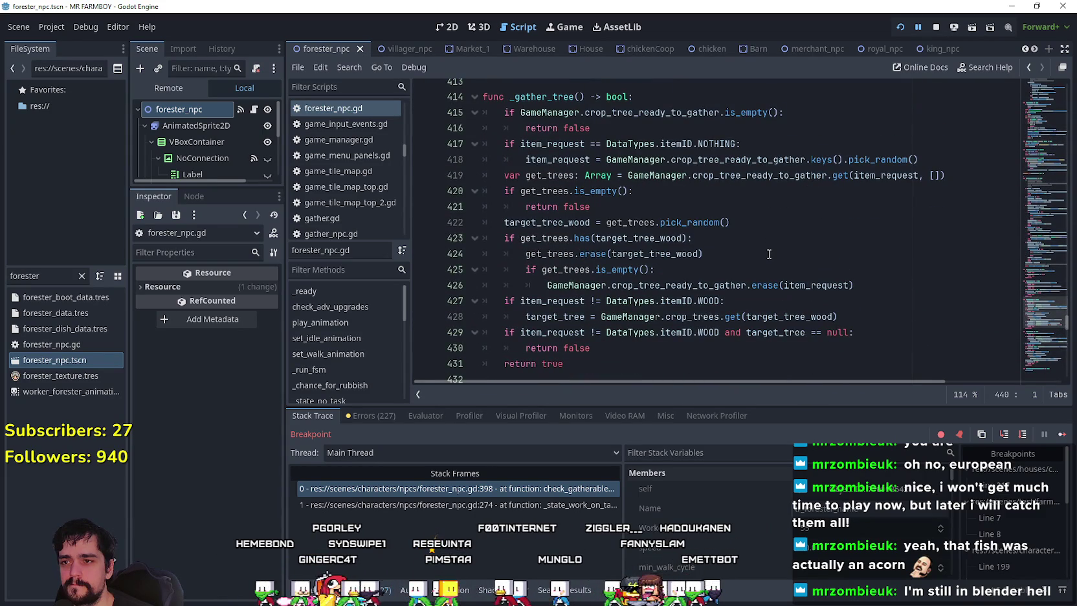
pyautogui.doubleClick(670, 111)
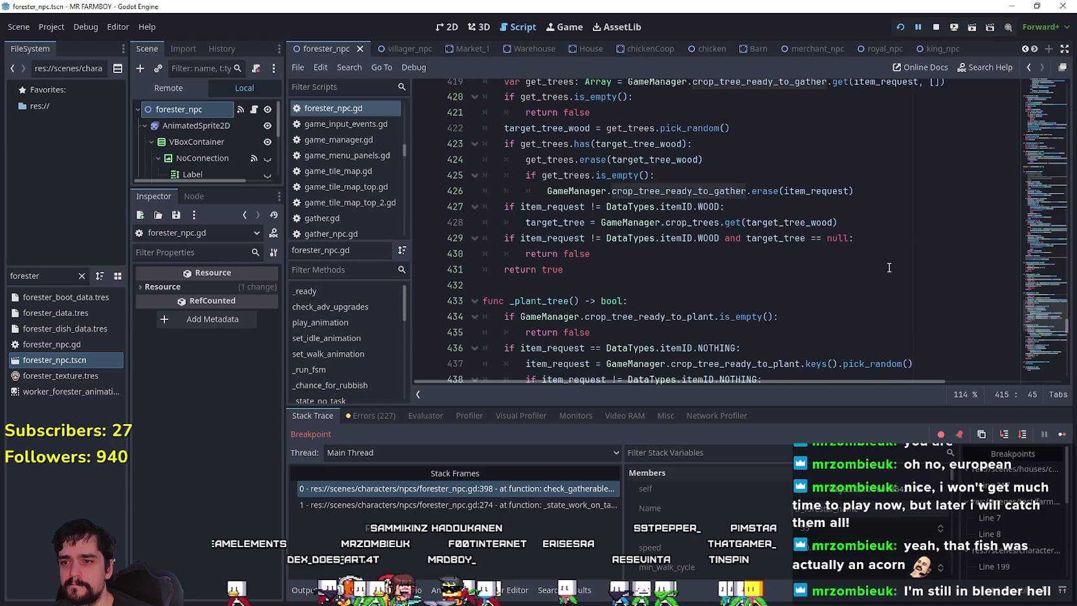
pyautogui.scroll(-2, 889, 267)
pyautogui.moveTo(886, 265)
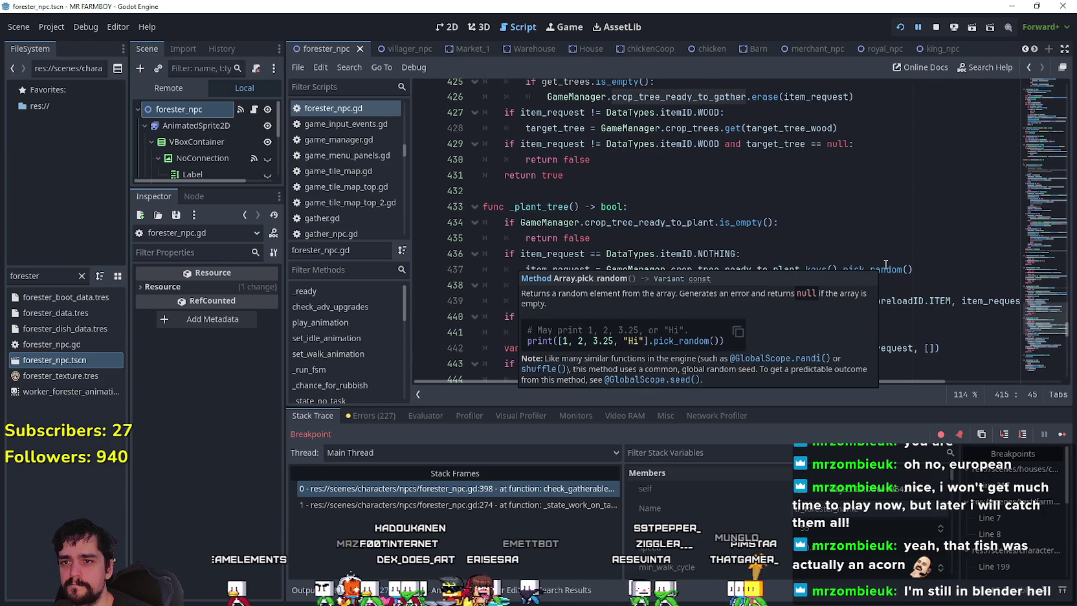
pyautogui.scroll(4, 789, 207)
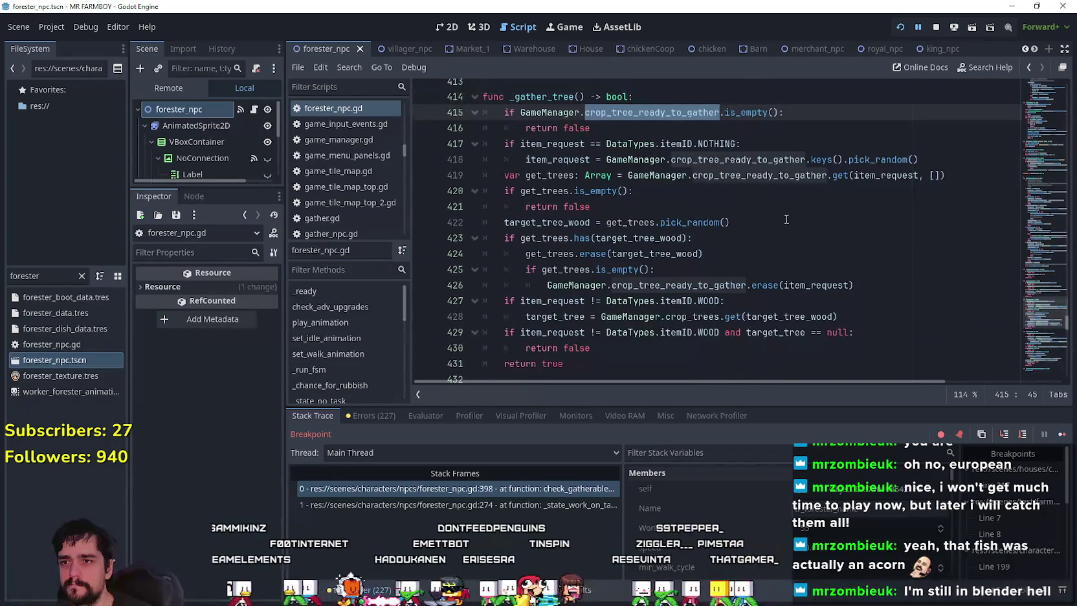
pyautogui.scroll(-1, 786, 229)
pyautogui.doubleClick(576, 285)
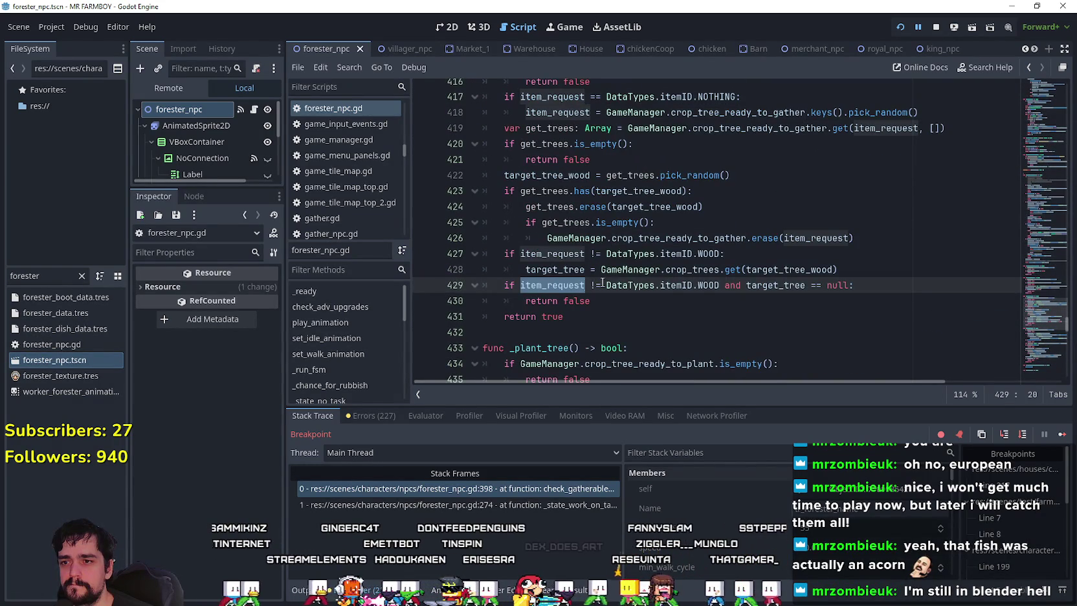
pyautogui.doubleClick(707, 284)
pyautogui.moveTo(706, 285); pyautogui.dragTo(644, 280)
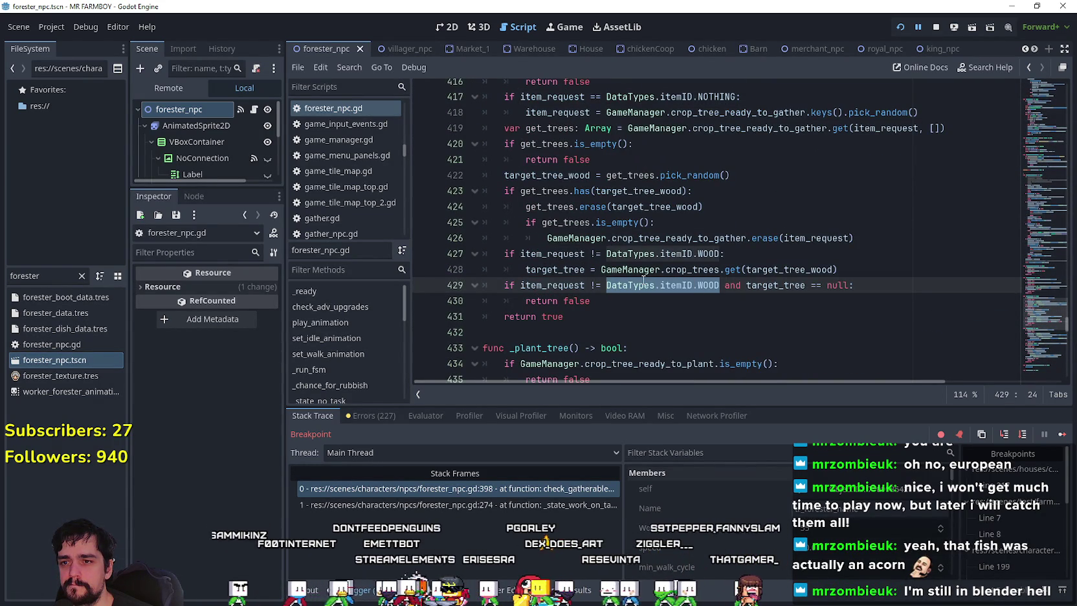
pyautogui.scroll(2, 643, 274)
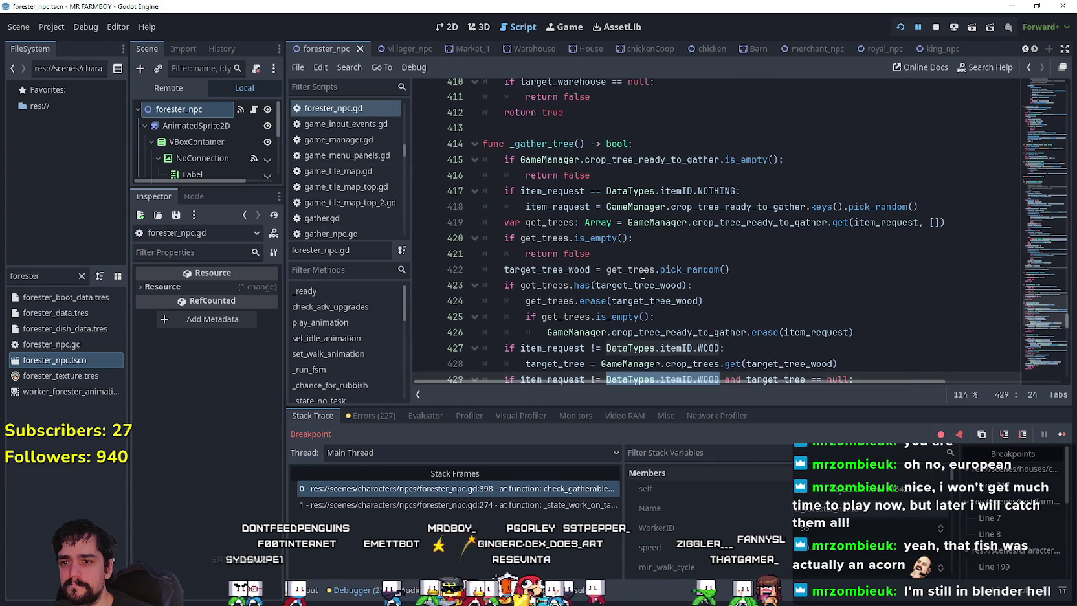
pyautogui.scroll(-1, 643, 275)
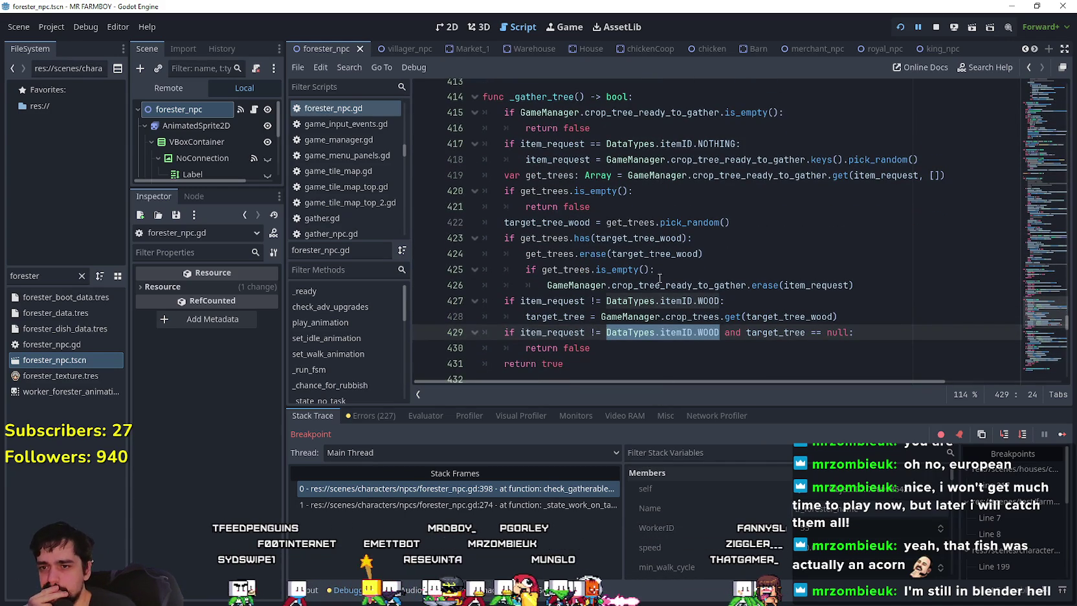
pyautogui.doubleClick(527, 317)
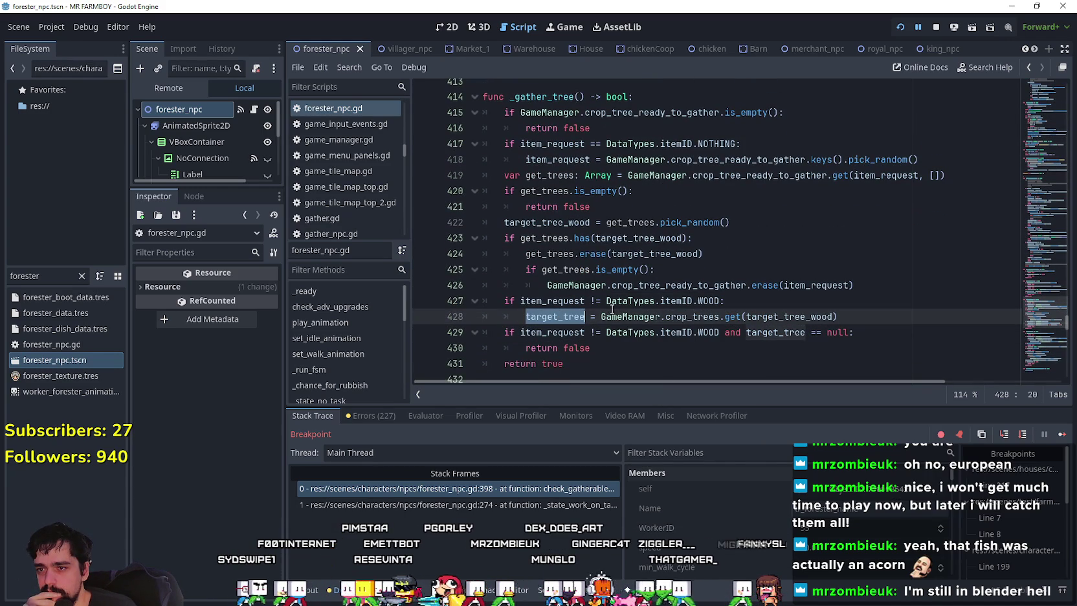
pyautogui.moveTo(718, 297); pyautogui.dragTo(545, 295)
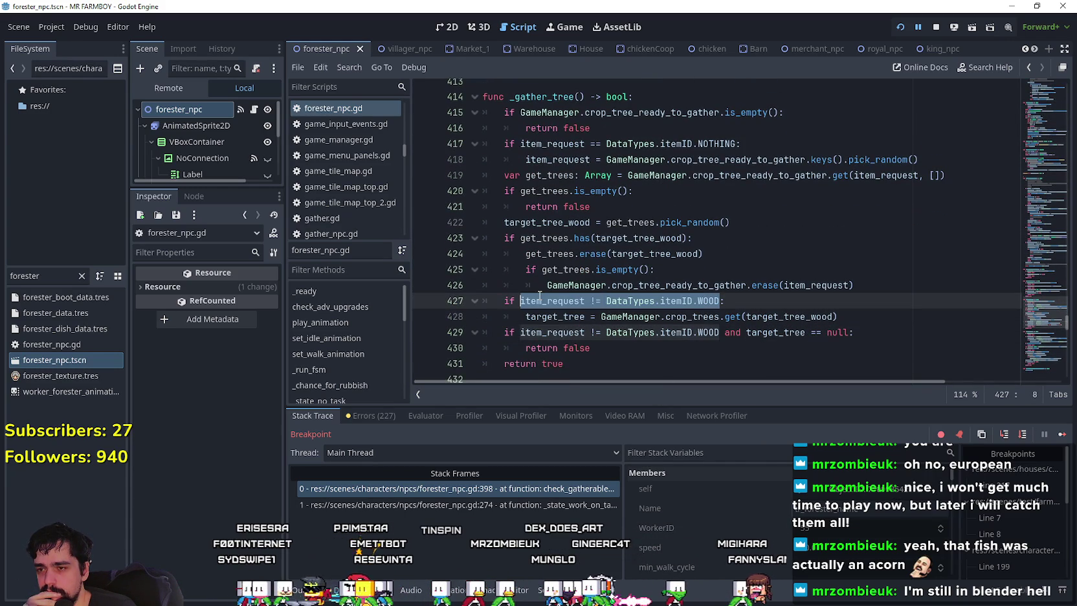
pyautogui.moveTo(565, 322)
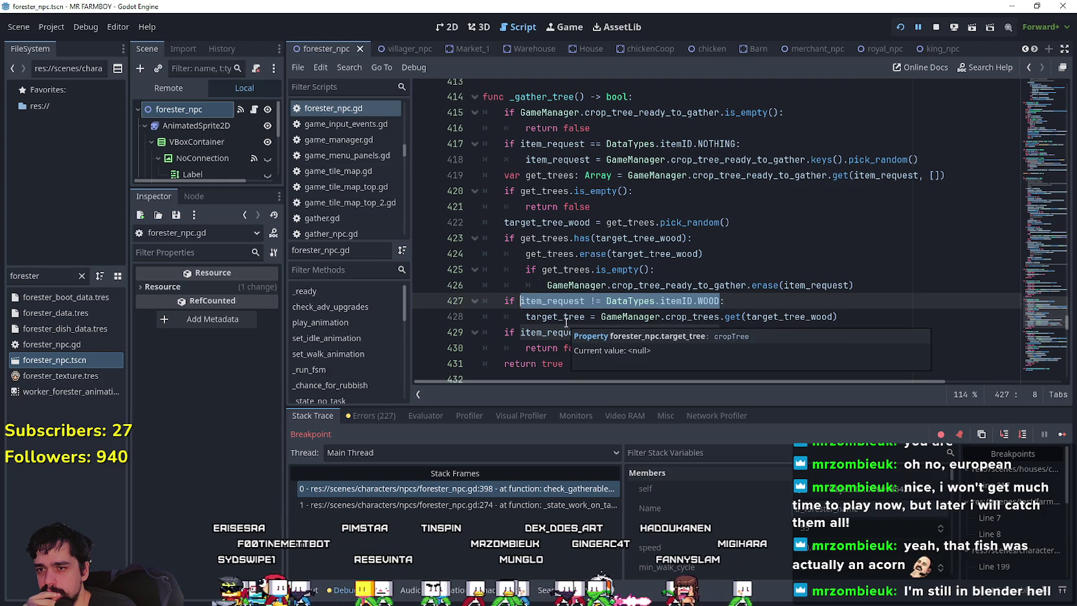
pyautogui.moveTo(851, 332); pyautogui.dragTo(519, 332)
pyautogui.click(639, 301)
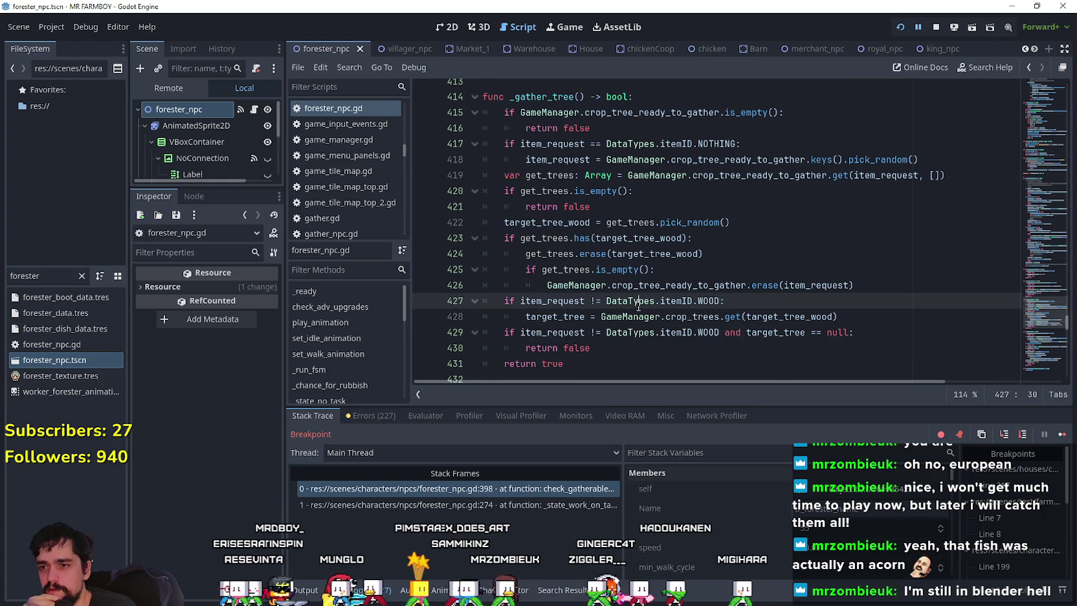
pyautogui.scroll(-3, 659, 239)
pyautogui.click(659, 207)
pyautogui.scroll(2, 659, 206)
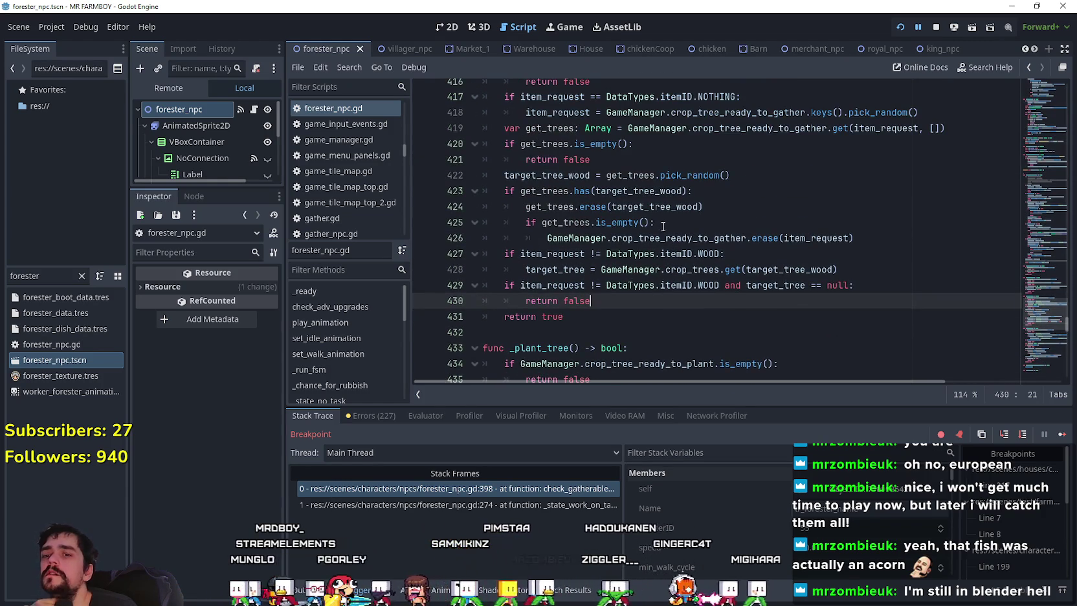
pyautogui.click(173, 91)
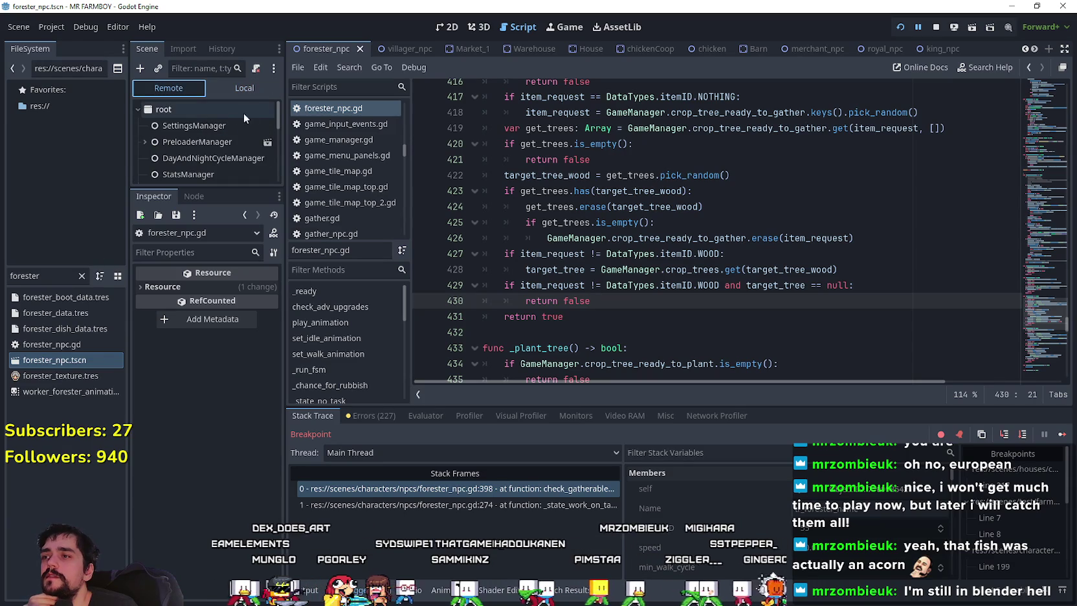
# Select the live GameManager node in the Remote tree and widen the Inspector panel
pyautogui.scroll(-4, 280, 127)
pyautogui.click(205, 157)
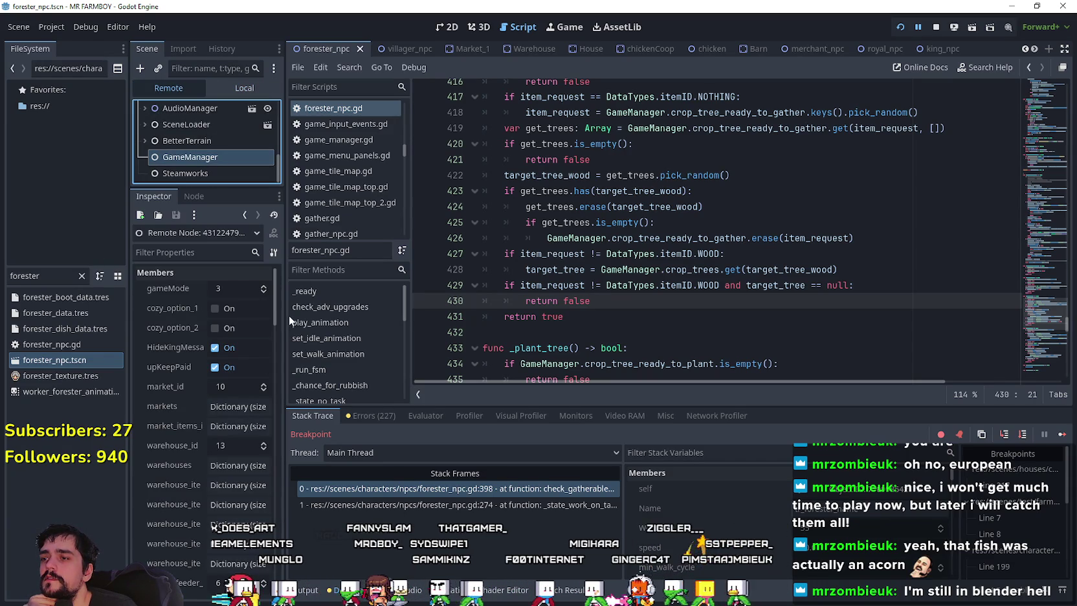
pyautogui.moveTo(284, 318); pyautogui.dragTo(363, 321)
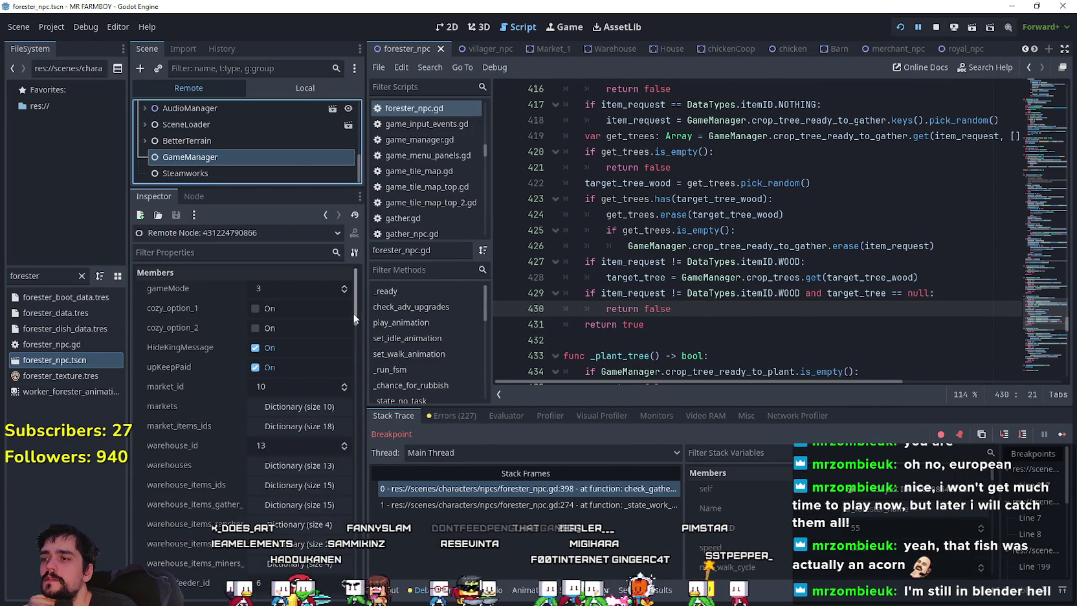
pyautogui.scroll(-5, 357, 366)
pyautogui.moveTo(356, 359)
pyautogui.mouseDown()
pyautogui.moveTo(356, 558)
pyautogui.moveTo(366, 454)
pyautogui.moveTo(365, 484)
pyautogui.moveTo(357, 479)
pyautogui.mouseUp()
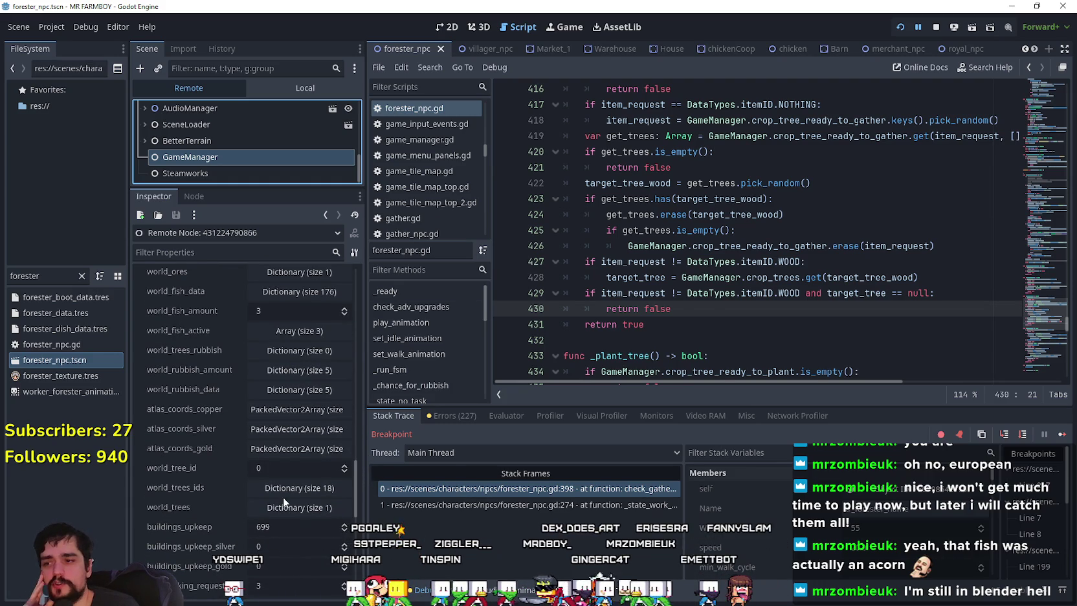
# Scroll through GameManager's live properties, finding crop_tree_ready_to_gather is an empty Dictionary
pyautogui.scroll(1, 292, 483)
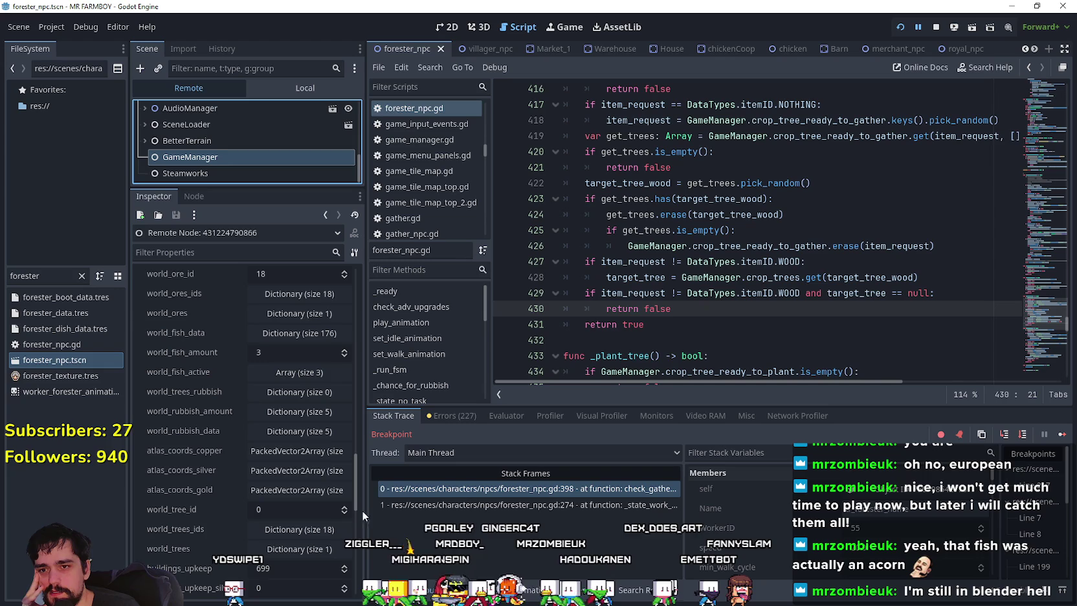
pyautogui.scroll(-3, 305, 402)
pyautogui.scroll(3, 299, 406)
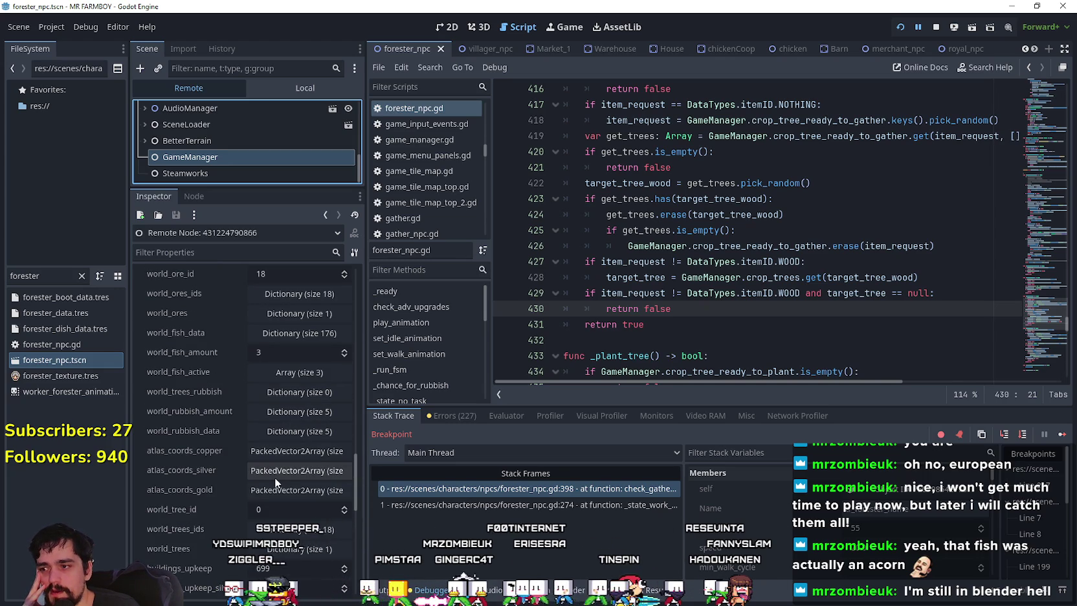
pyautogui.press('Down')
pyautogui.press('Down')
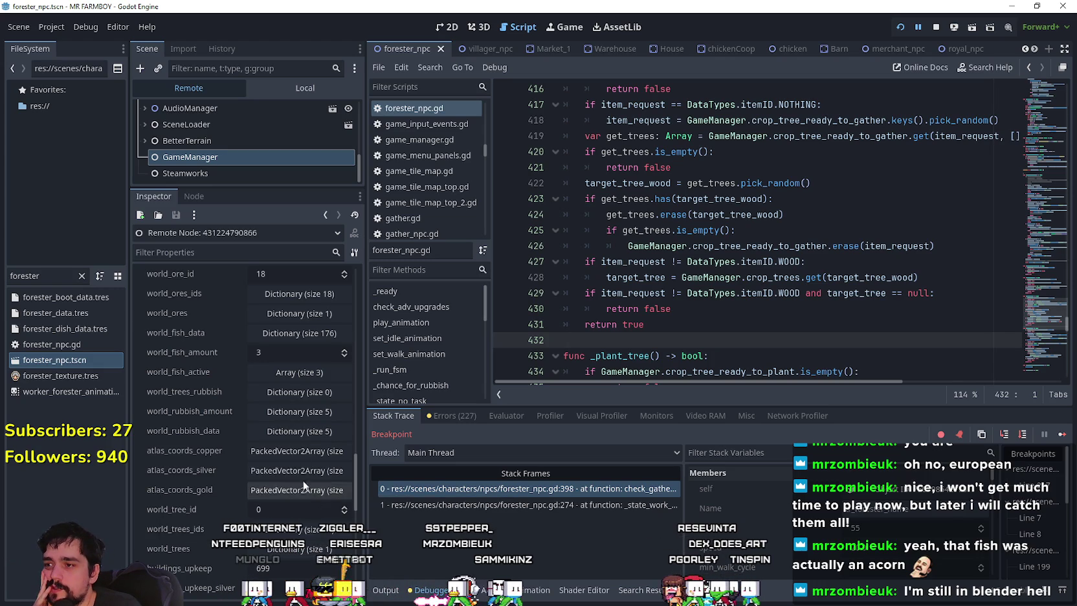
pyautogui.scroll(-2, 213, 432)
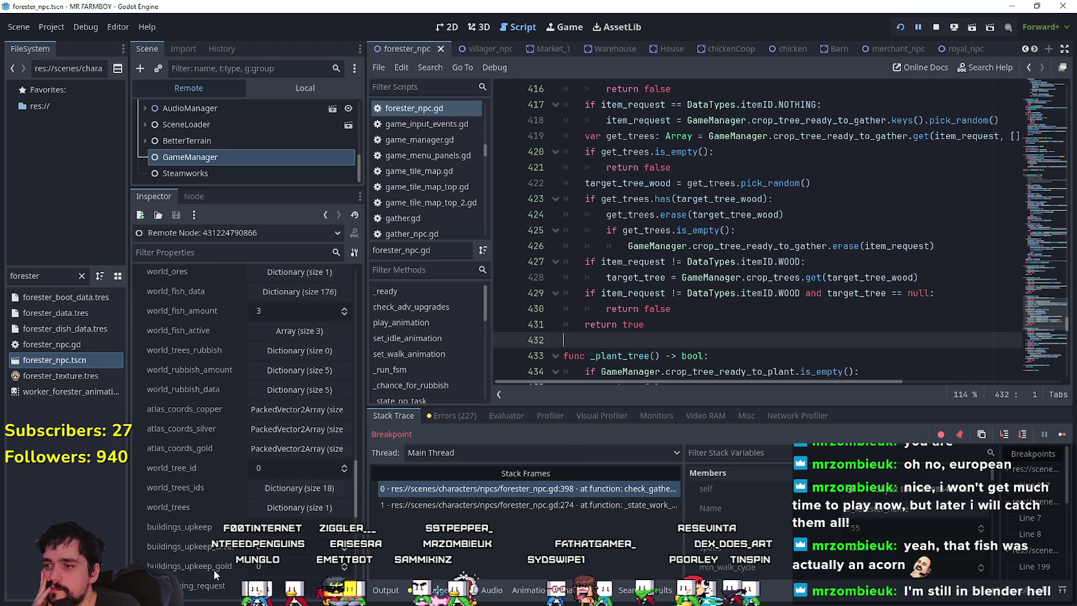
pyautogui.scroll(-5, 217, 566)
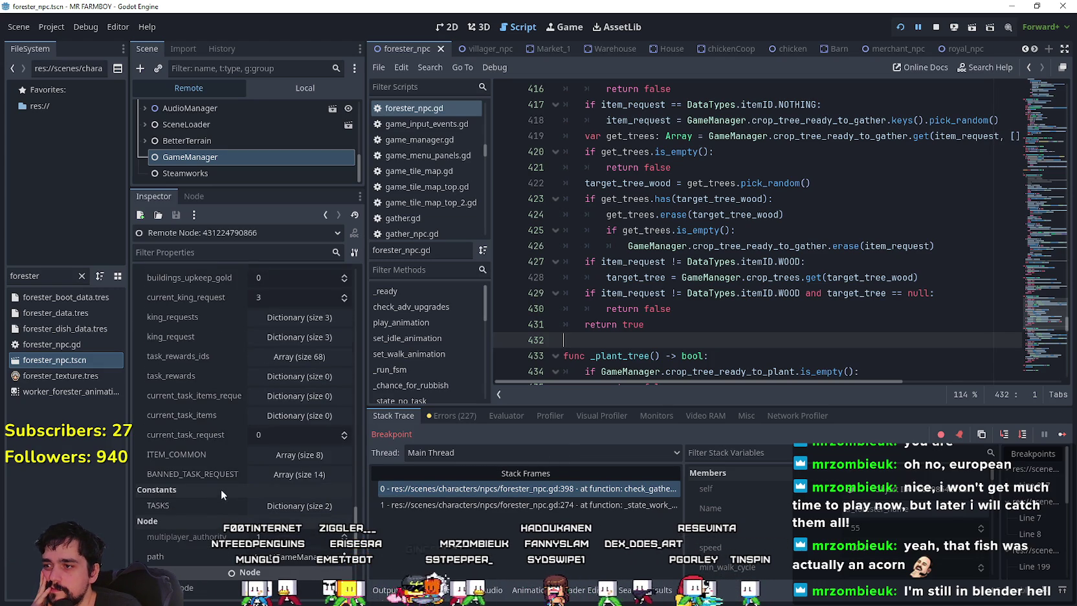
pyautogui.scroll(2, 223, 481)
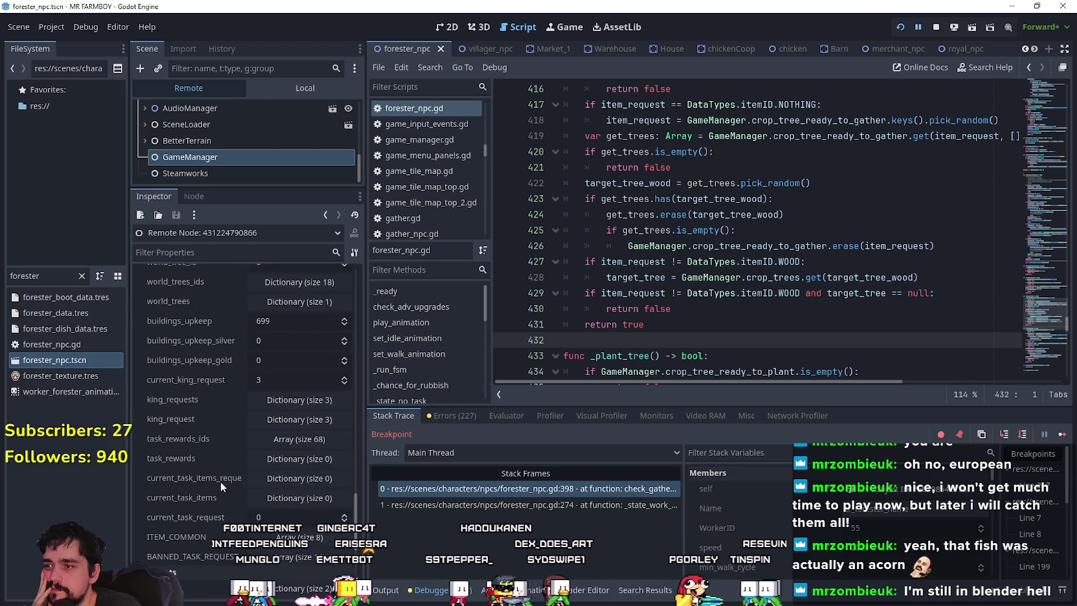
pyautogui.scroll(4, 221, 482)
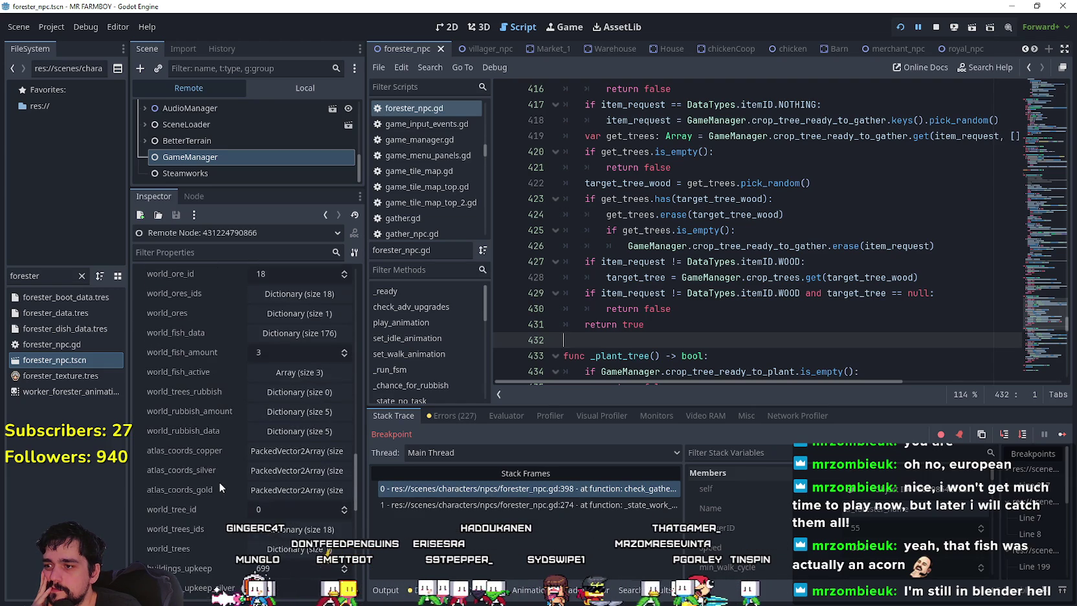
pyautogui.scroll(2, 219, 482)
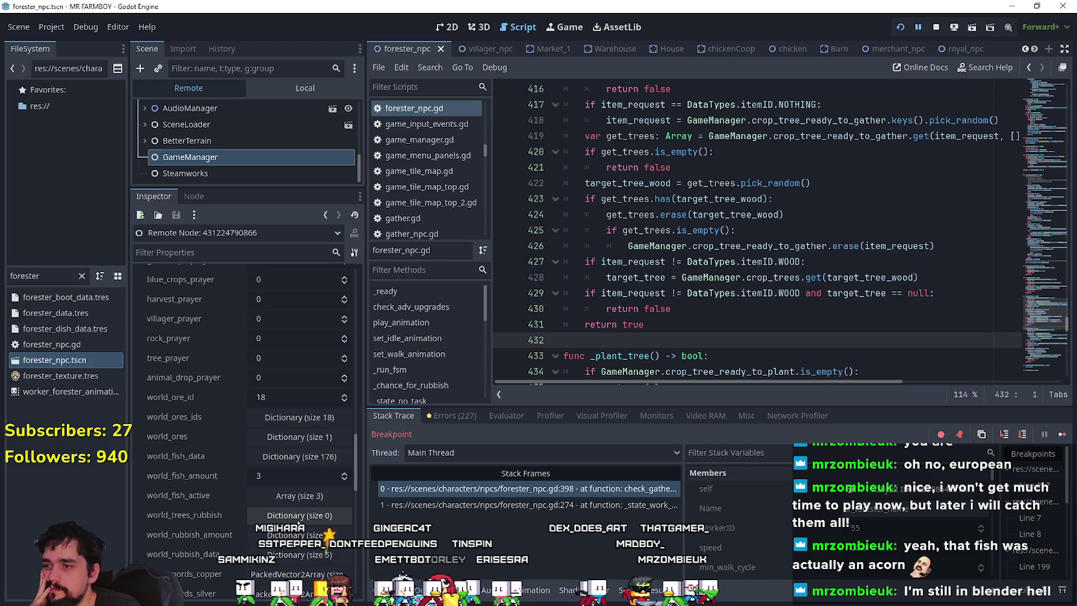
pyautogui.scroll(5, 298, 523)
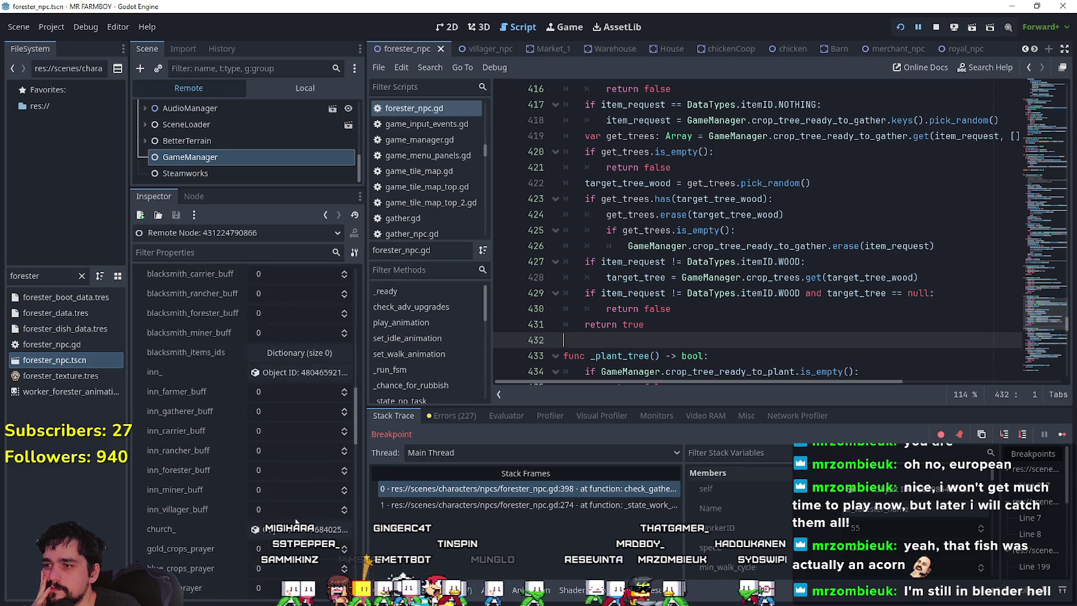
pyautogui.scroll(4, 358, 391)
pyautogui.scroll(2, 357, 384)
pyautogui.scroll(-1, 346, 379)
pyautogui.scroll(-4, 342, 384)
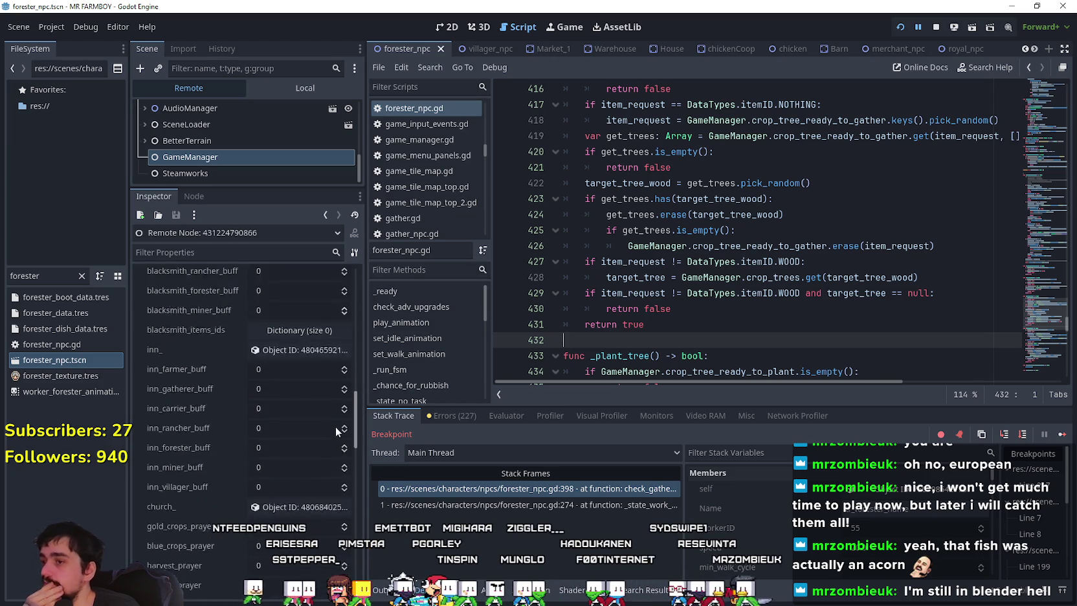
pyautogui.scroll(-5, 334, 447)
pyautogui.scroll(-1, 332, 470)
pyautogui.scroll(-1, 334, 509)
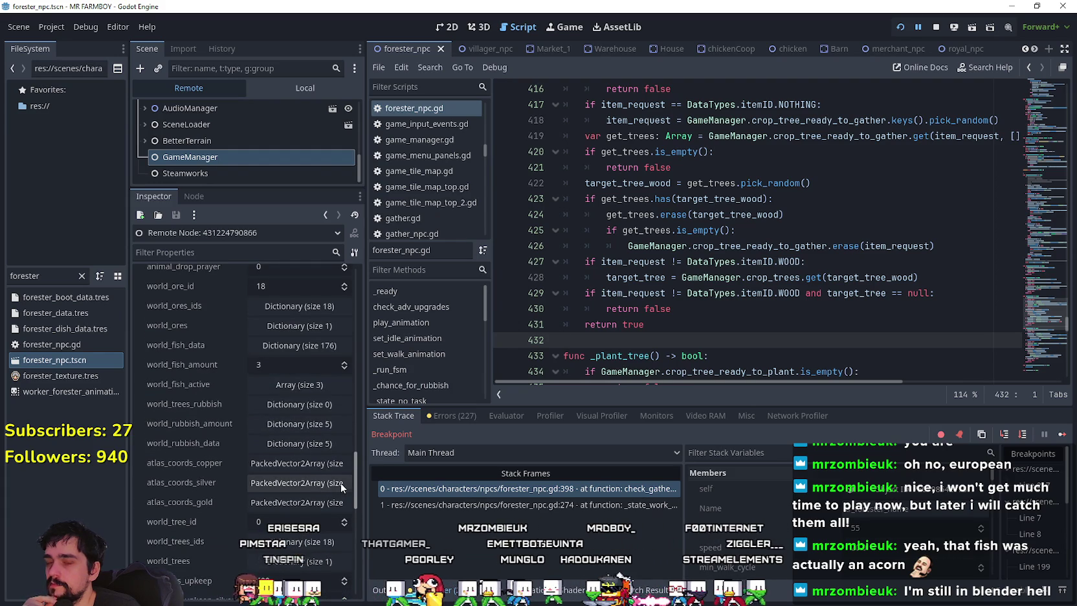
pyautogui.scroll(-1, 341, 482)
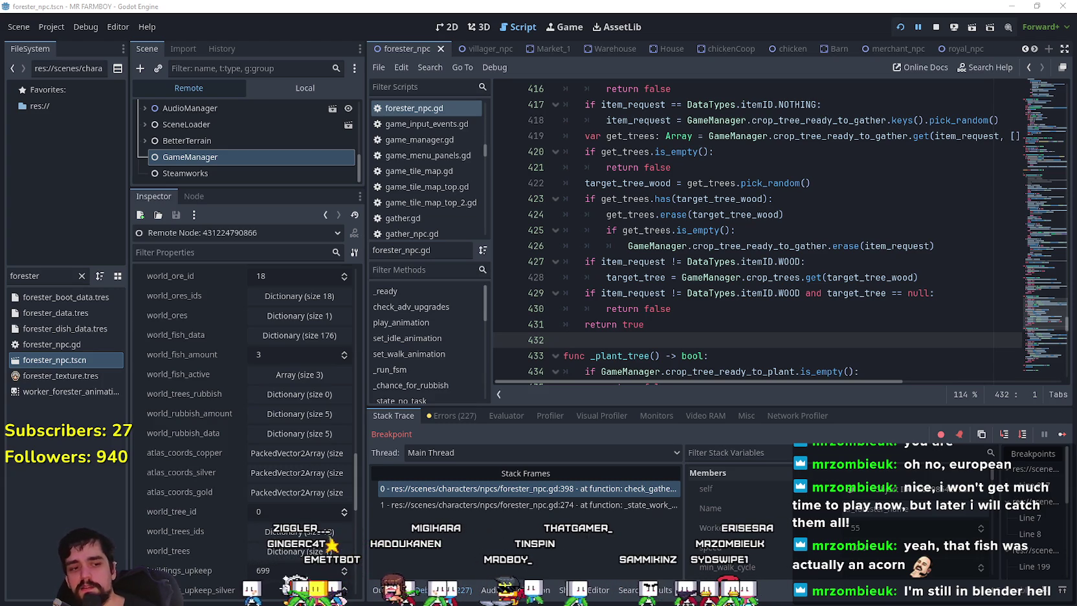
pyautogui.click(1061, 435)
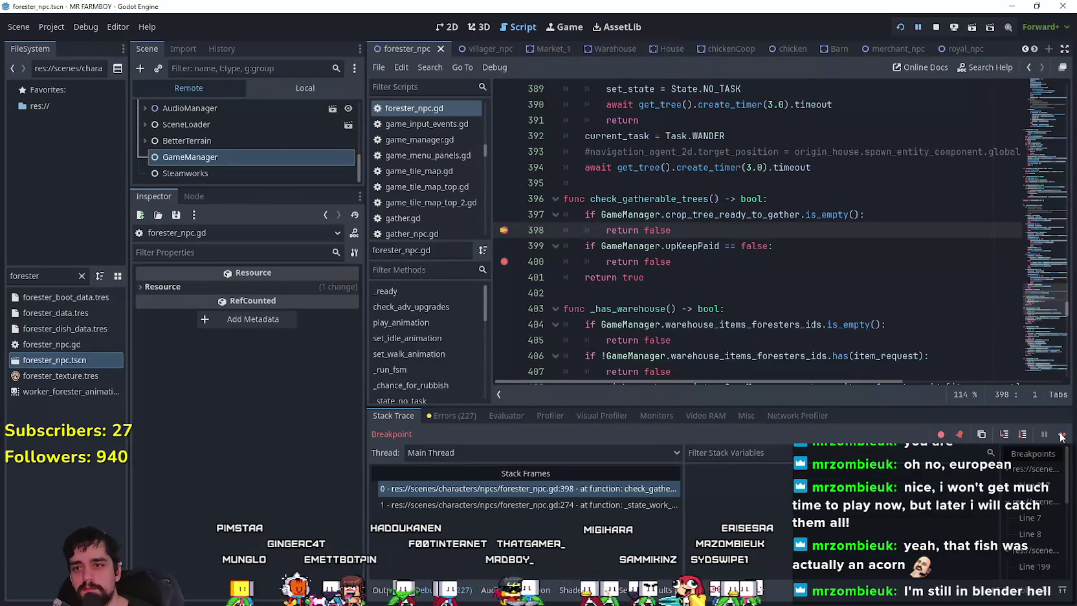
# Step out of the line-398 breakpoint back to _state_work and continue until the game runs again
pyautogui.click(1062, 437)
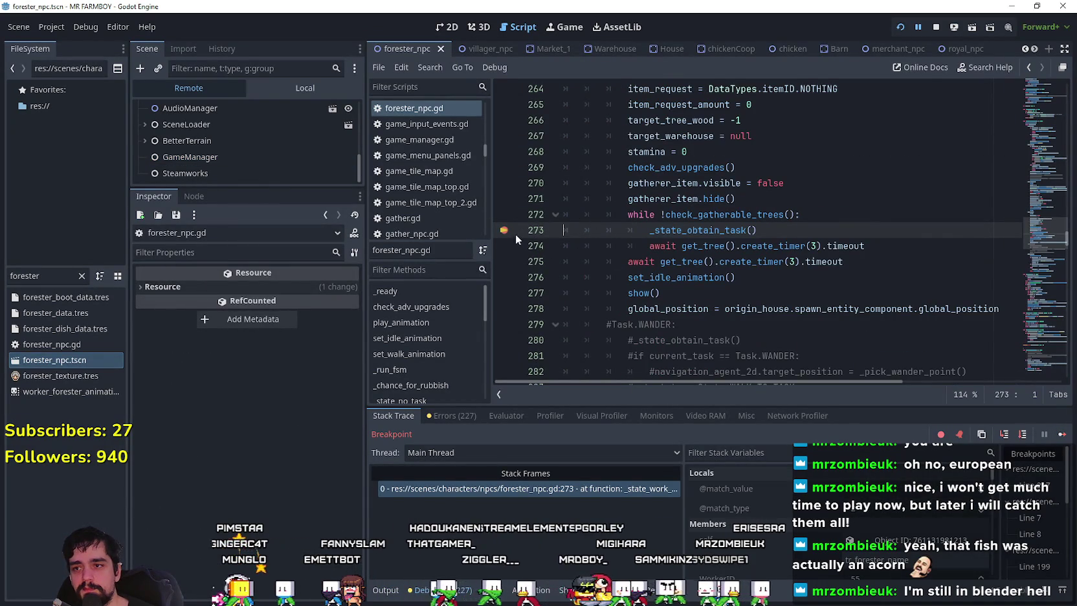
pyautogui.press('Down')
pyautogui.press('Down')
pyautogui.press('Down')
pyautogui.press('End')
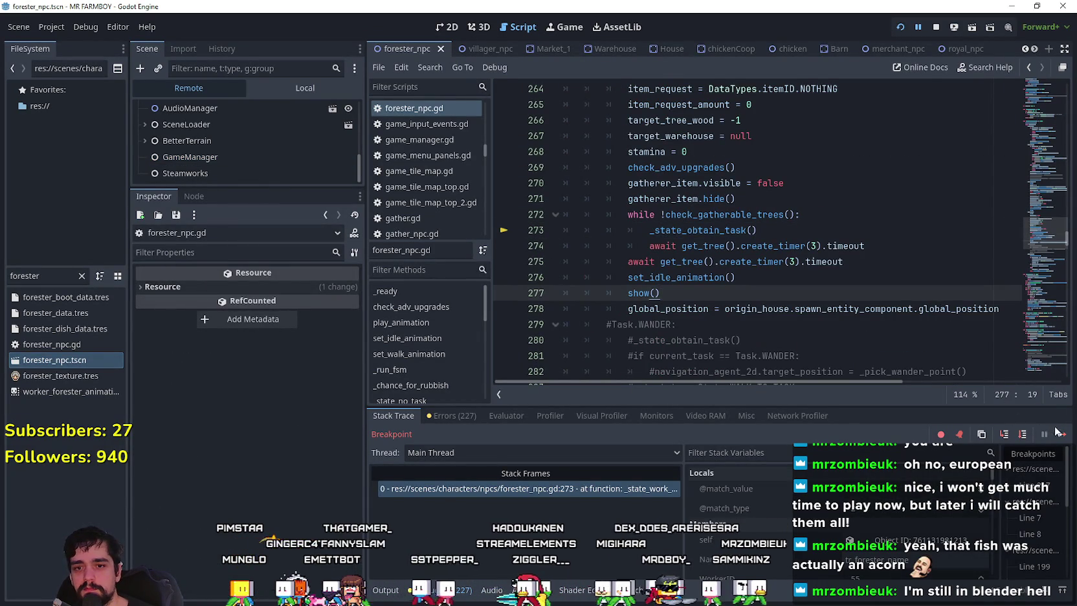
pyautogui.click(1059, 434)
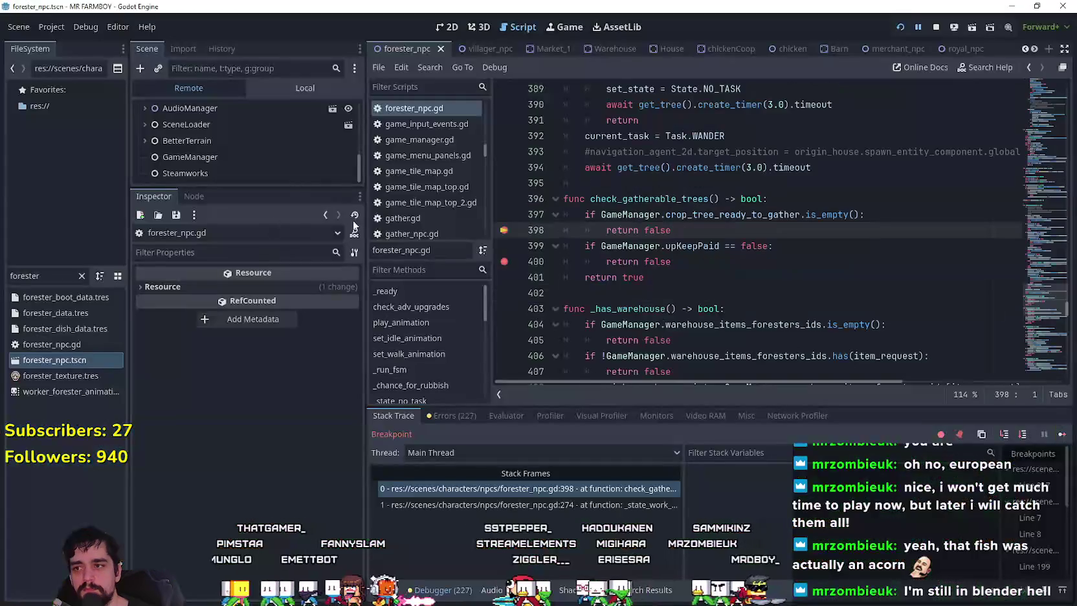
pyautogui.click(741, 291)
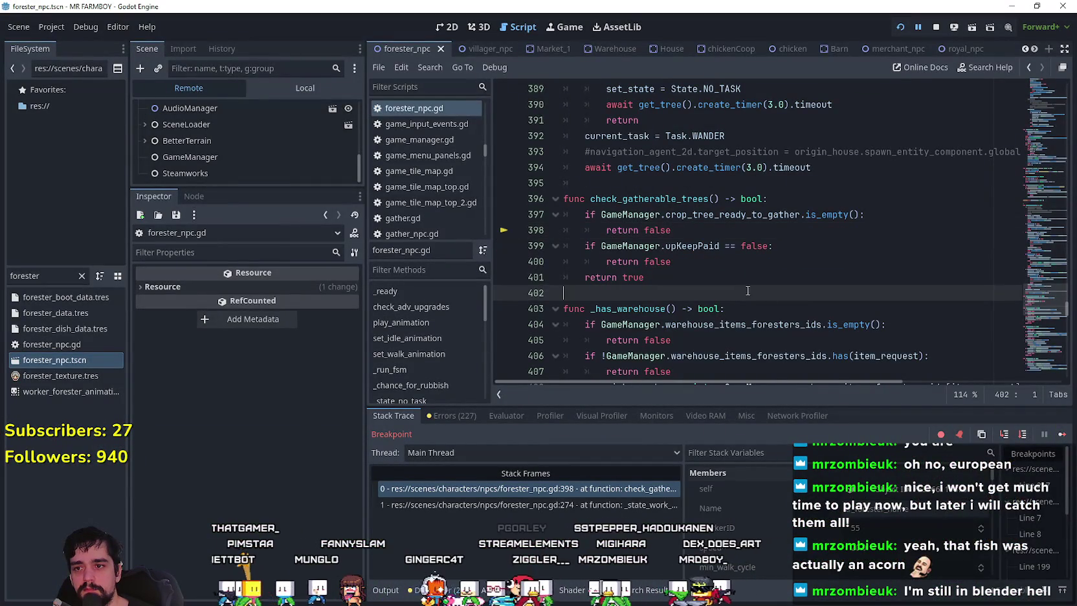
pyautogui.click(1060, 434)
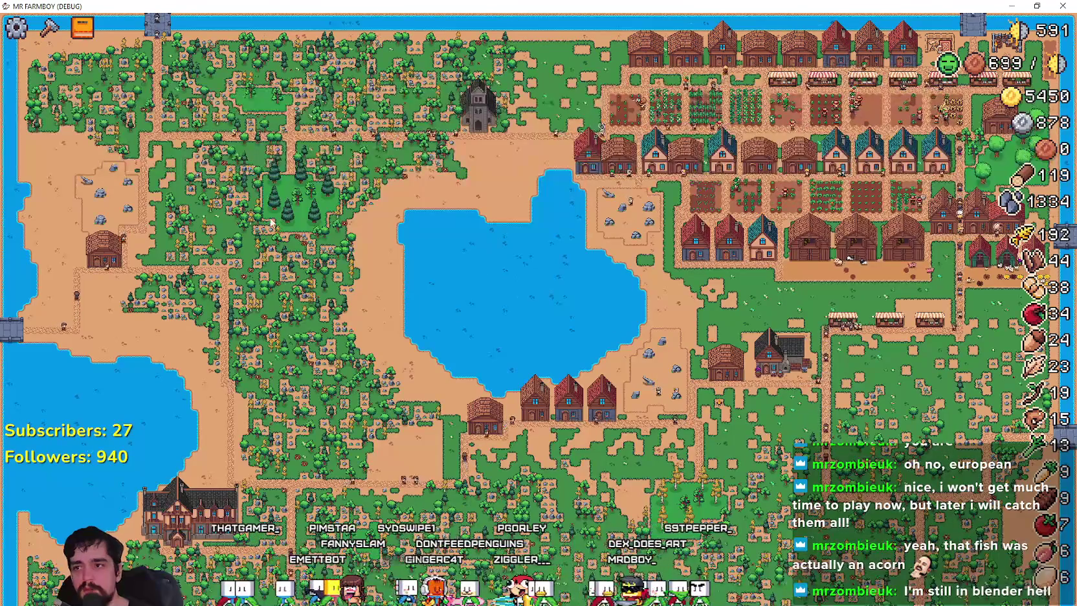
pyautogui.scroll(-5, 245, 201)
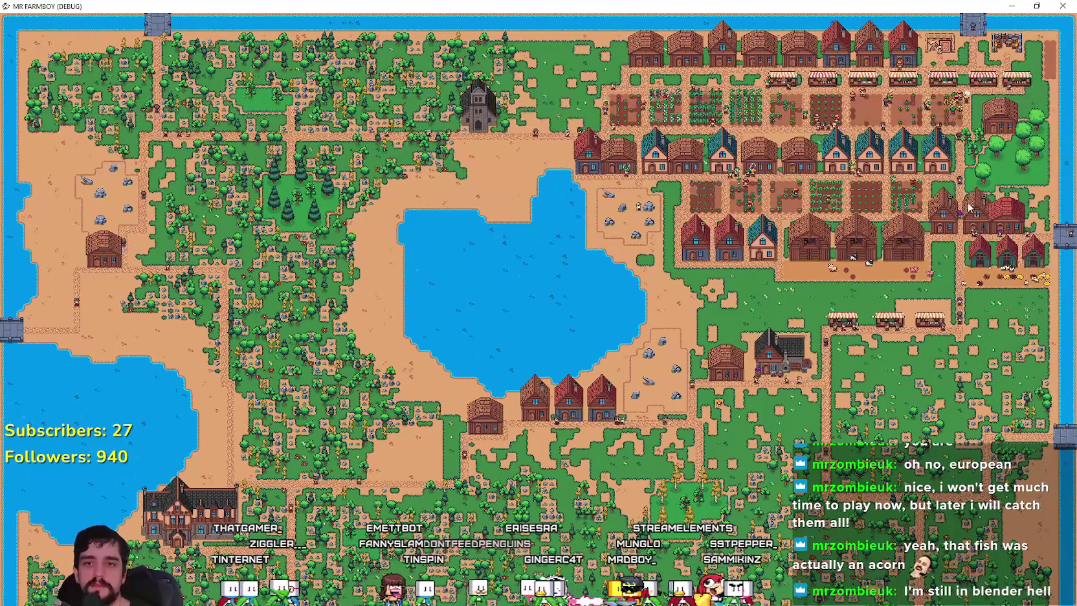
pyautogui.scroll(5, 969, 201)
pyautogui.scroll(3, 969, 202)
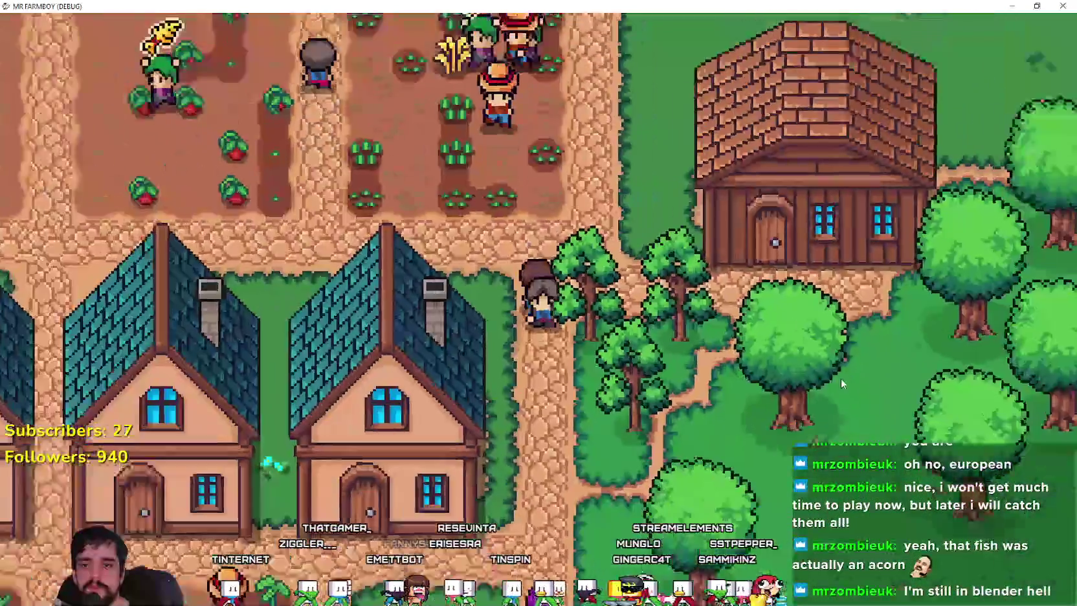
pyautogui.scroll(-10, 841, 378)
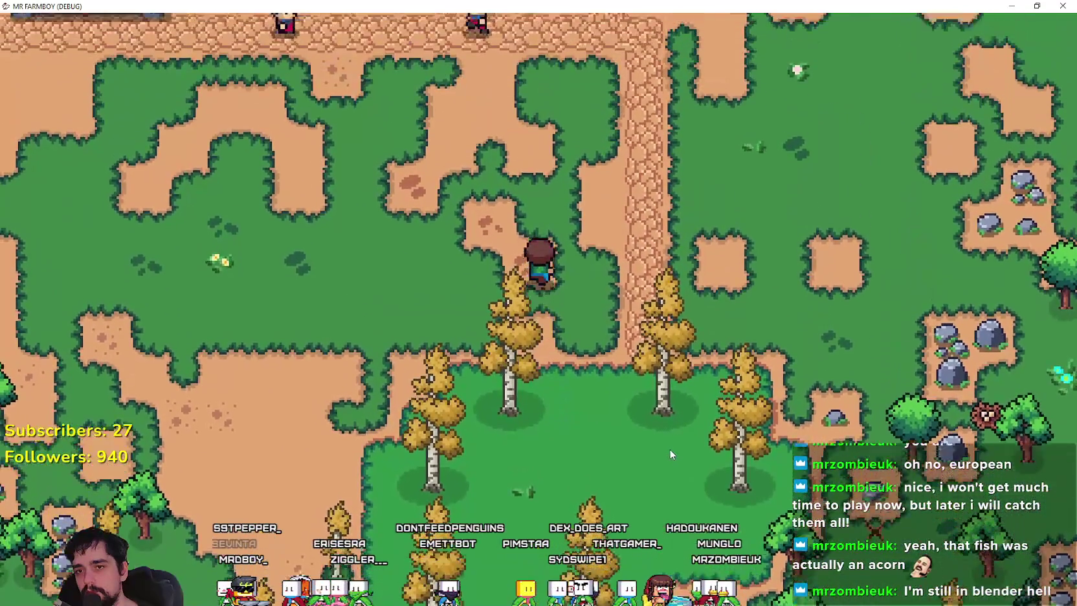
pyautogui.scroll(-2, 669, 448)
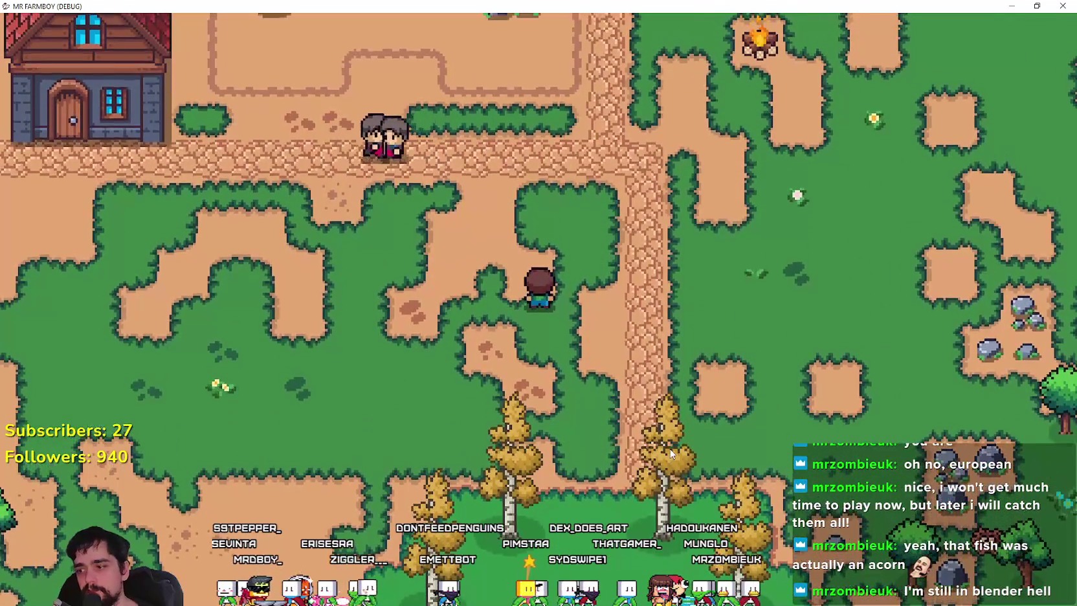
pyautogui.scroll(-2, 667, 442)
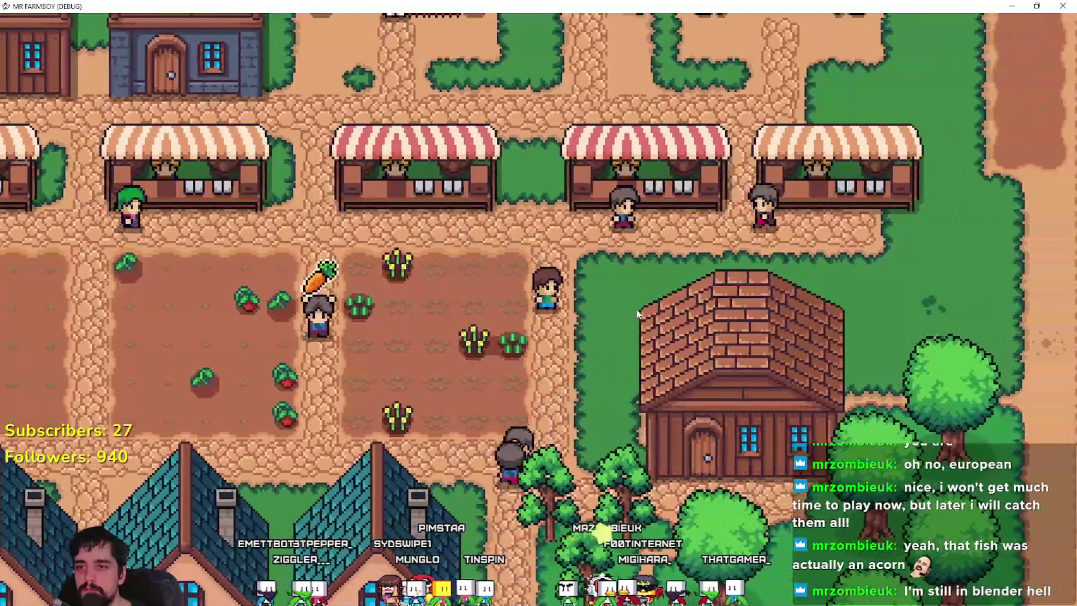
pyautogui.press('a')
# Review the Crops advancements, checking the tree and tile icons and briefly the Workers tab
pyautogui.click(317, 130)
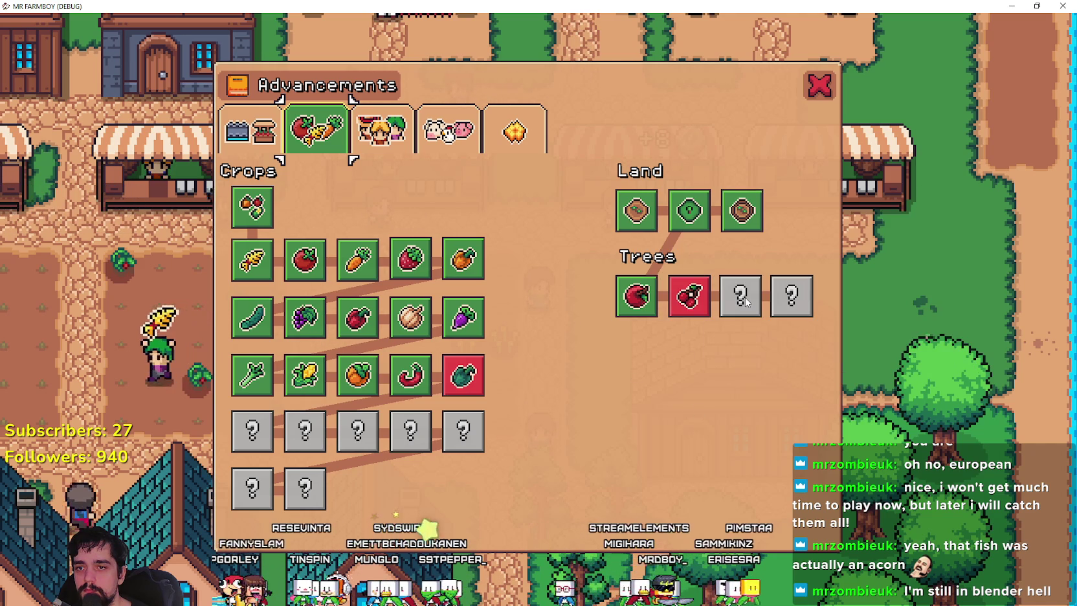
pyautogui.moveTo(662, 295)
pyautogui.moveTo(620, 296)
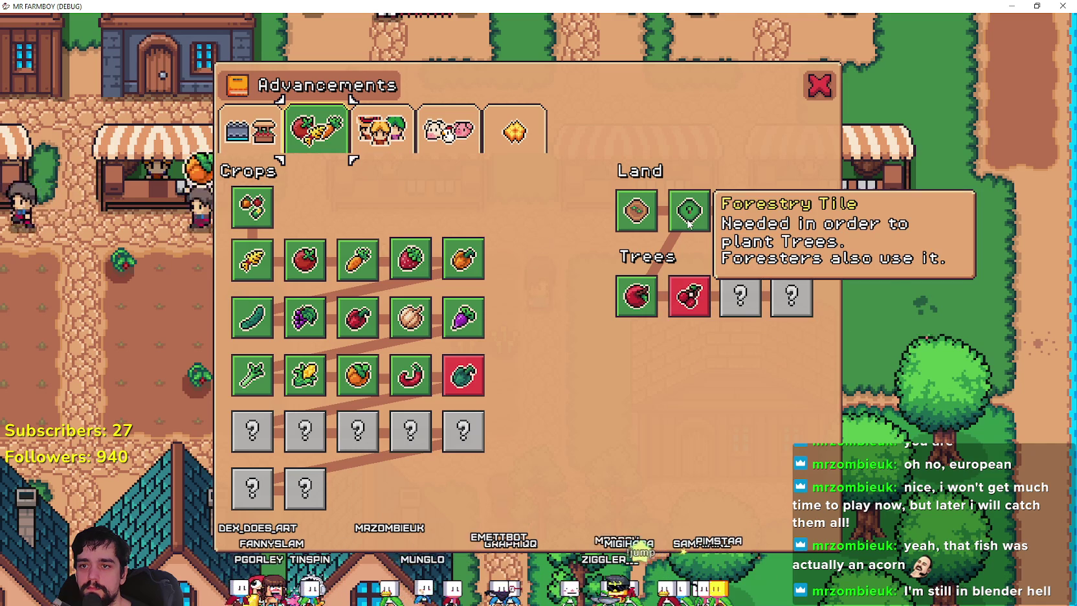
pyautogui.moveTo(737, 218)
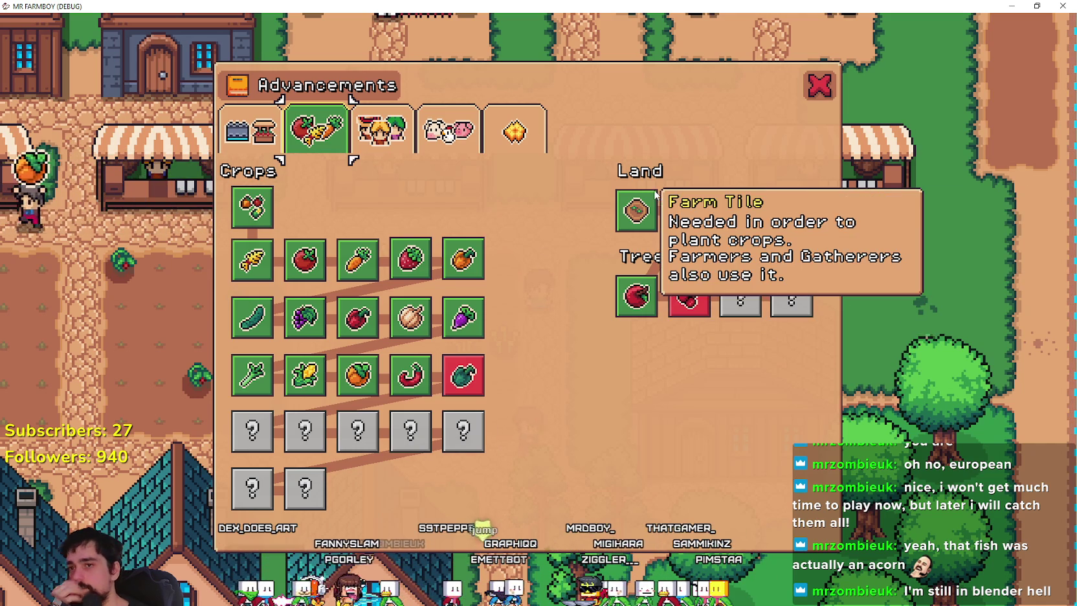
pyautogui.moveTo(700, 226)
pyautogui.click(359, 146)
pyautogui.click(340, 145)
# Close the Advancements window, pause the game to show its stats, and return to Godot
pyautogui.press('Escape')
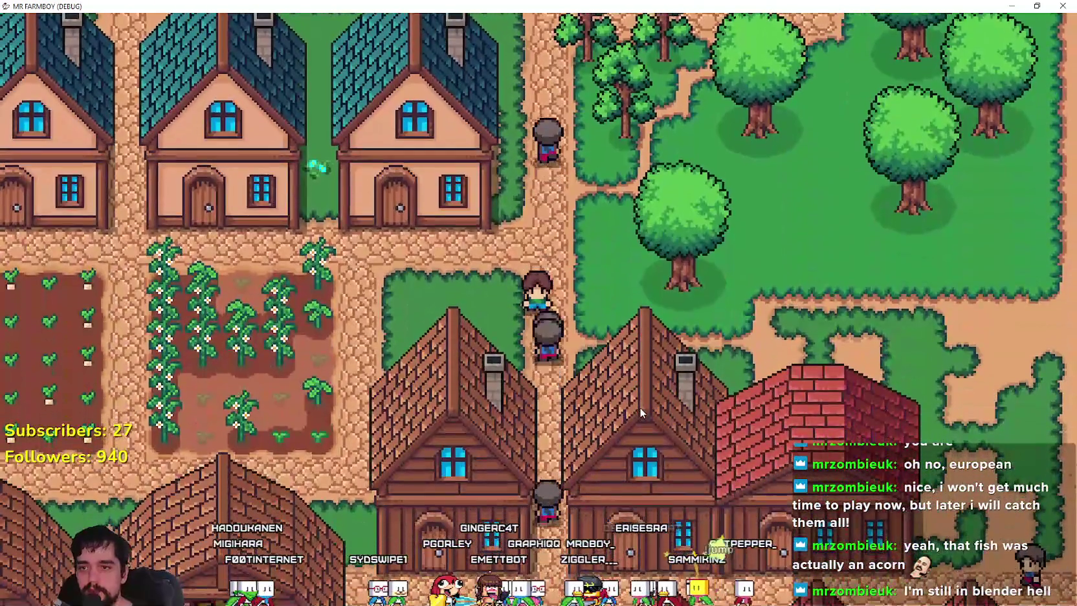
pyautogui.press('Escape')
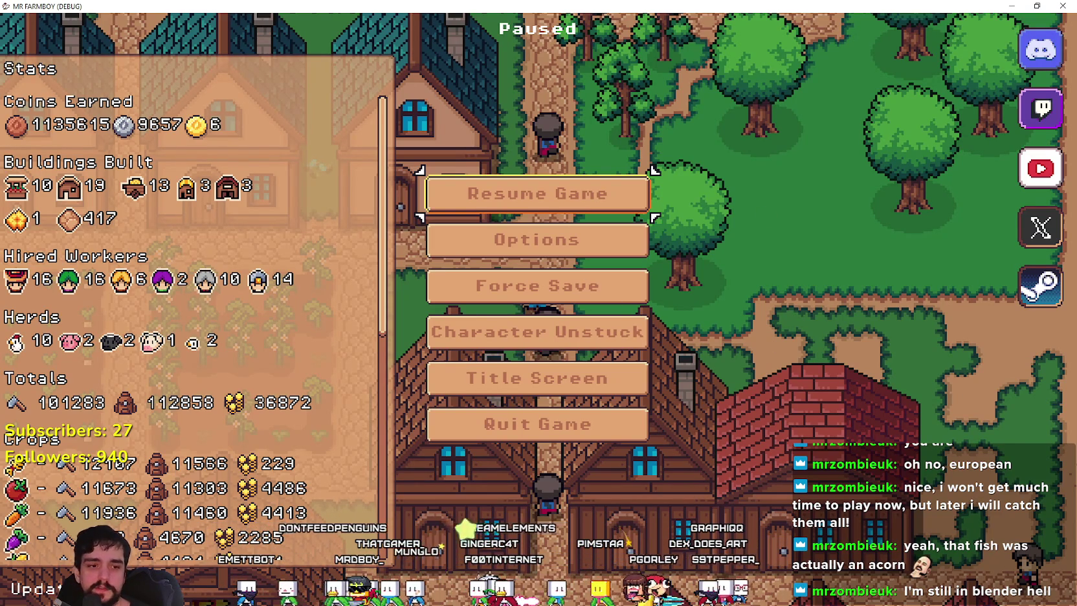
pyautogui.hotkey('alt', 'Tab')
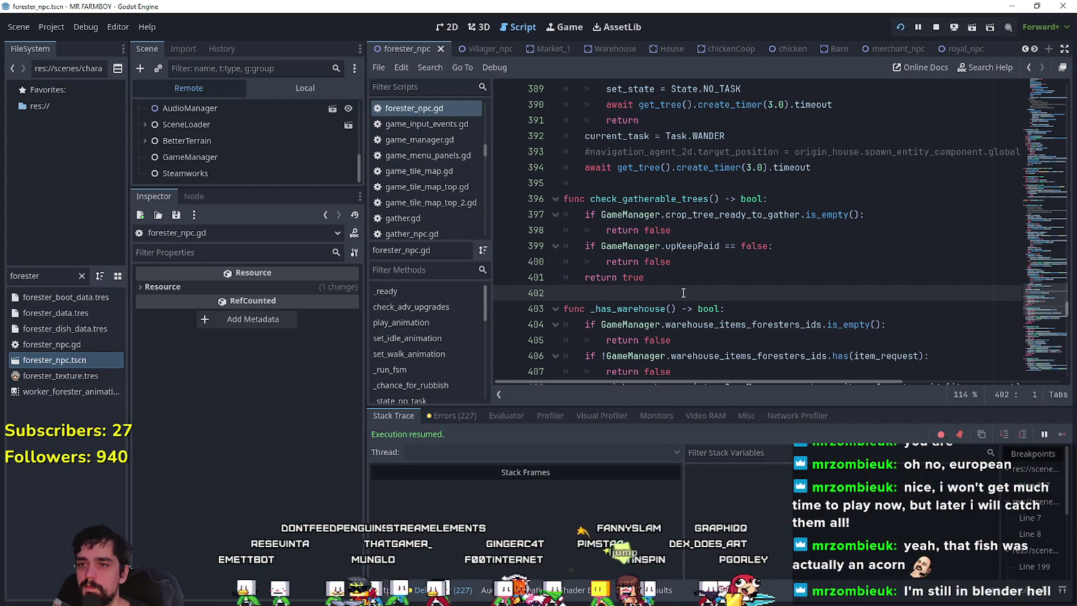
# Comment out the _plant_tree block on lines 353–357 of forester_npc.gd
pyautogui.scroll(3, 1041, 297)
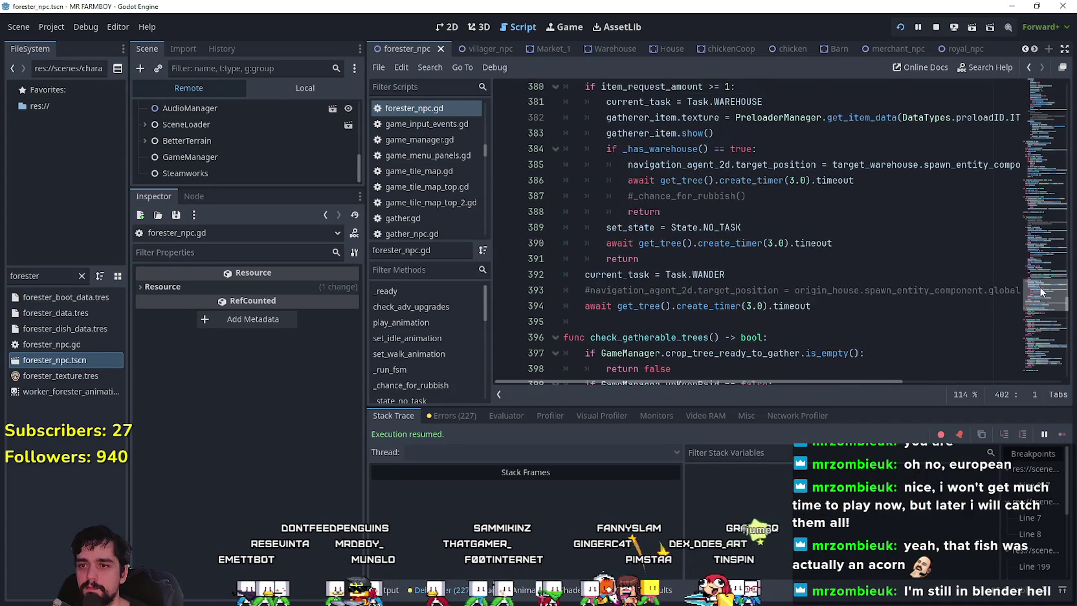
pyautogui.scroll(10, 1041, 292)
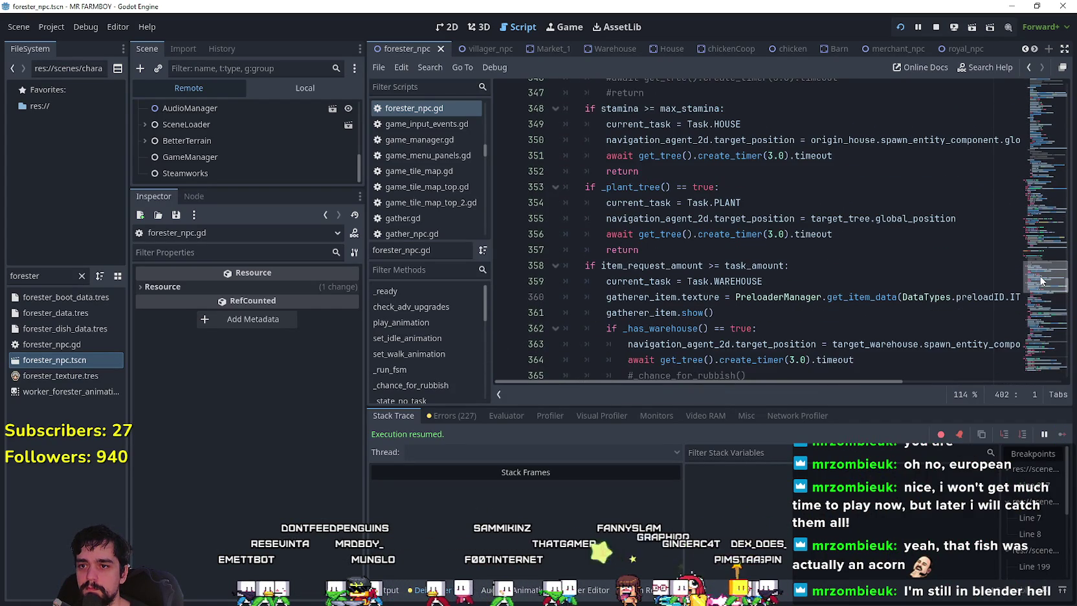
pyautogui.doubleClick(654, 189)
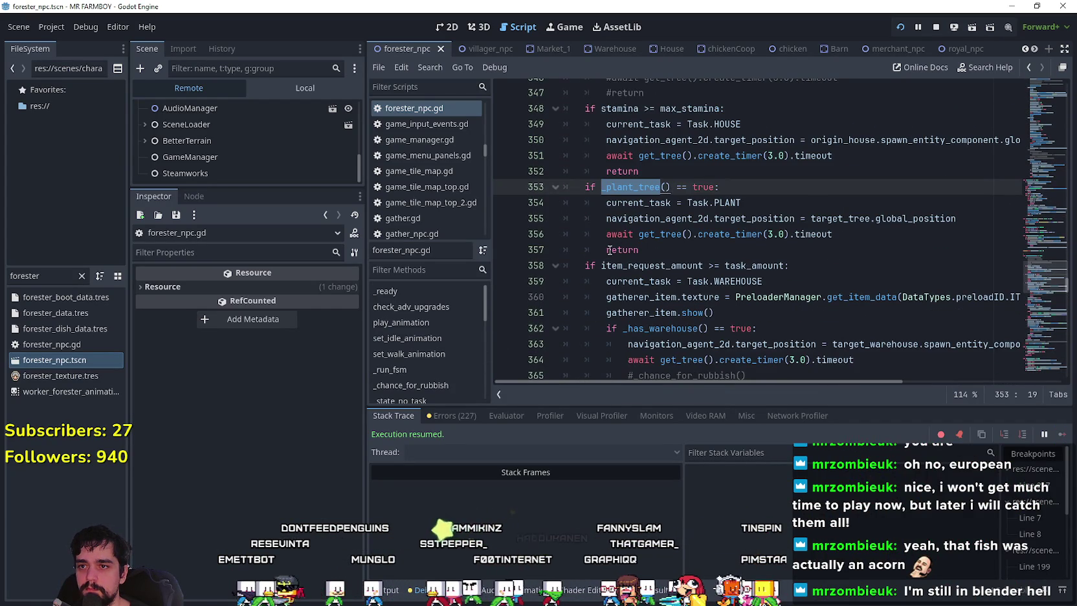
pyautogui.moveTo(642, 250)
pyautogui.mouseDown()
pyautogui.moveTo(608, 245)
pyautogui.moveTo(536, 190)
pyautogui.mouseUp()
pyautogui.scroll(2, 724, 264)
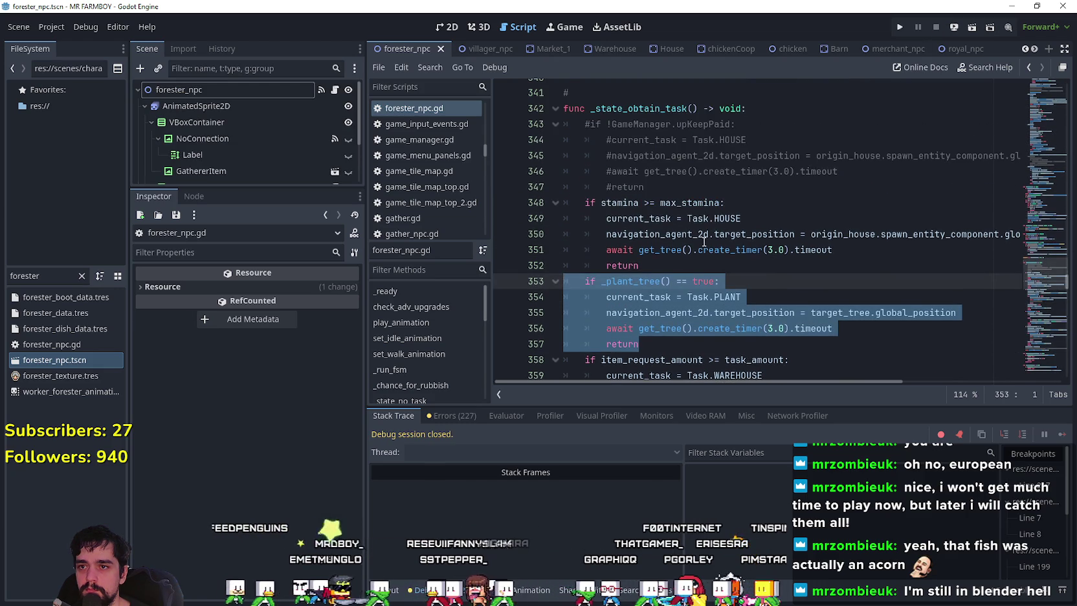
pyautogui.scroll(-2, 693, 226)
pyautogui.hotkey('ctrl', 'k')
pyautogui.click(737, 249)
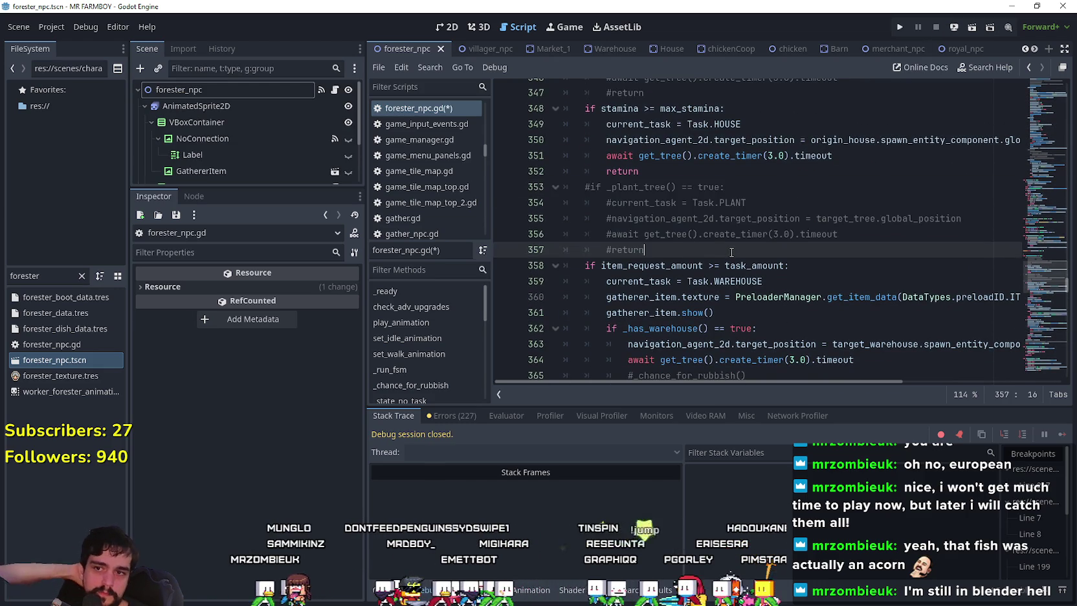
# Move down to the warehouse branch and the _gather_tree call on line 371
pyautogui.scroll(-1, 732, 252)
pyautogui.scroll(-3, 732, 249)
pyautogui.click(730, 206)
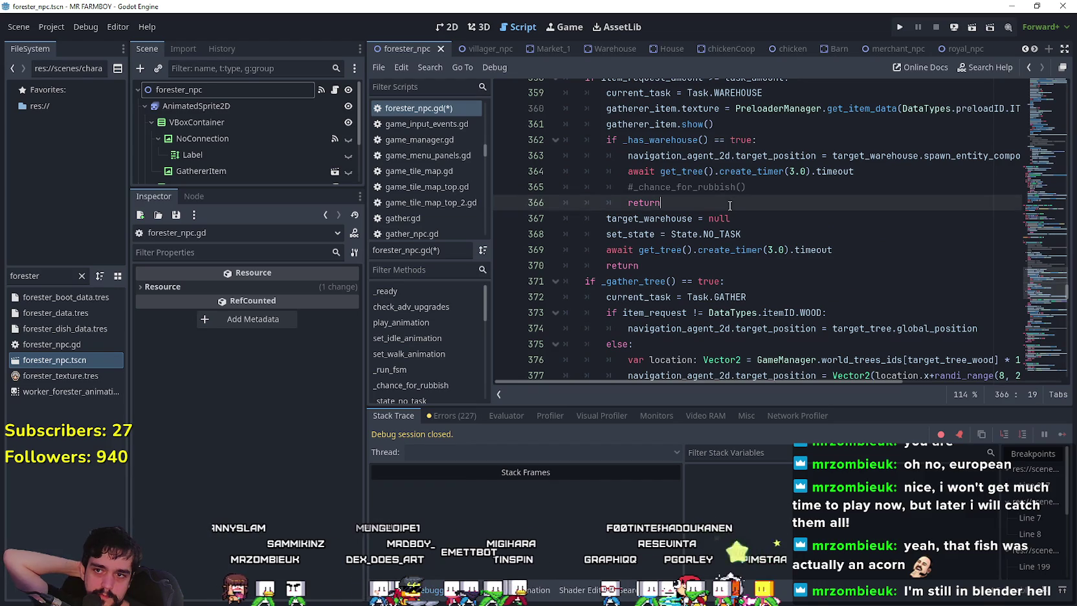
pyautogui.scroll(-1, 728, 205)
pyautogui.click(644, 235)
pyautogui.scroll(-1, 645, 233)
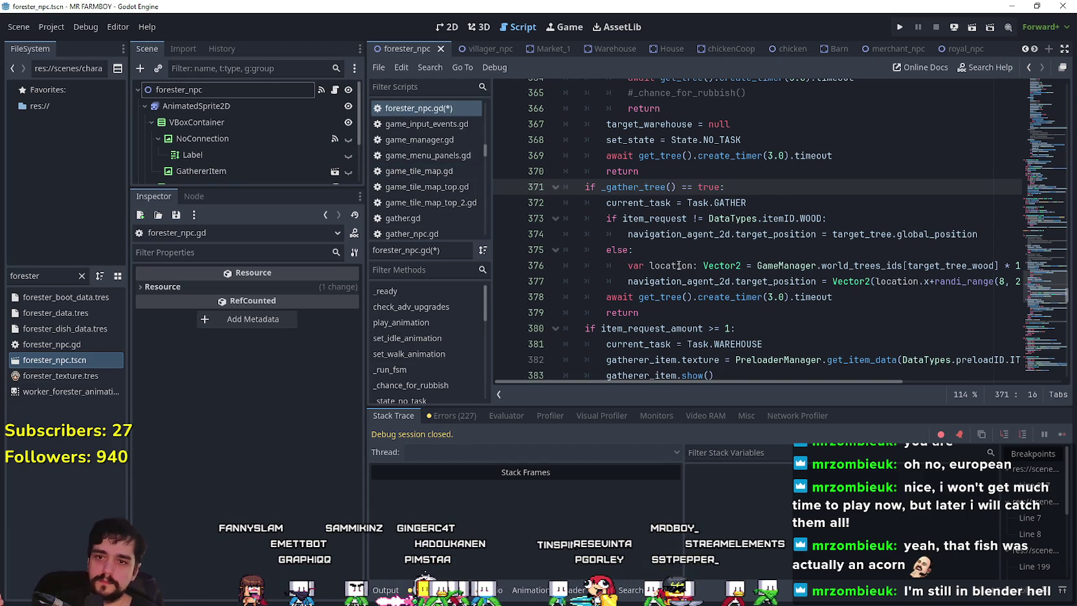
# Widen the script editor and comment out the wood-type check and else on lines 373–375
pyautogui.doubleClick(878, 270)
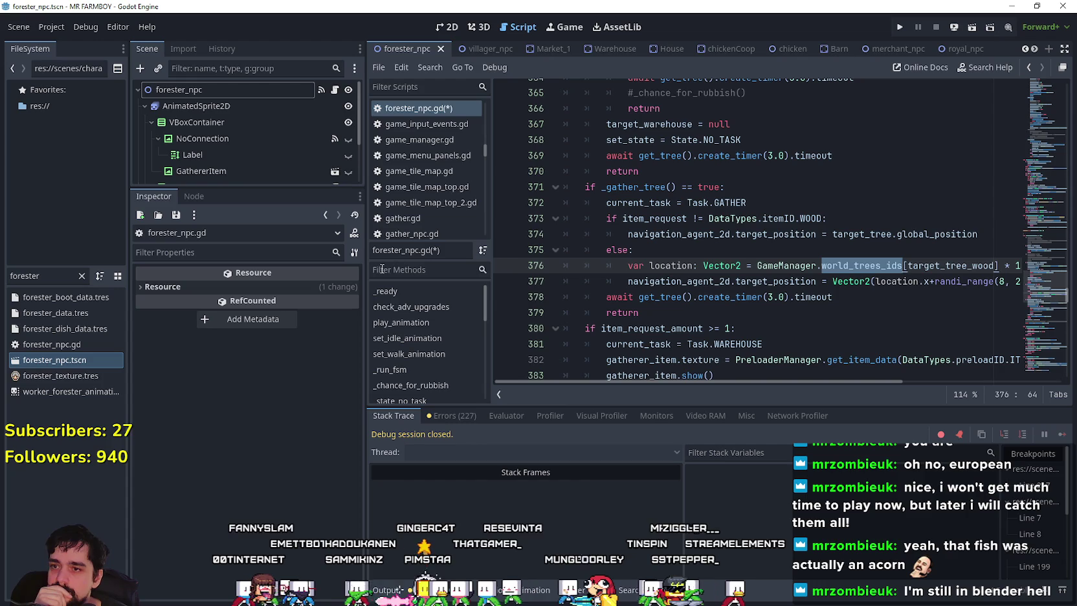
pyautogui.moveTo(366, 263); pyautogui.dragTo(289, 261)
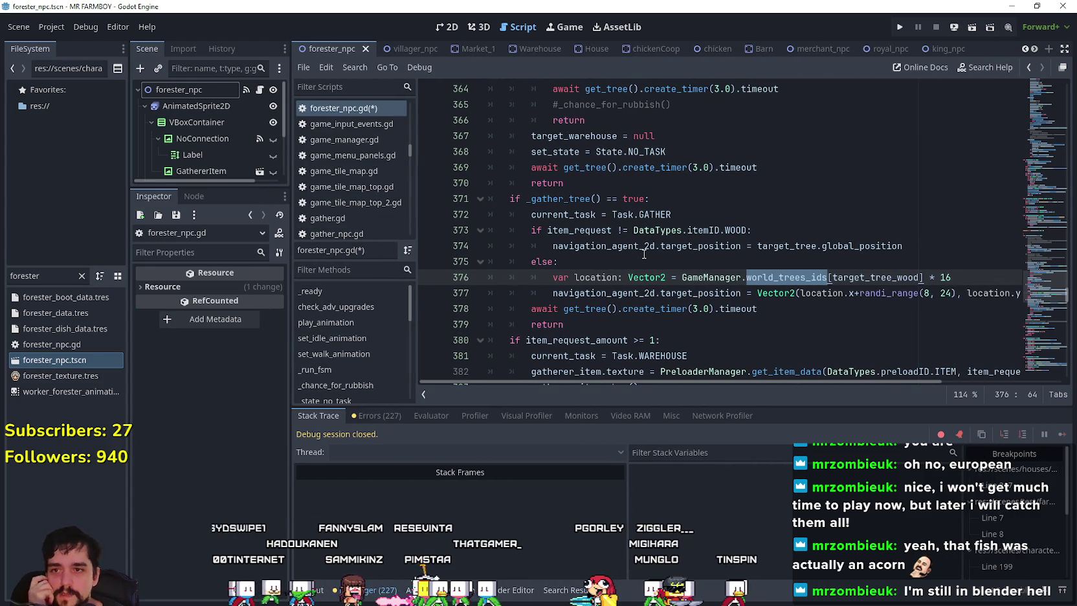
pyautogui.click(582, 244)
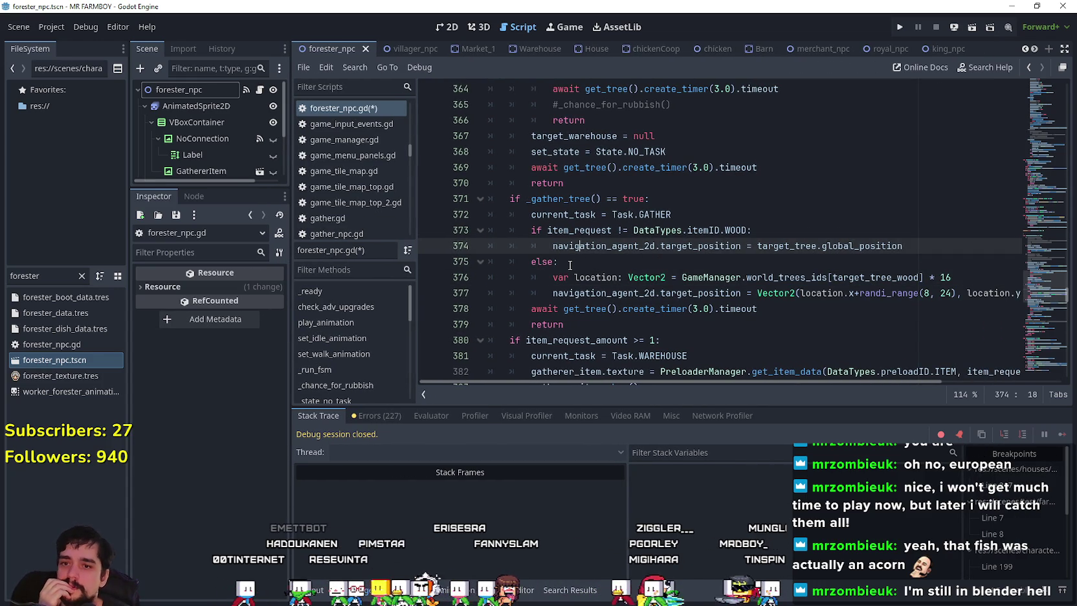
pyautogui.moveTo(572, 264)
pyautogui.mouseDown()
pyautogui.moveTo(487, 247)
pyautogui.moveTo(473, 233)
pyautogui.mouseUp()
pyautogui.hotkey('ctrl', 'k')
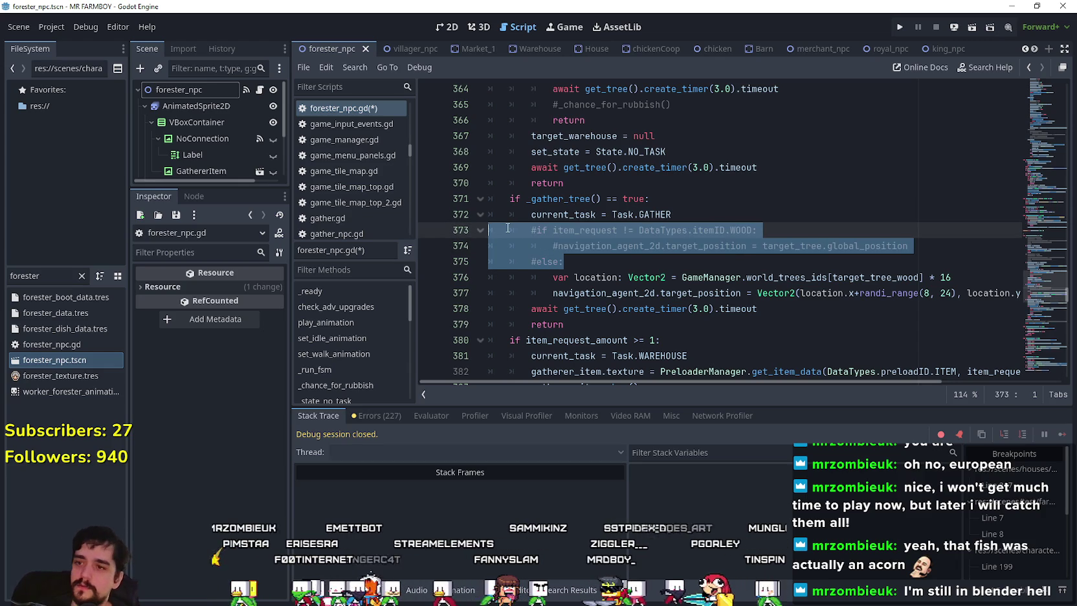
# Unindent lines 376–379 so the world_trees_ids location path runs unconditionally
pyautogui.click(549, 277)
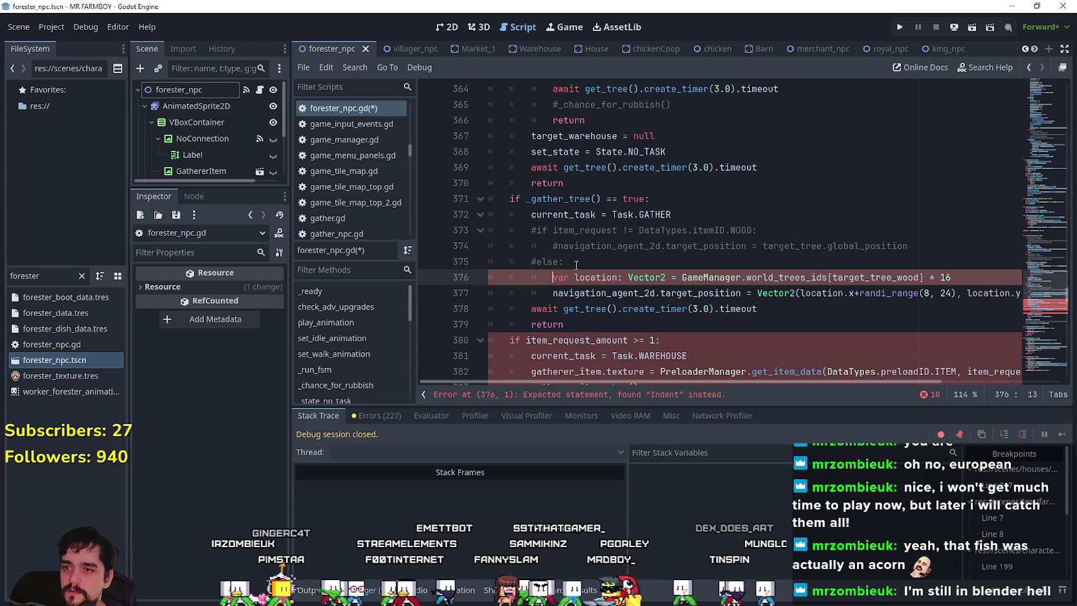
pyautogui.hotkey('shift', 'Tab')
pyautogui.press('Down')
pyautogui.hotkey('shift', 'Tab')
pyautogui.press('Down')
pyautogui.hotkey('shift', 'Tab')
pyautogui.press('Down')
pyautogui.hotkey('shift', 'Tab')
pyautogui.click(572, 324)
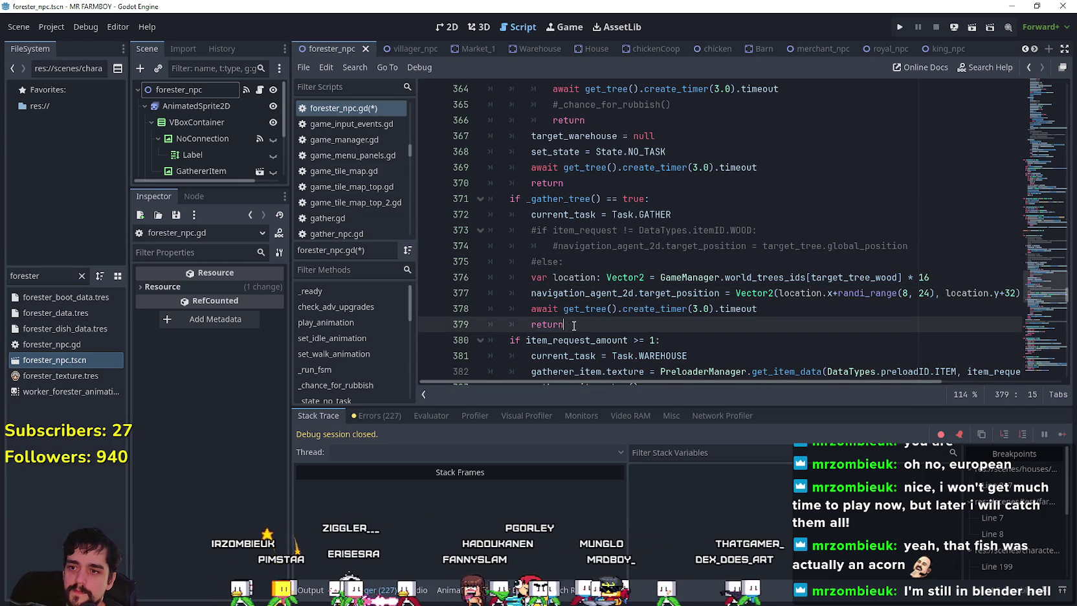
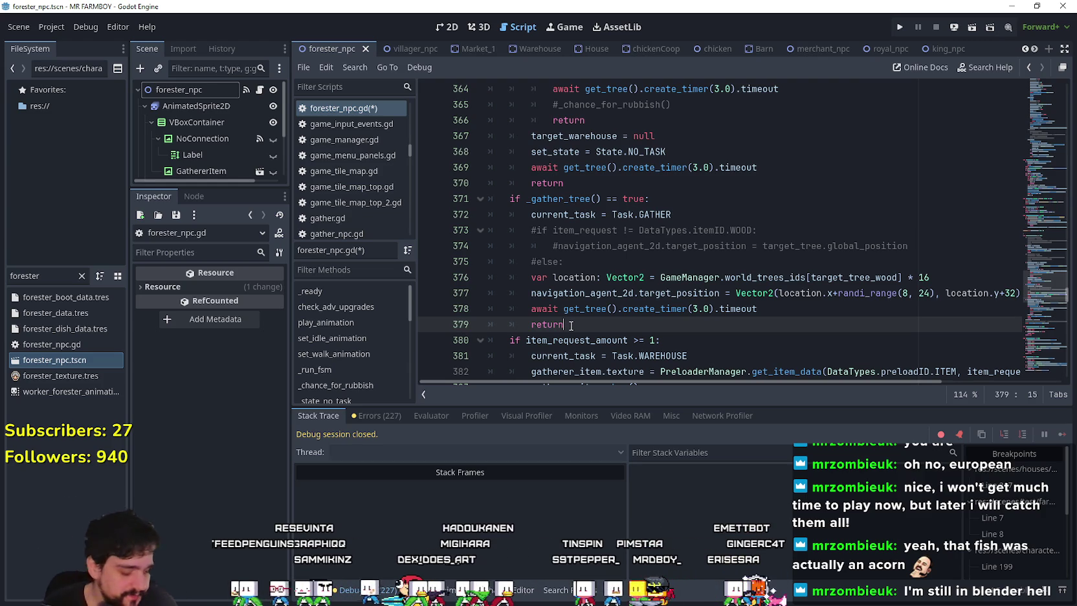
# Look over the forester script's commented #else: line and the returns in its gather and warehouse branches
pyautogui.moveTo(590, 48)
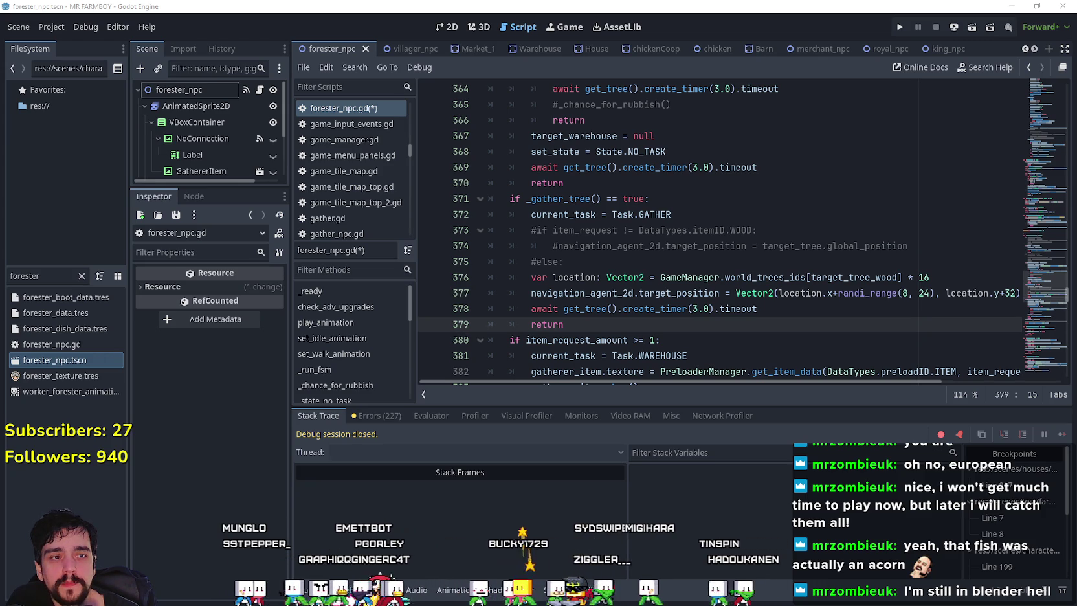
pyautogui.click(734, 227)
pyautogui.click(645, 263)
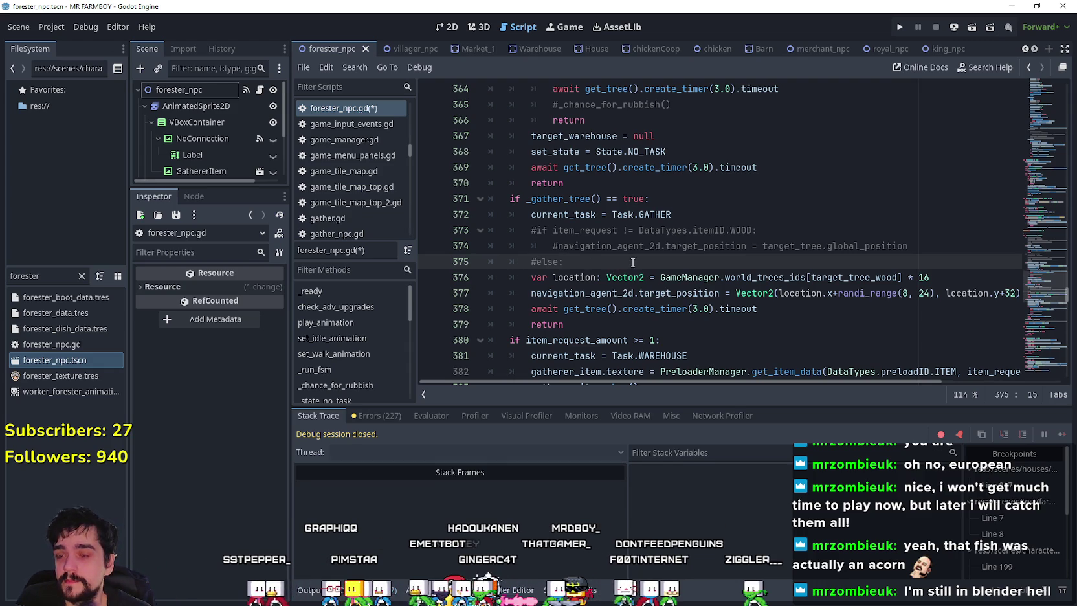
pyautogui.click(671, 293)
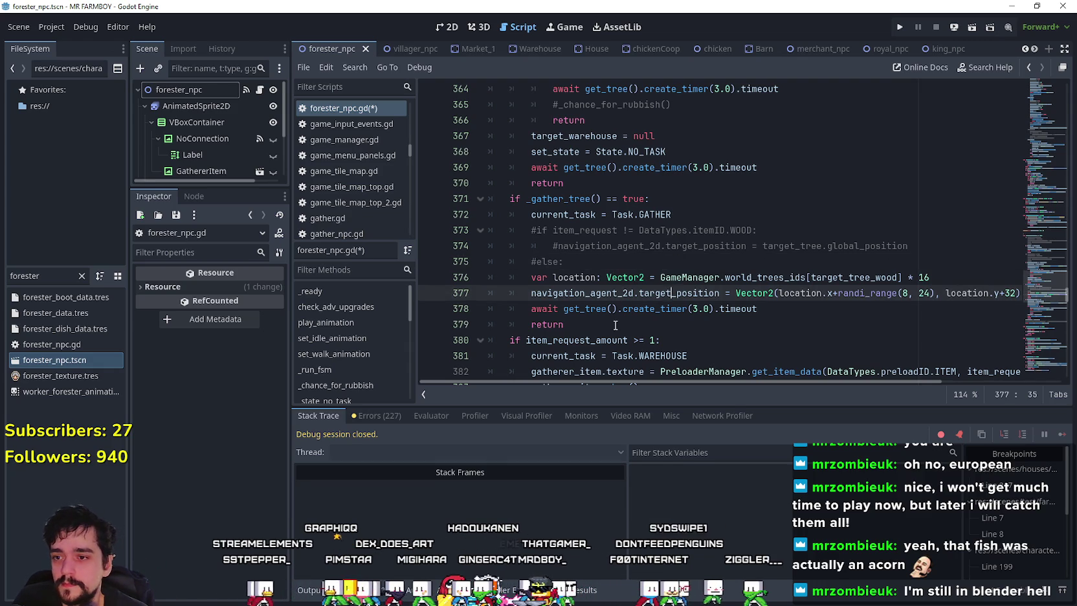
pyautogui.scroll(-4, 647, 292)
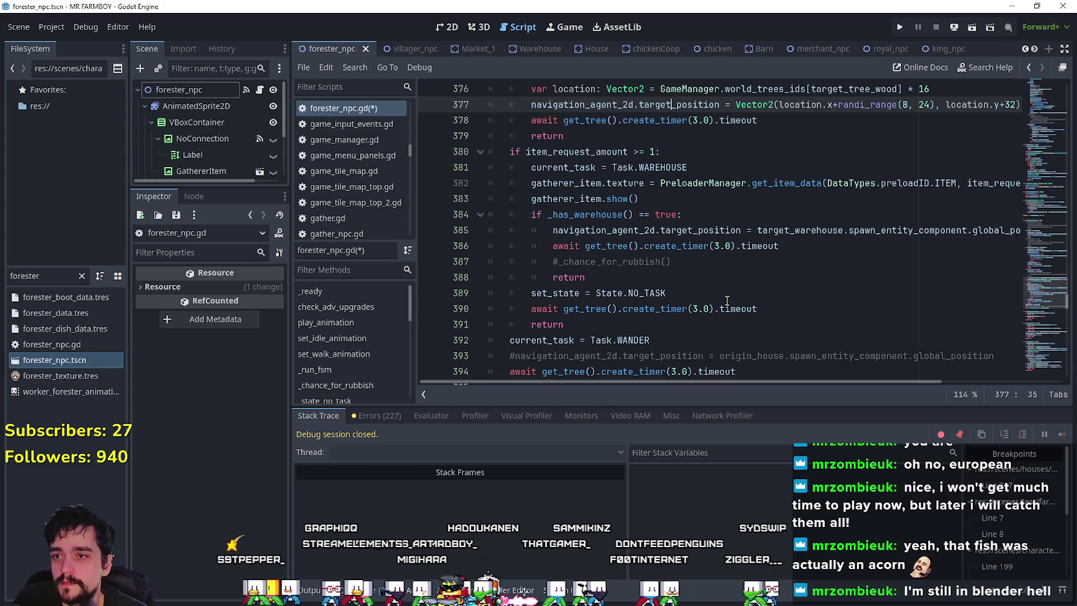
pyautogui.scroll(-2, 764, 284)
pyautogui.scroll(-1, 764, 284)
pyautogui.scroll(4, 746, 269)
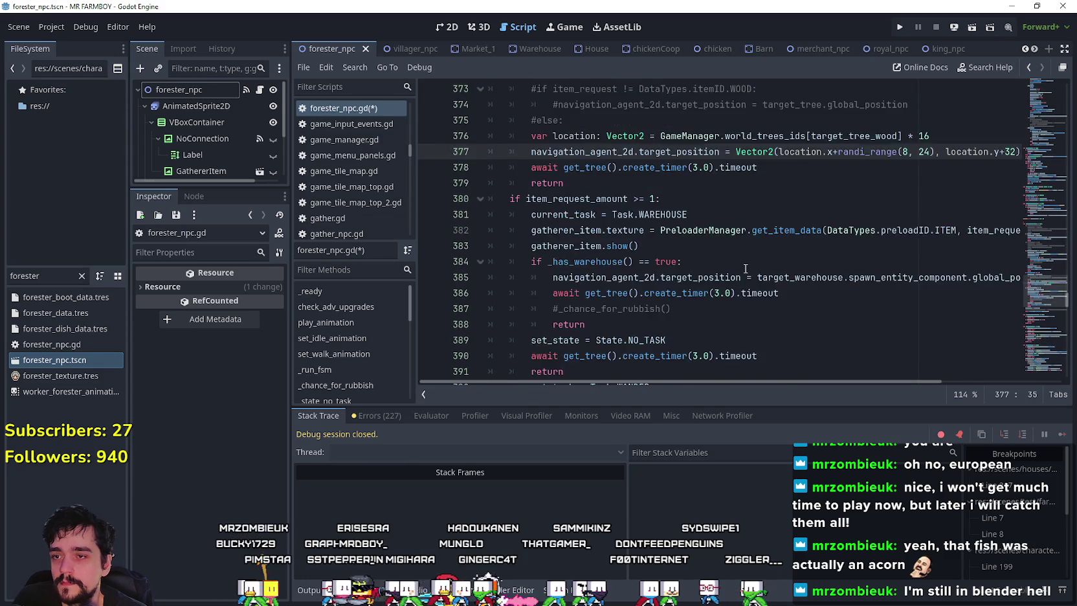
pyautogui.click(626, 230)
pyautogui.scroll(-2, 712, 259)
pyautogui.click(784, 277)
pyautogui.scroll(-1, 784, 273)
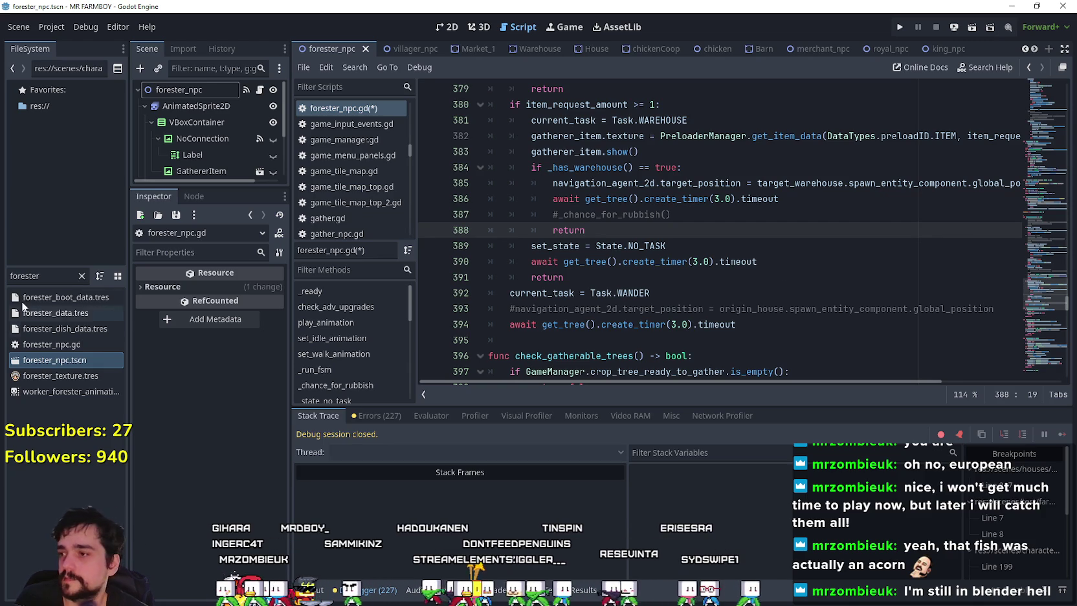
# Filter the FileSystem for 'miner' and open miner_npc.tscn and its script
pyautogui.doubleClick(56, 276)
pyautogui.write('miner')
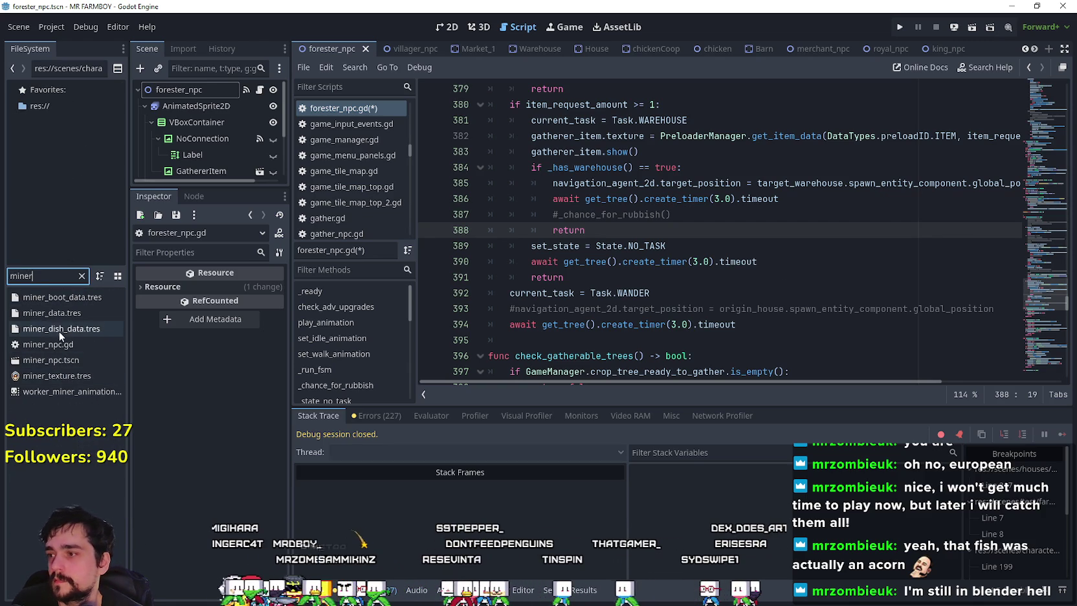
pyautogui.doubleClick(56, 356)
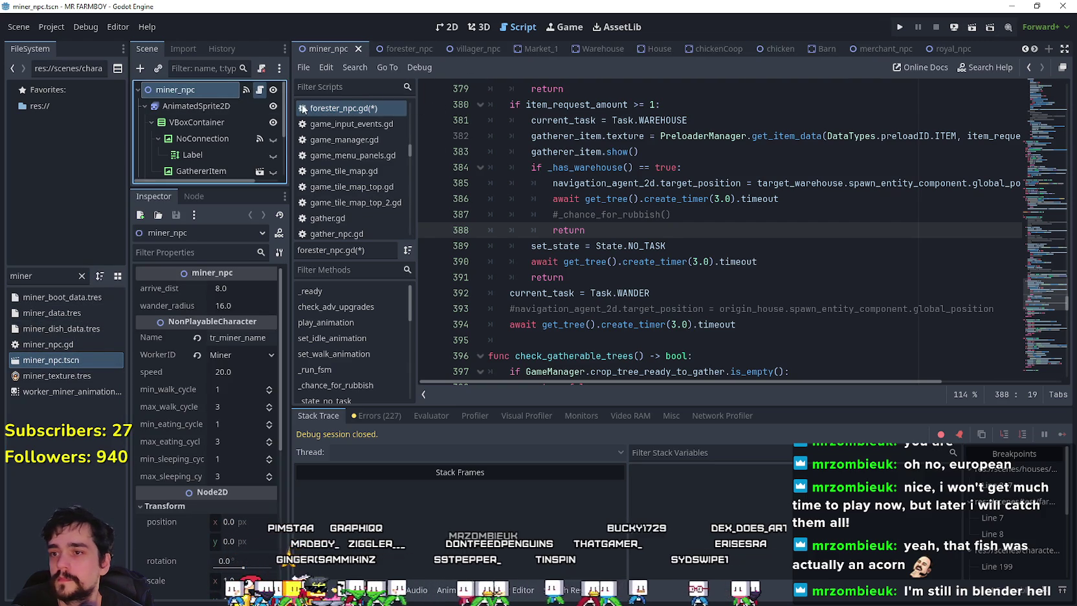
pyautogui.click(260, 89)
# Select the miner's upkeep-paid check on lines 293–297, then return to the forester script
pyautogui.scroll(1, 485, 307)
pyautogui.click(622, 309)
pyautogui.scroll(1, 611, 285)
pyautogui.scroll(-1, 611, 280)
pyautogui.scroll(2, 622, 259)
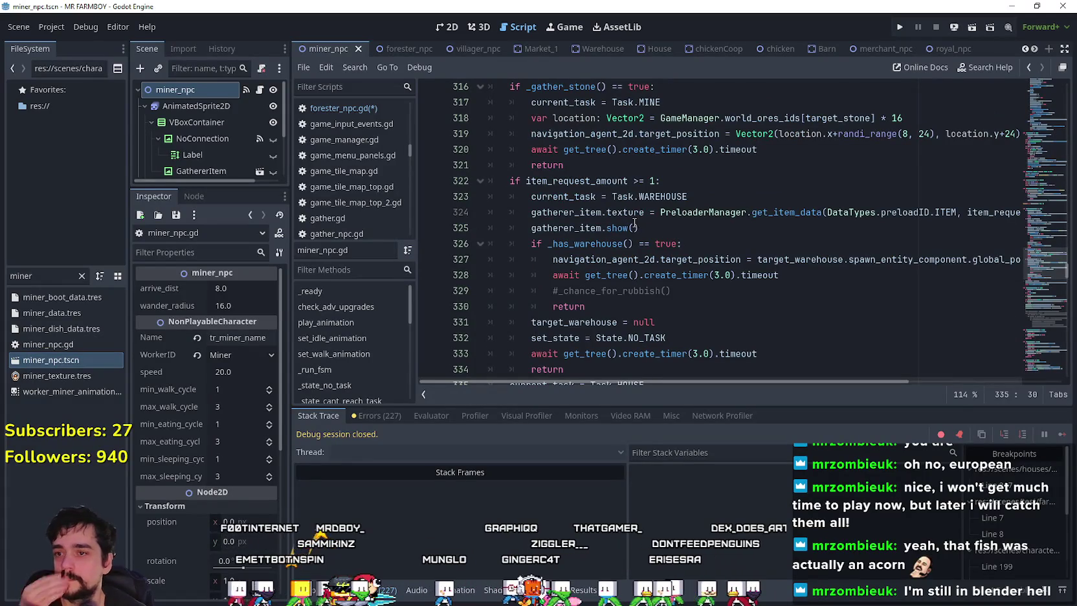
pyautogui.scroll(3, 644, 194)
pyautogui.click(648, 168)
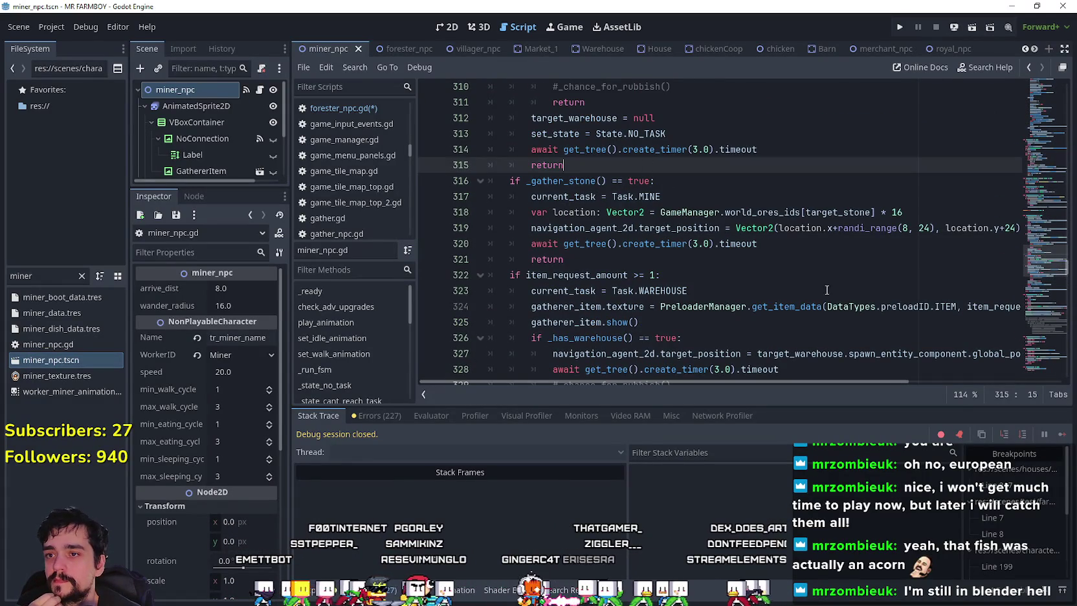
pyautogui.scroll(4, 718, 266)
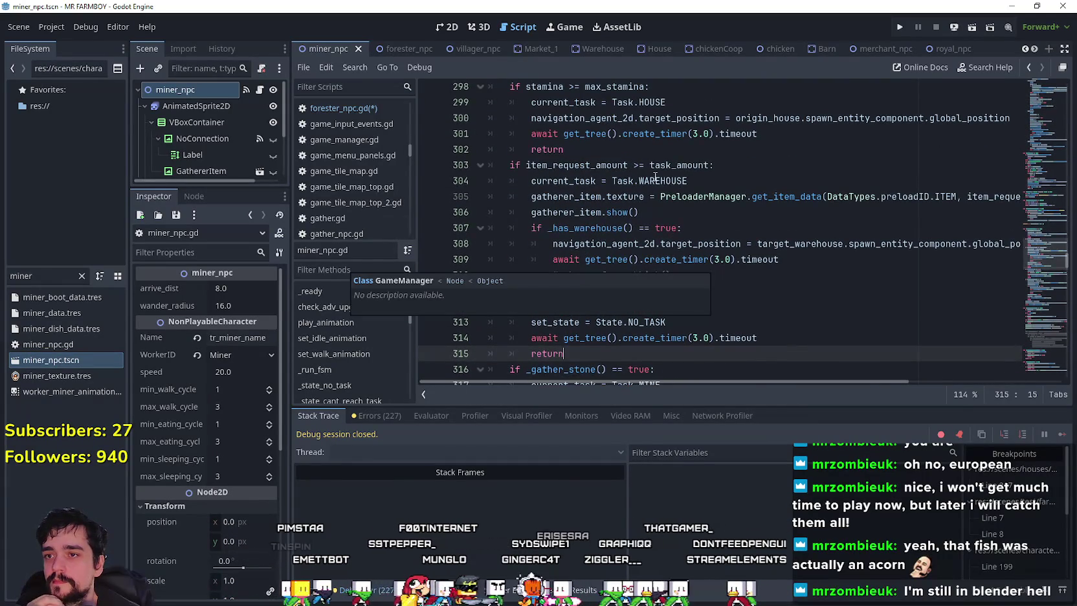
pyautogui.scroll(1, 668, 170)
pyautogui.scroll(2, 784, 165)
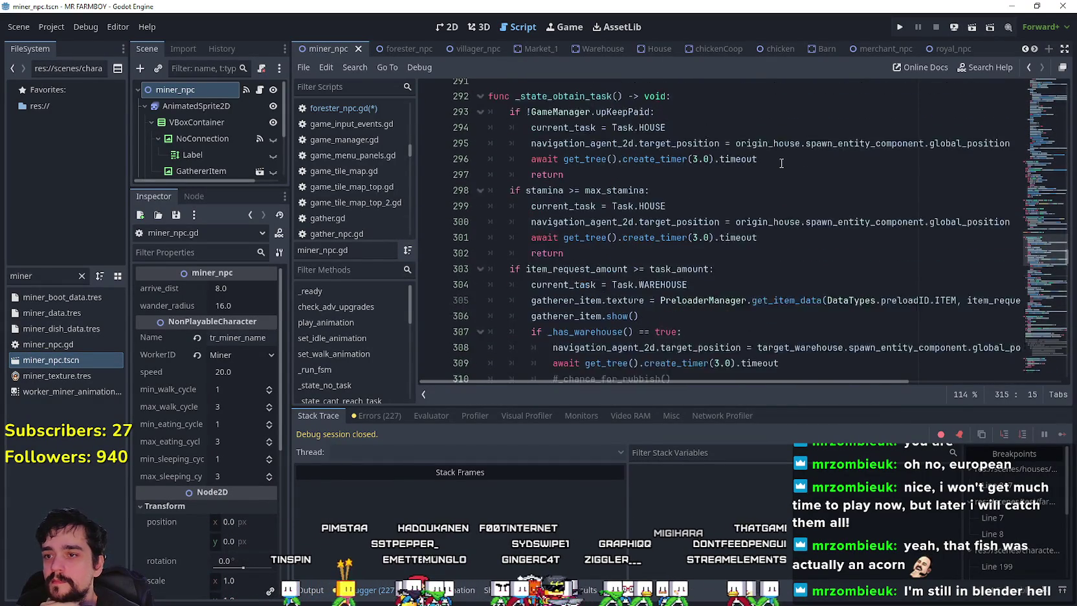
pyautogui.scroll(-5, 570, 173)
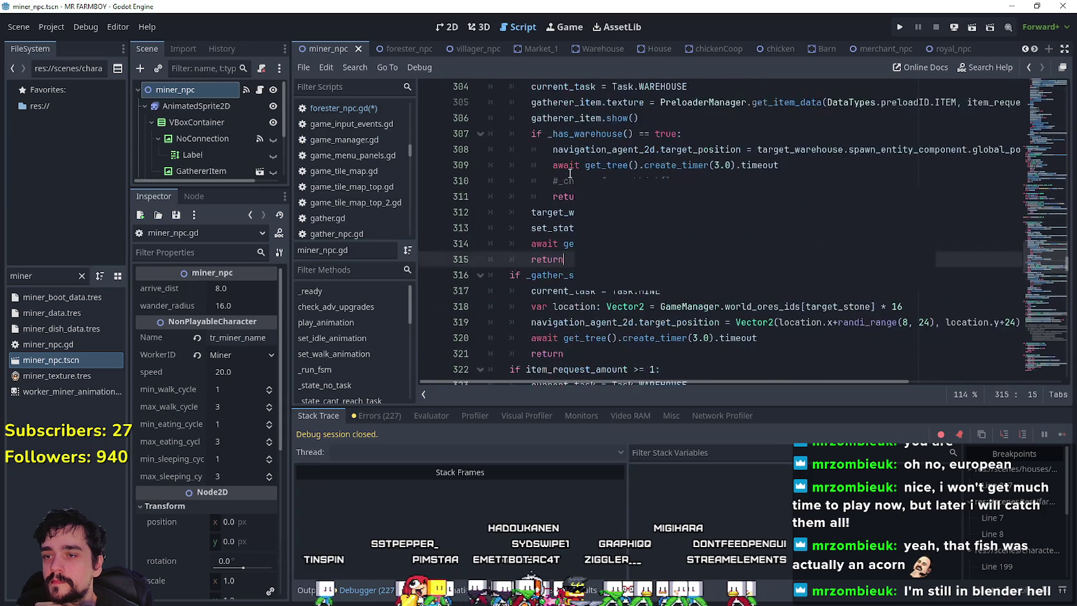
pyautogui.scroll(6, 582, 254)
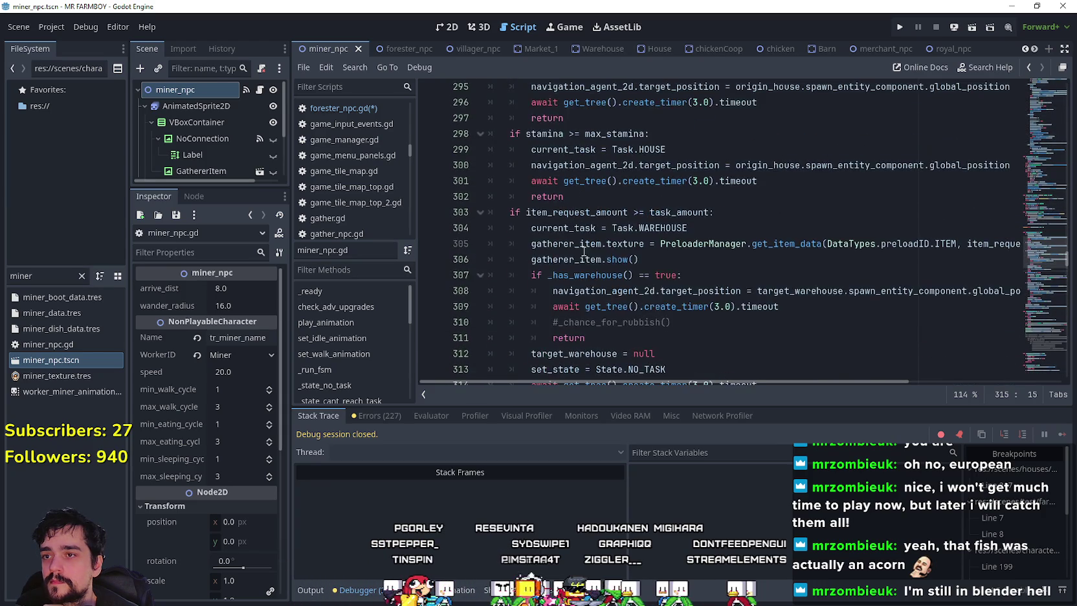
pyautogui.moveTo(572, 258)
pyautogui.mouseDown()
pyautogui.moveTo(531, 243)
pyautogui.moveTo(483, 197)
pyautogui.mouseUp()
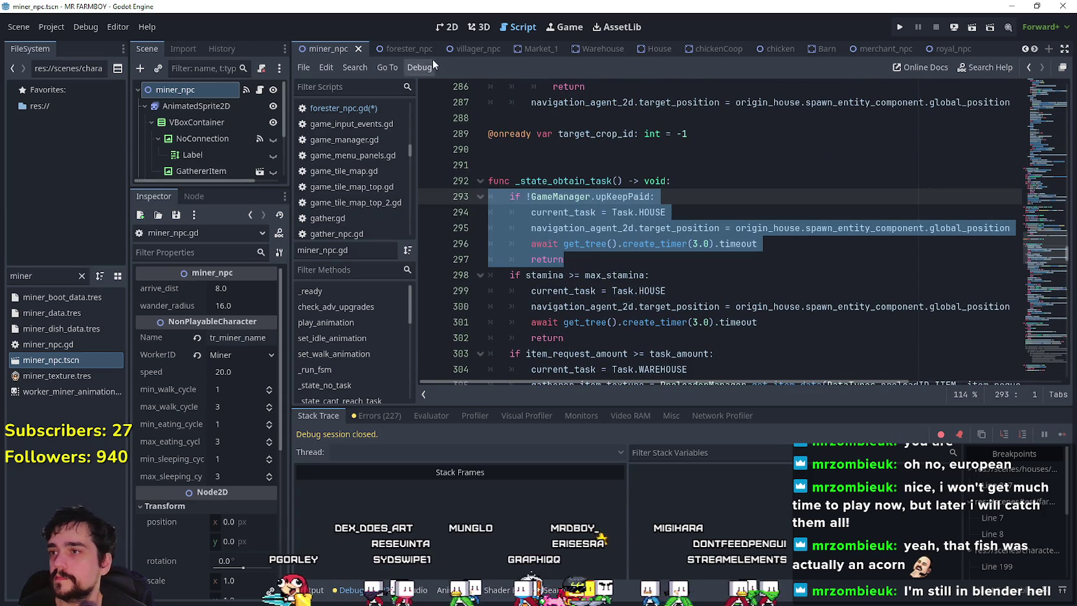
pyautogui.click(408, 49)
pyautogui.scroll(12, 589, 244)
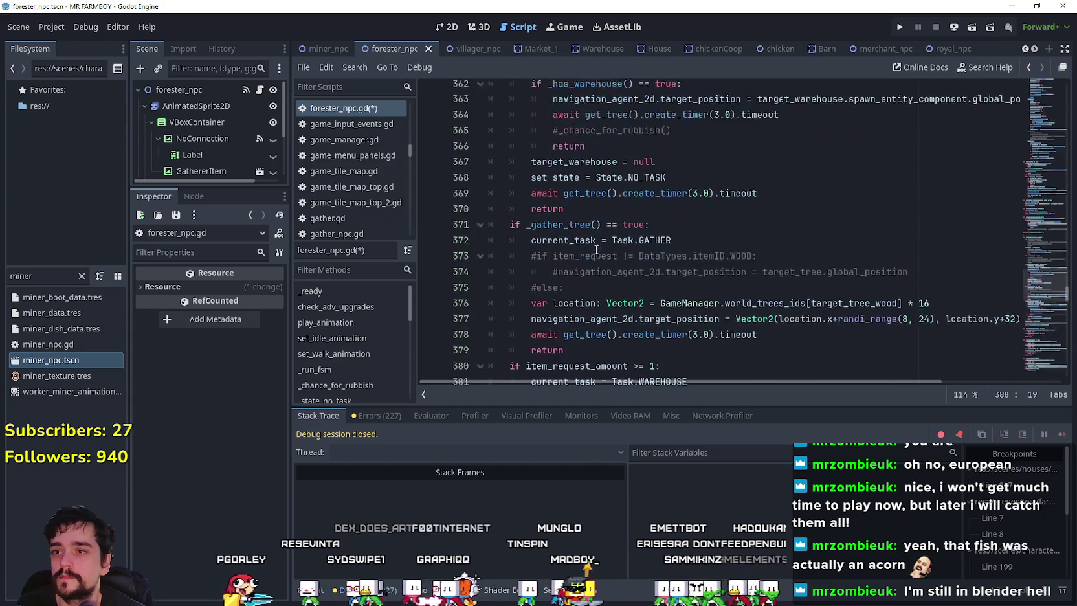
# Uncomment the forester's unpaid-upkeep check on lines 343–347
pyautogui.scroll(1, 586, 272)
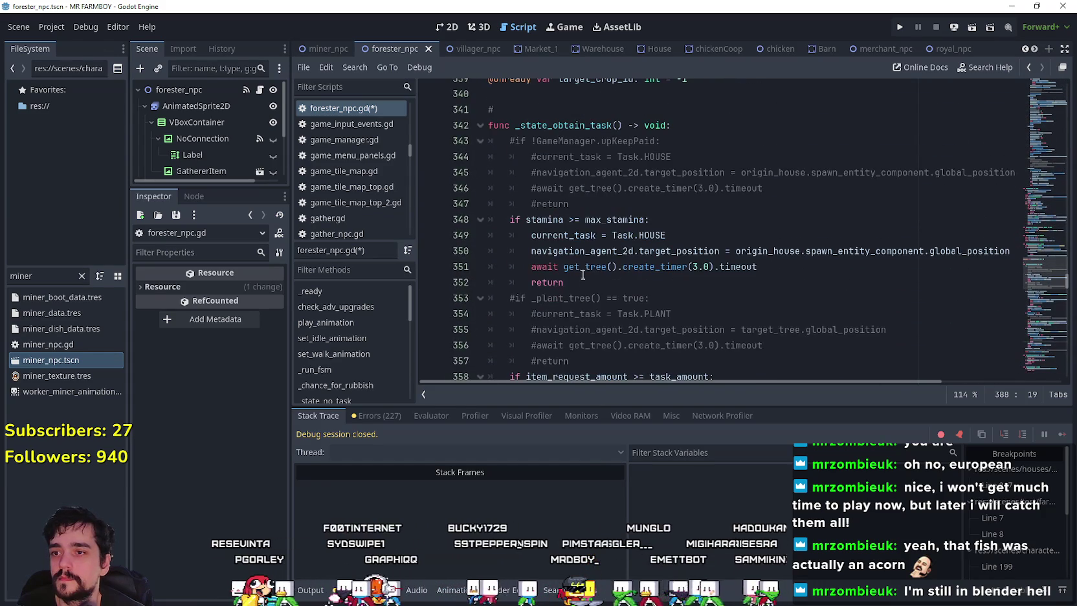
pyautogui.moveTo(569, 205); pyautogui.dragTo(461, 147)
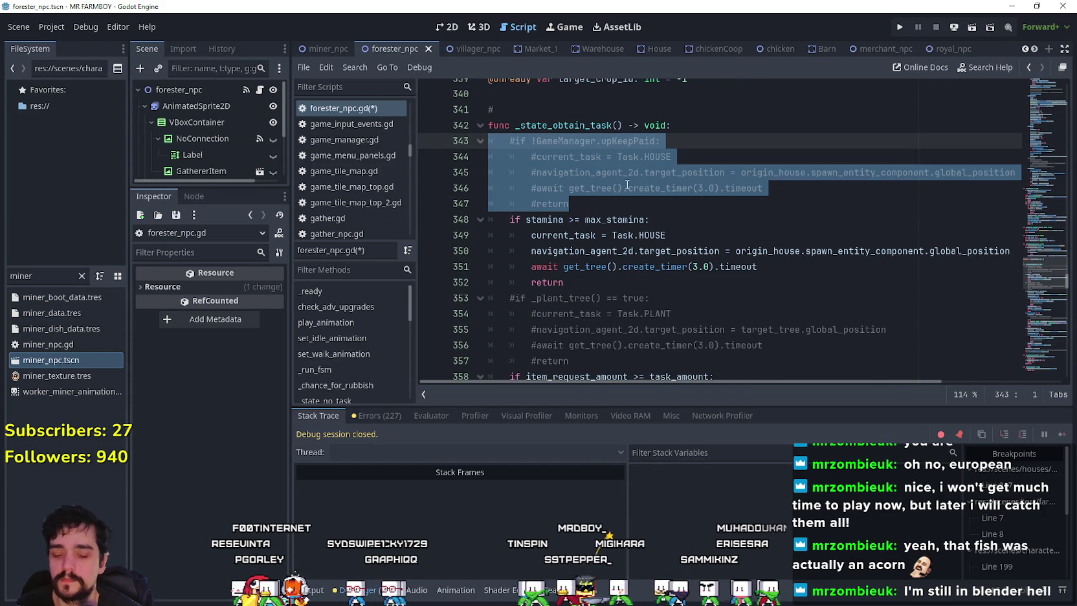
pyautogui.hotkey('ctrl', 'k')
# Uncomment the navigation line 393 and change Task.WANDER to Task.HOUSE
pyautogui.scroll(-1, 667, 217)
pyautogui.scroll(-13, 667, 217)
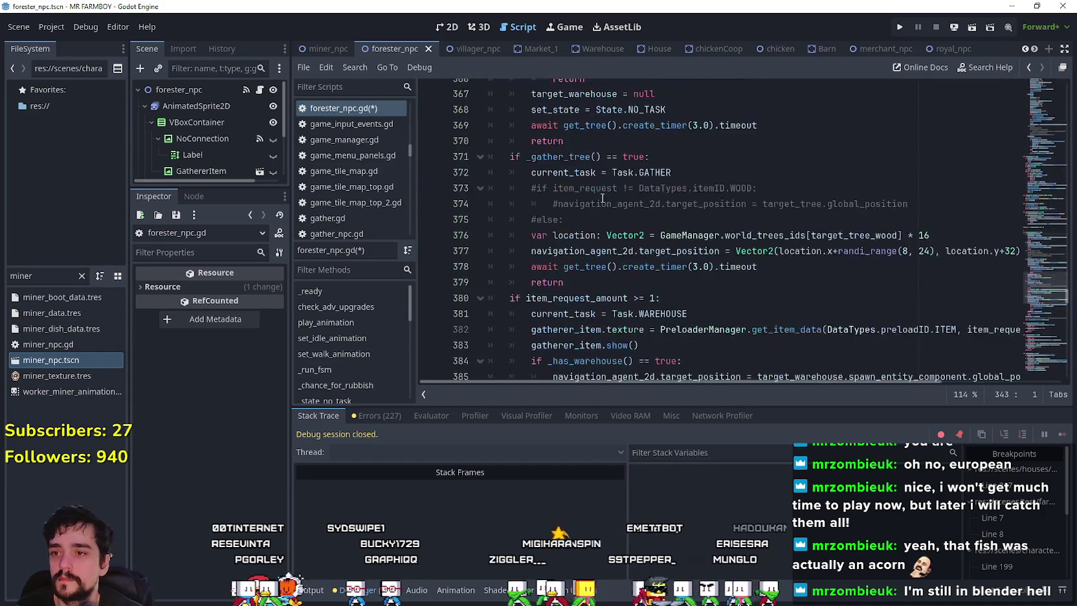
pyautogui.click(517, 265)
pyautogui.hotkey('ctrl', 'k')
pyautogui.click(675, 251)
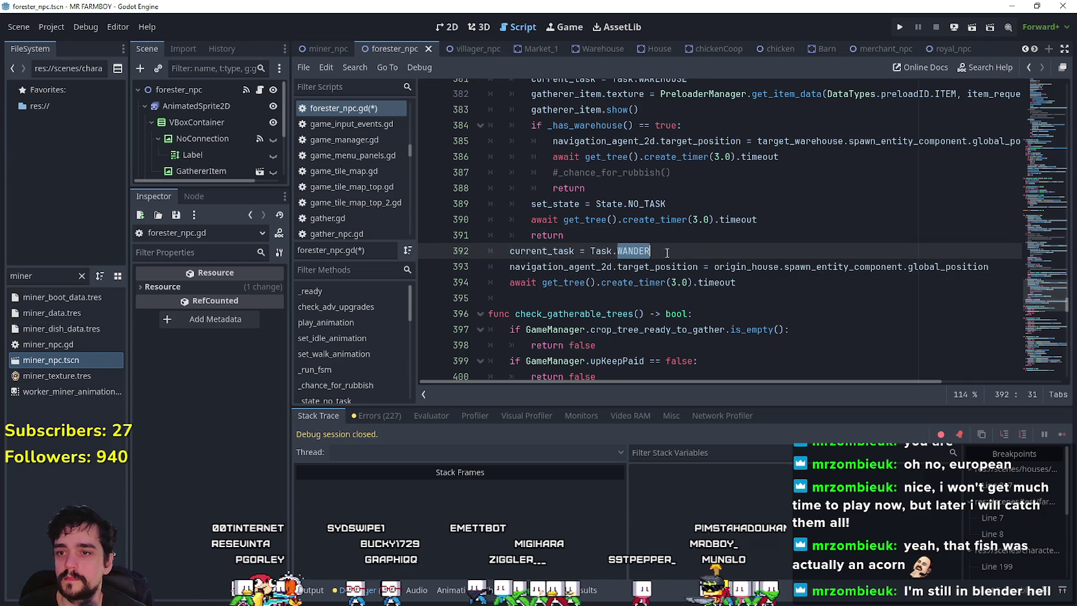
pyautogui.write('HOUSE')
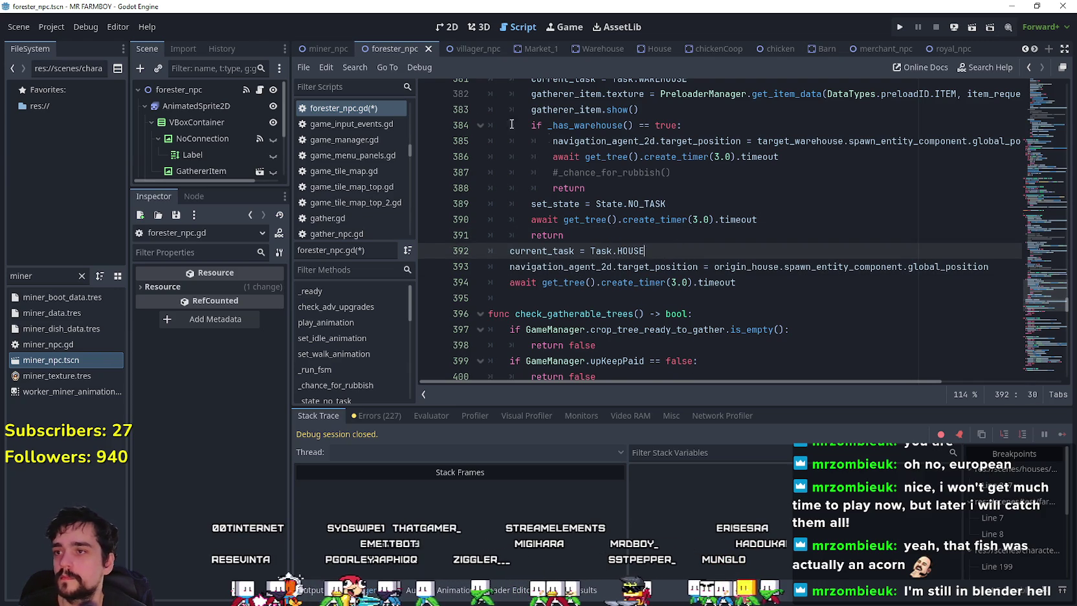
pyautogui.click(325, 48)
pyautogui.scroll(-10, 627, 229)
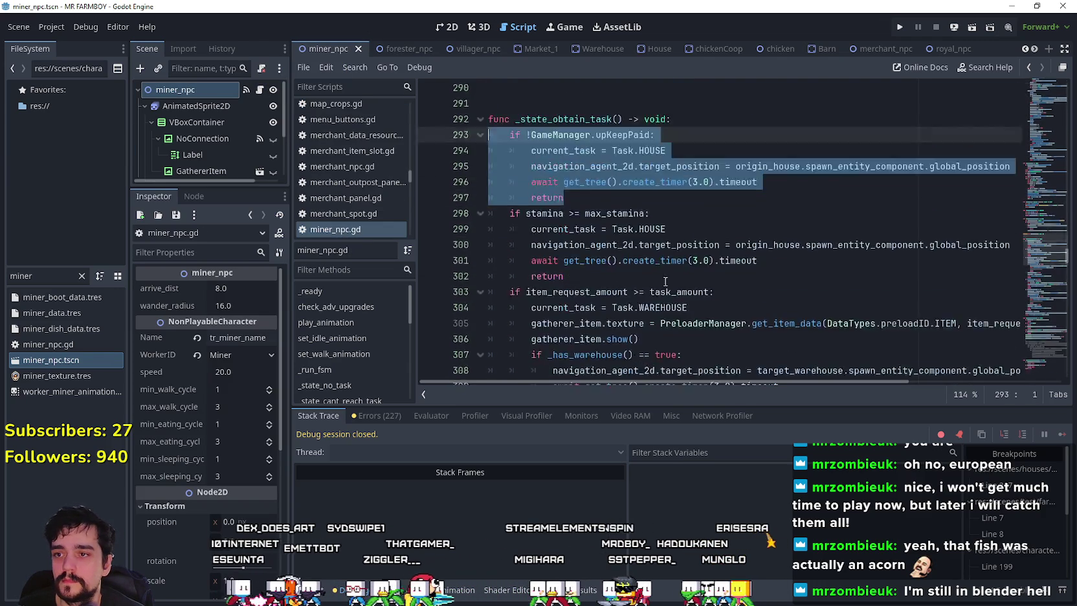
# Scroll miner_npc.gd to its stamina and item_request_amount checks around lines 298–316
pyautogui.scroll(4, 627, 229)
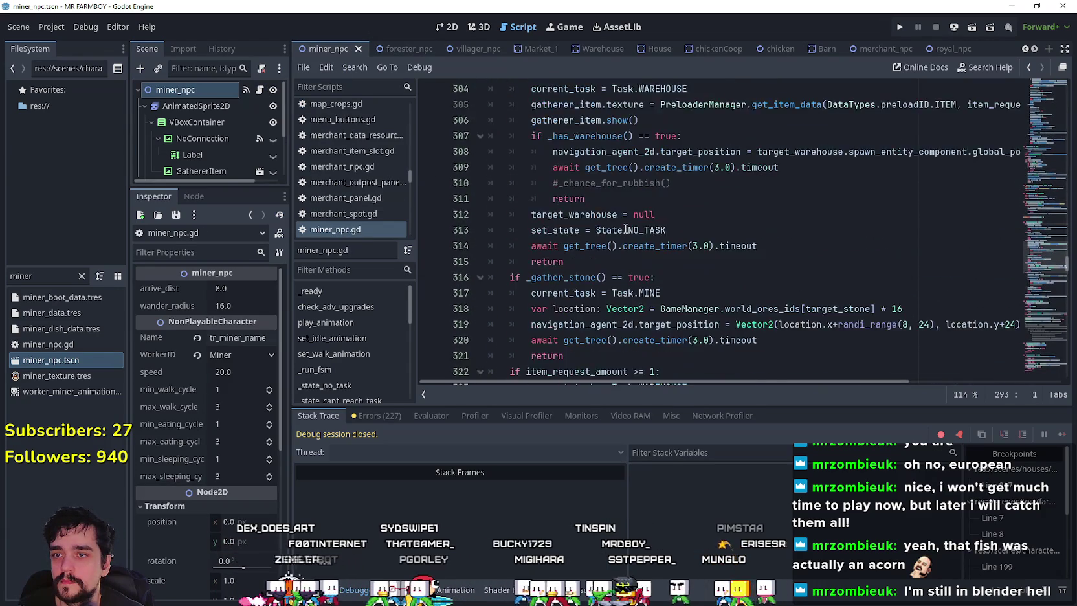
pyautogui.scroll(-1, 595, 187)
pyautogui.scroll(-3, 603, 232)
pyautogui.click(398, 48)
pyautogui.click(330, 49)
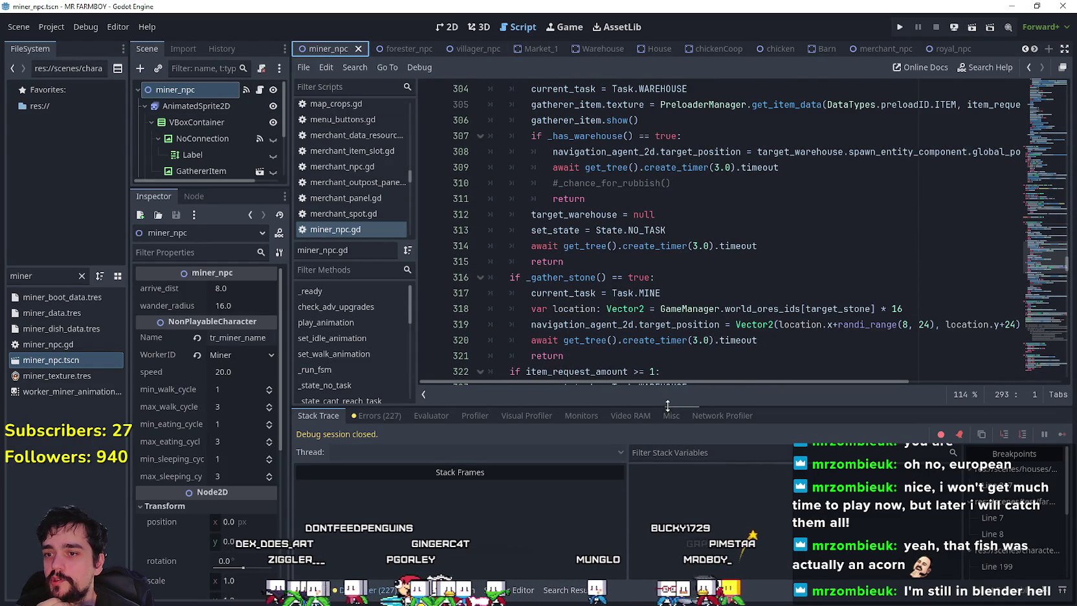
pyautogui.moveTo(668, 405); pyautogui.dragTo(667, 439)
pyautogui.scroll(3, 640, 328)
pyautogui.click(667, 292)
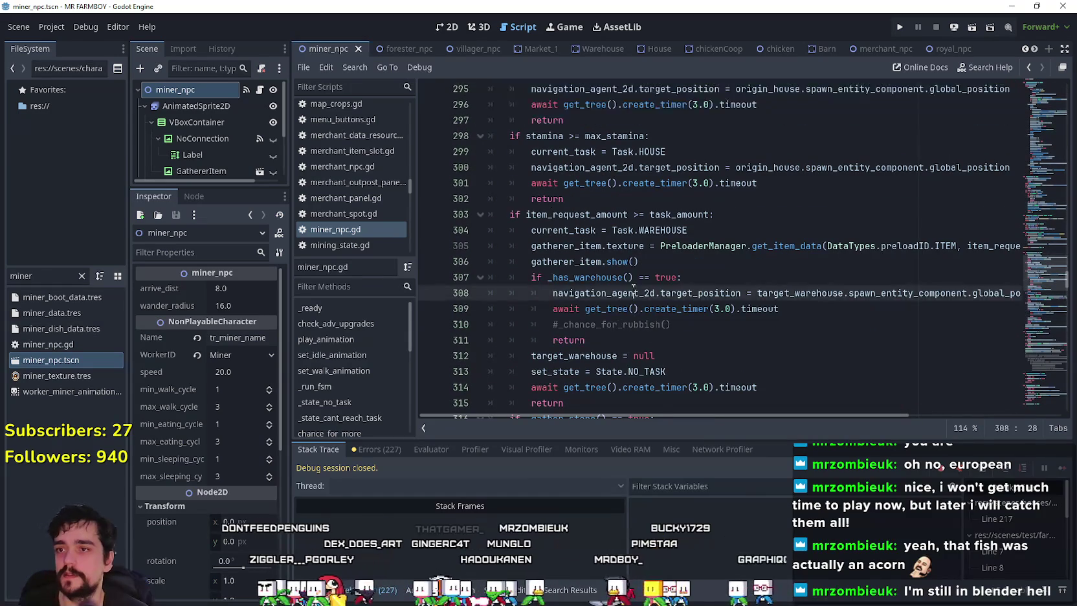
pyautogui.scroll(1, 641, 291)
pyautogui.scroll(-1, 602, 227)
pyautogui.scroll(-3, 602, 227)
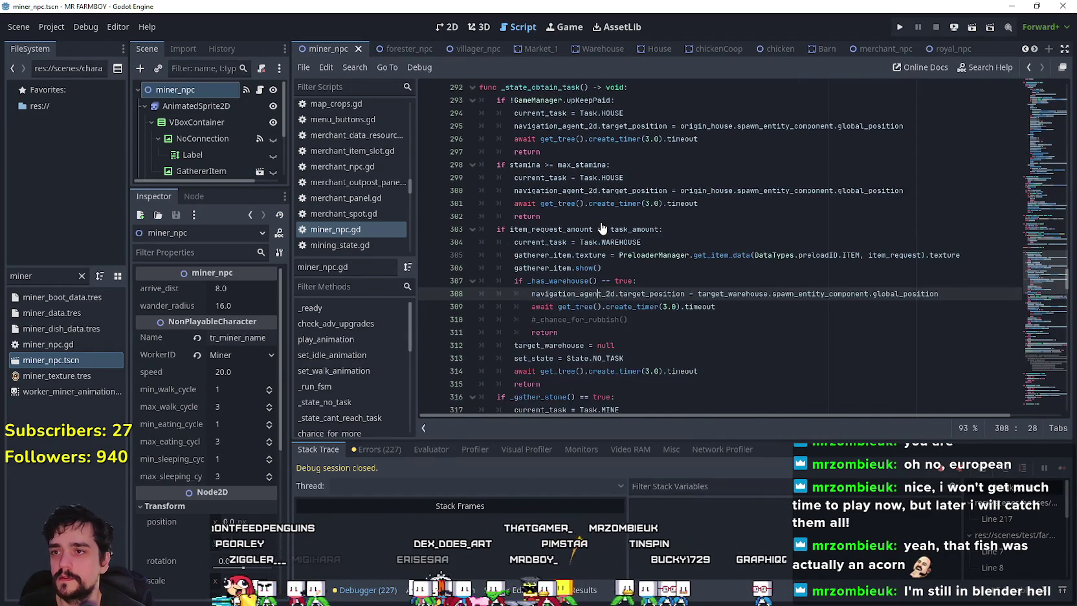
pyautogui.scroll(-1, 602, 222)
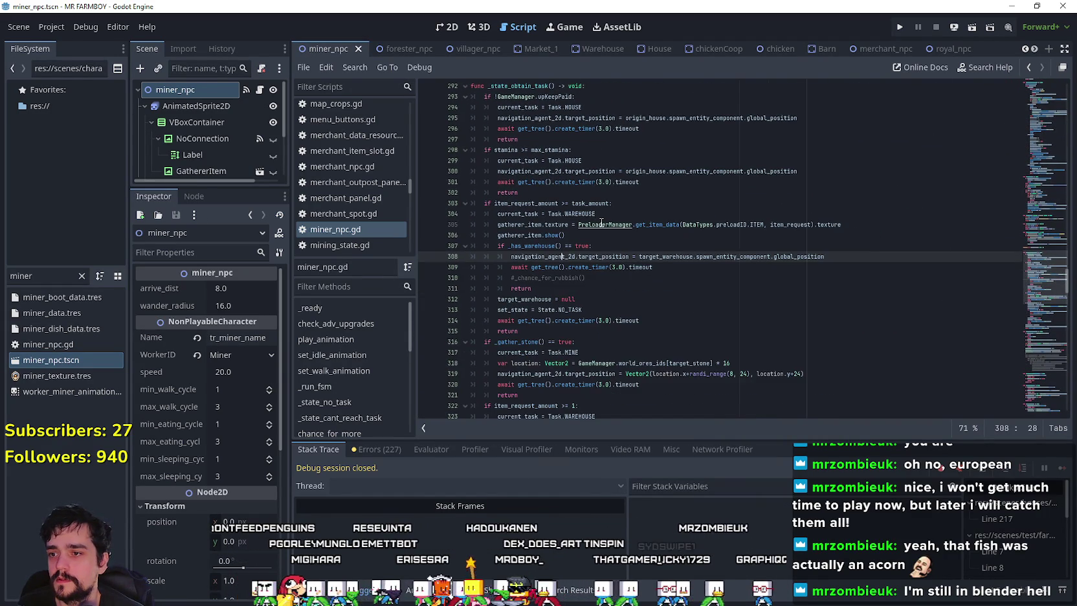
pyautogui.scroll(-1, 602, 222)
pyautogui.scroll(-1, 602, 222)
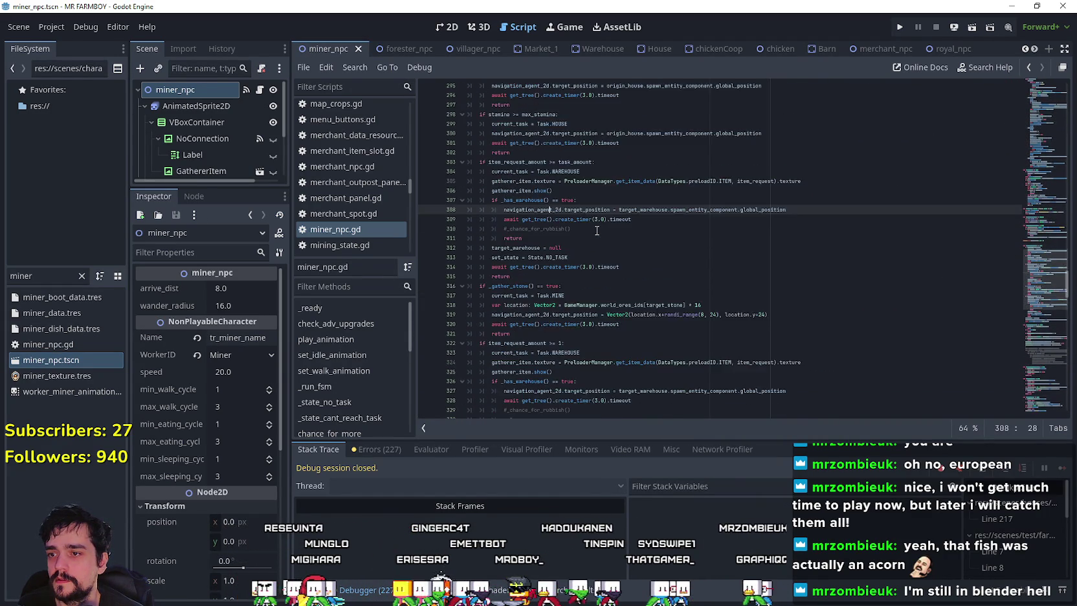
pyautogui.scroll(1, 596, 230)
pyautogui.scroll(-1, 598, 228)
pyautogui.scroll(-1, 600, 225)
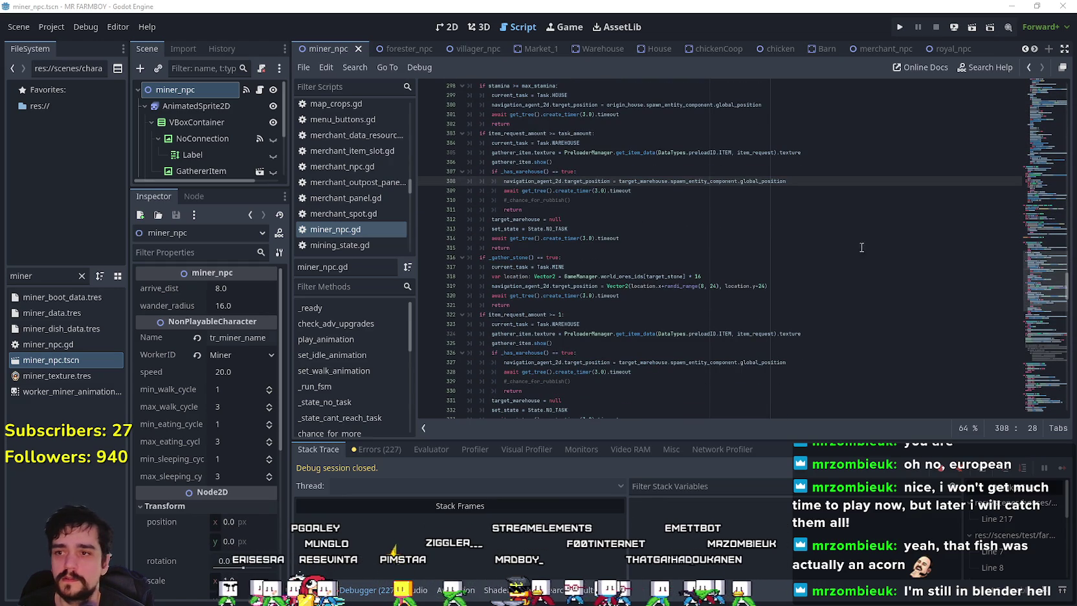
# Capture a screenshot snip of the miner's task logic, then return to the forester script
pyautogui.press('super+shift+s')
pyautogui.moveTo(454, 71); pyautogui.dragTo(901, 419)
pyautogui.hotkey('alt', 'Tab')
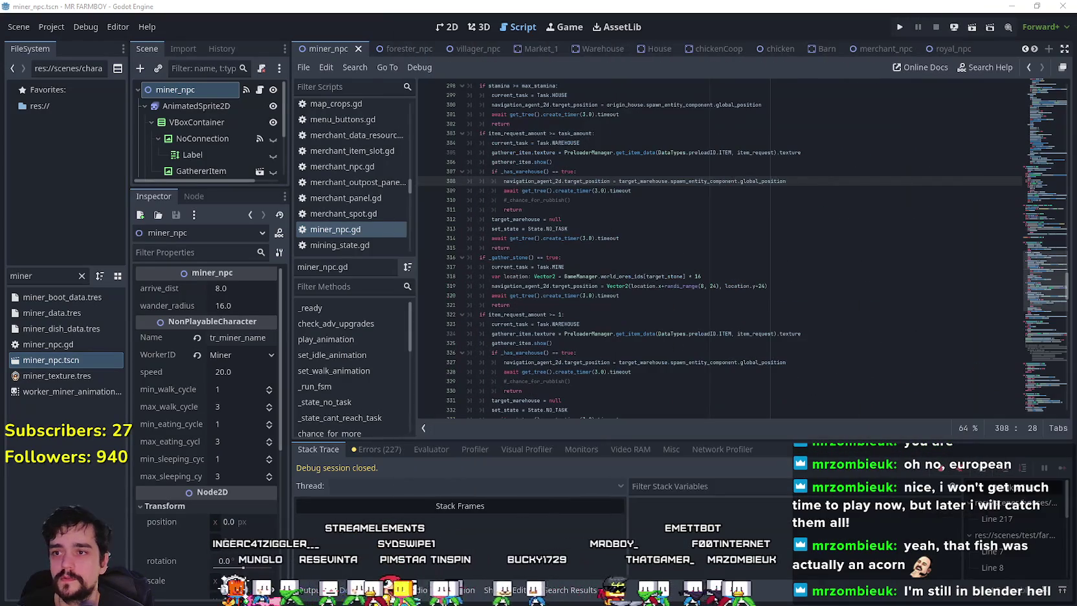
pyautogui.click(529, 278)
pyautogui.keyDown('ctrl'); pyautogui.scroll(6, 529, 278); pyautogui.keyUp('ctrl')
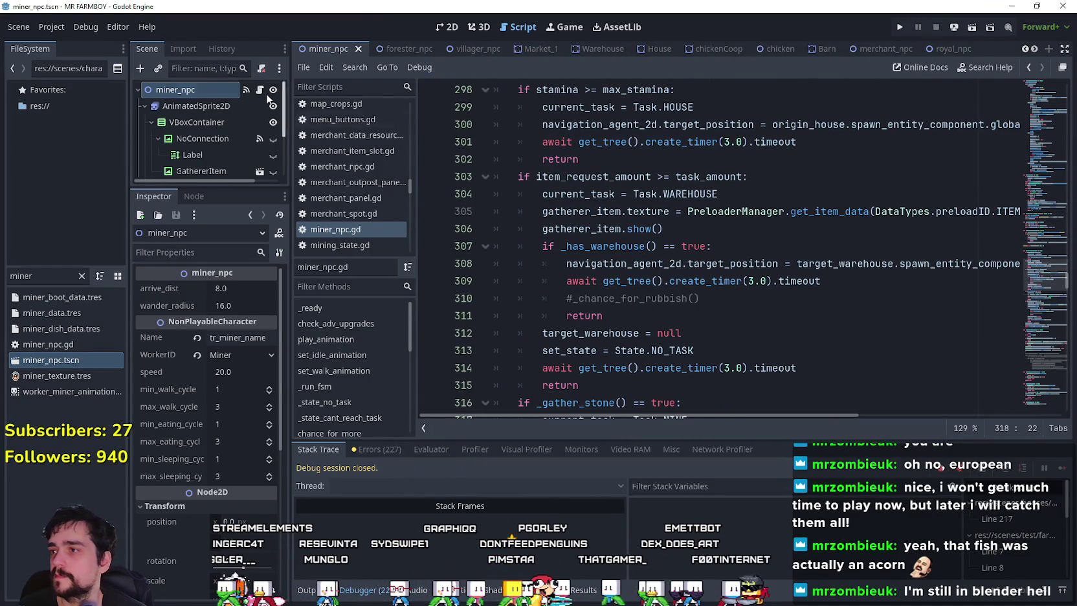
pyautogui.click(392, 53)
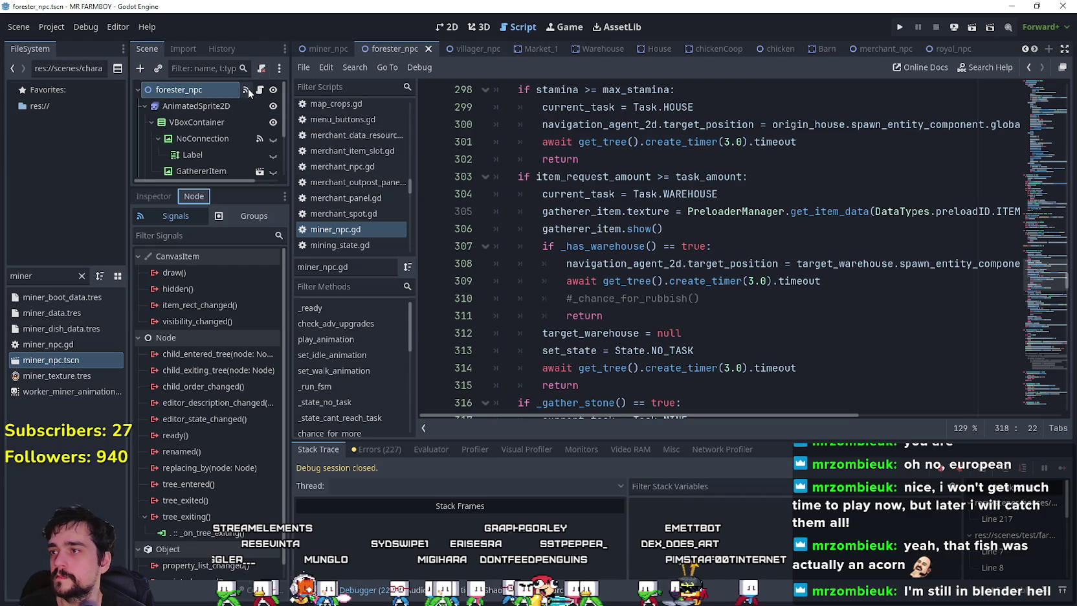
# Scroll forester_npc.gd through _state_obtain_task, from its go-home lines and first return onward
pyautogui.click(260, 90)
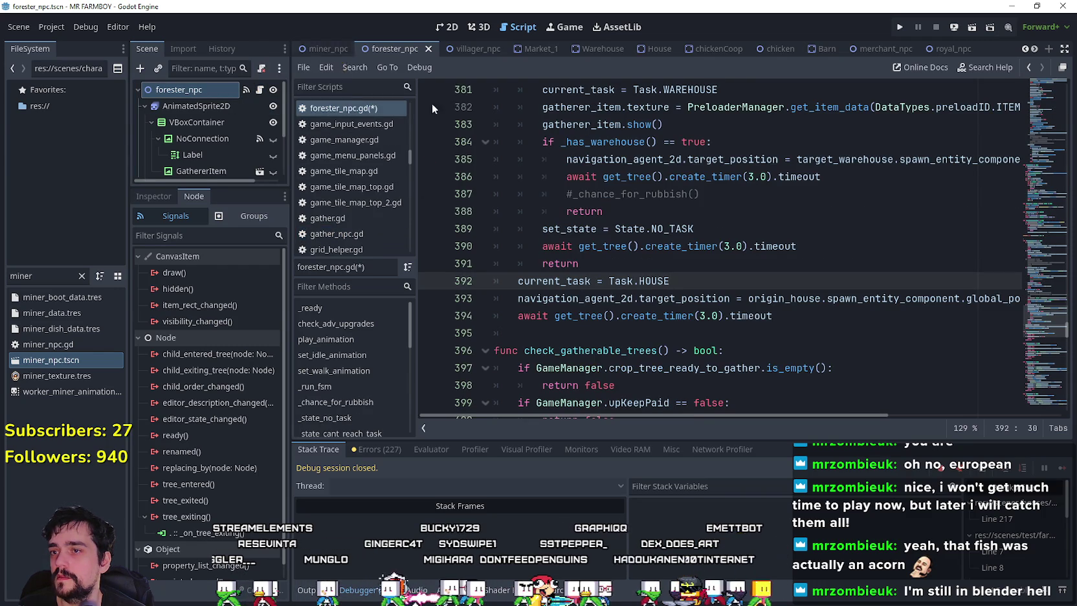
pyautogui.click(667, 264)
pyautogui.scroll(8, 699, 259)
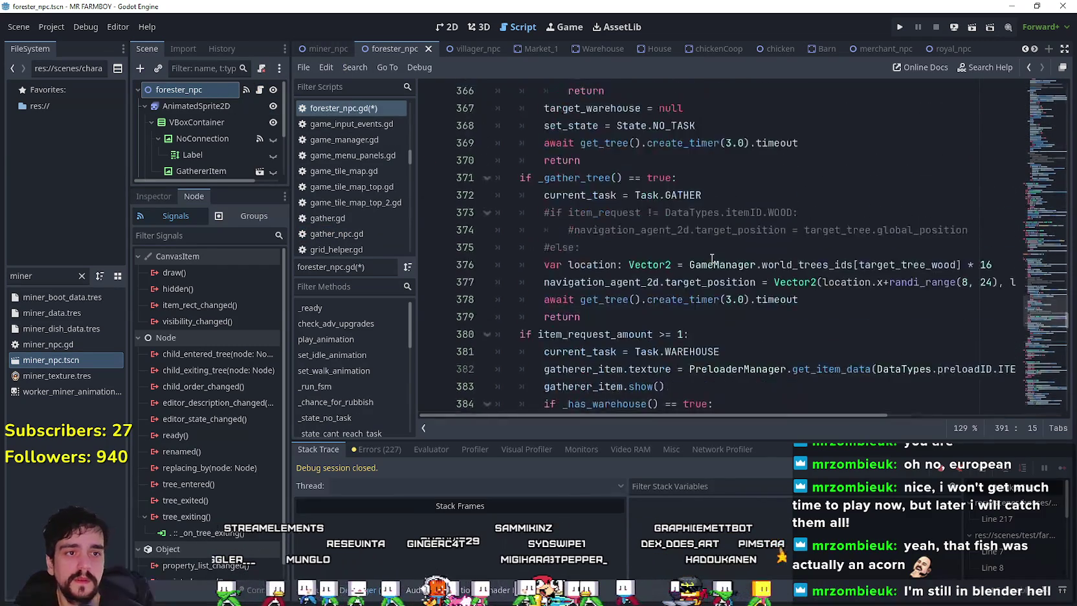
pyautogui.scroll(7, 717, 262)
pyautogui.click(715, 246)
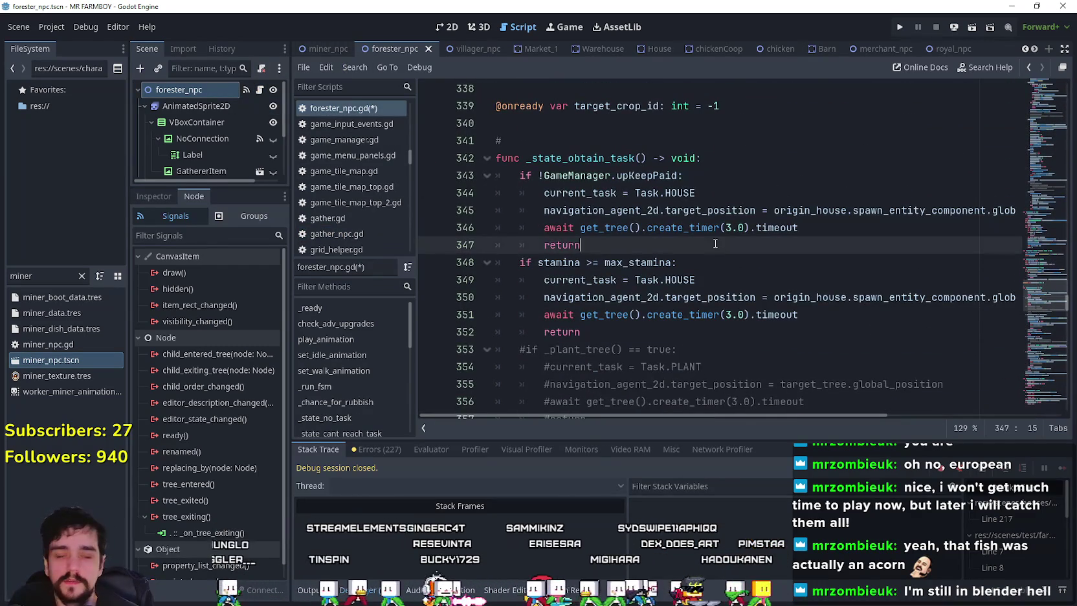
pyautogui.keyDown('ctrl'); pyautogui.scroll(-3, 712, 246); pyautogui.keyUp('ctrl')
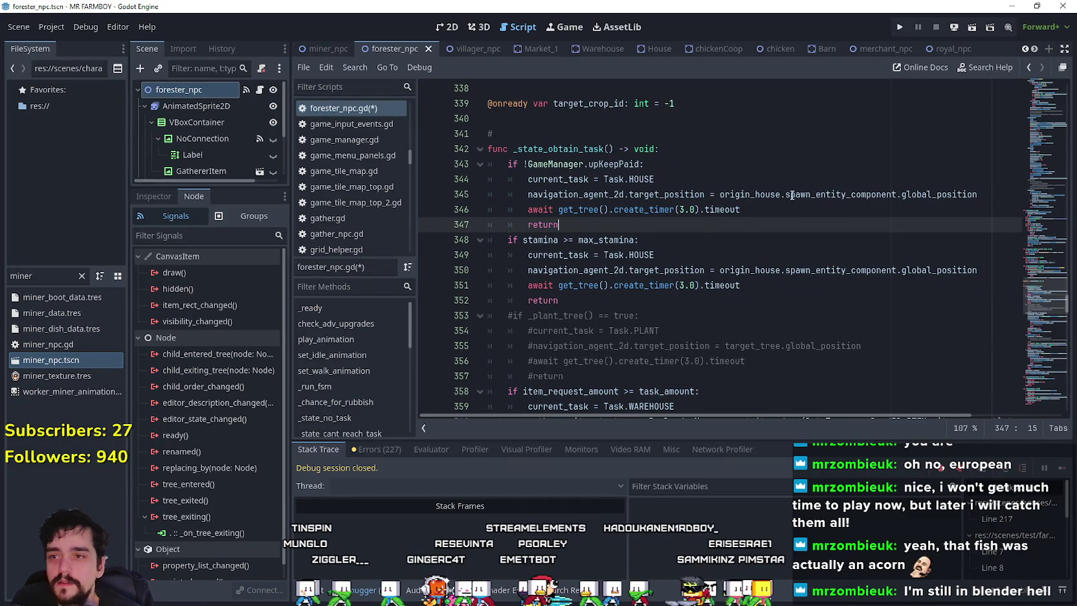
pyautogui.scroll(-2, 818, 213)
pyautogui.moveTo(719, 196)
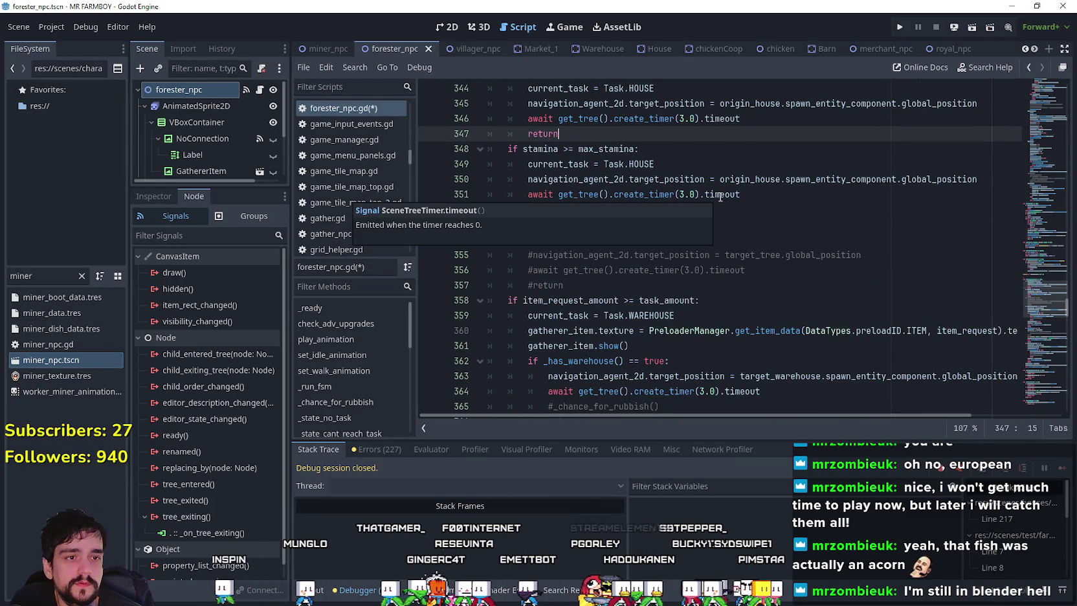
pyautogui.scroll(2, 683, 172)
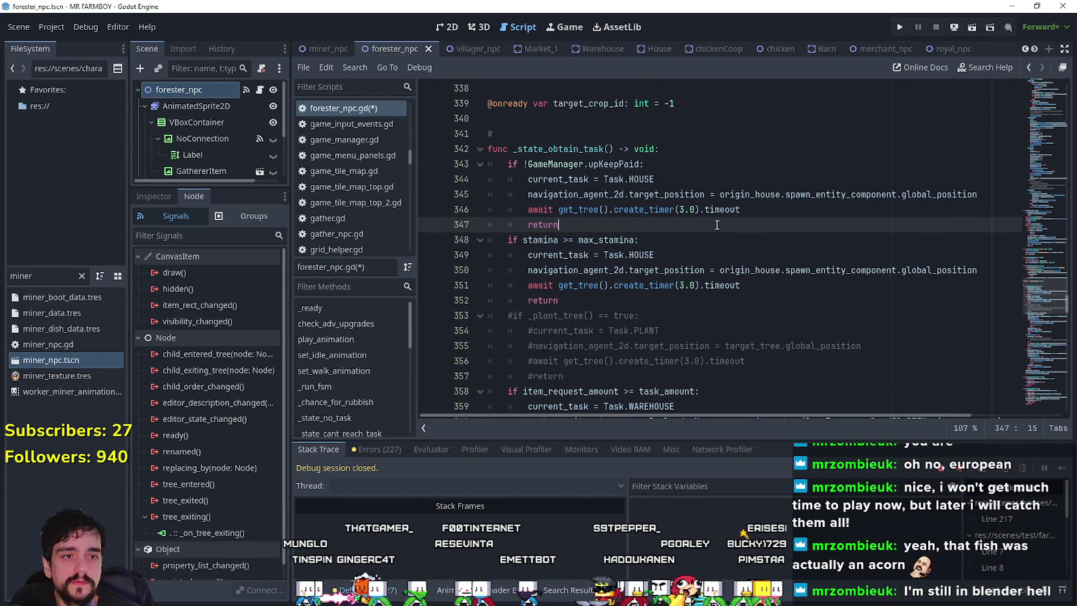
pyautogui.scroll(-1, 715, 222)
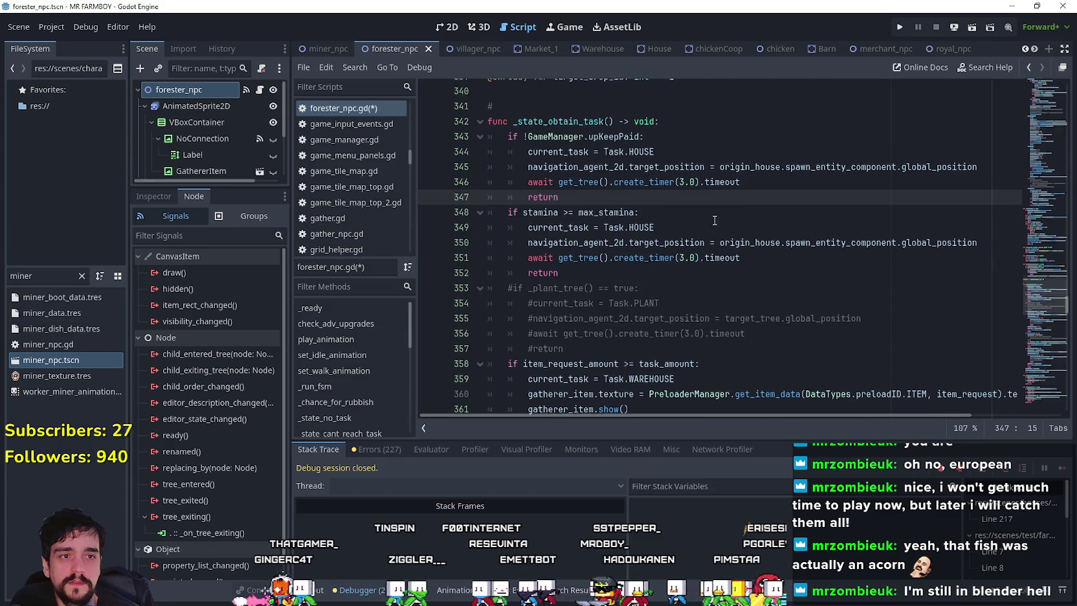
pyautogui.scroll(-1, 831, 256)
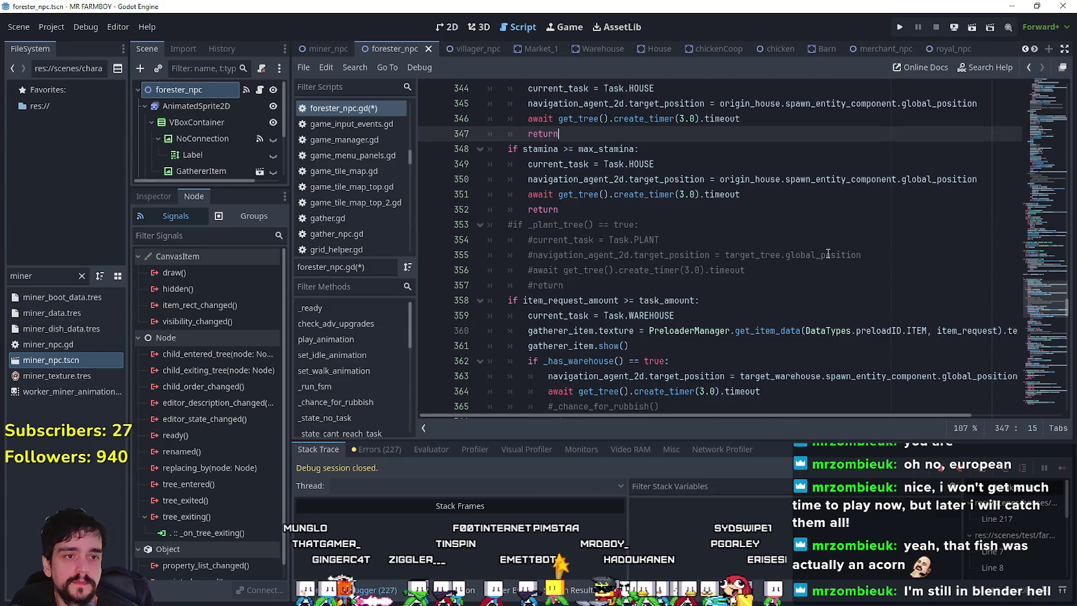
pyautogui.scroll(-2, 826, 250)
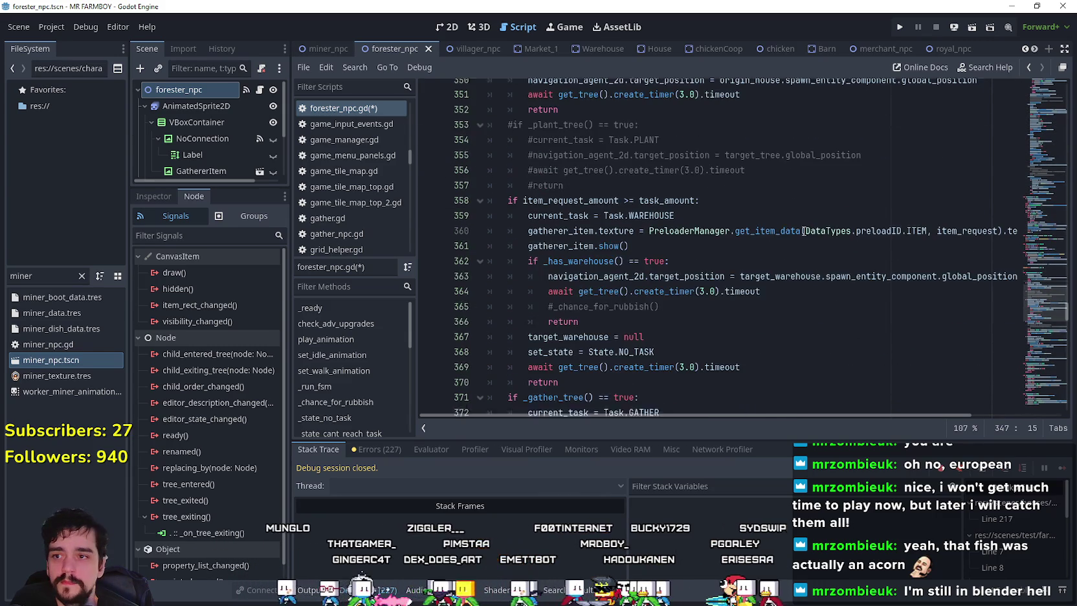
pyautogui.scroll(-1, 804, 230)
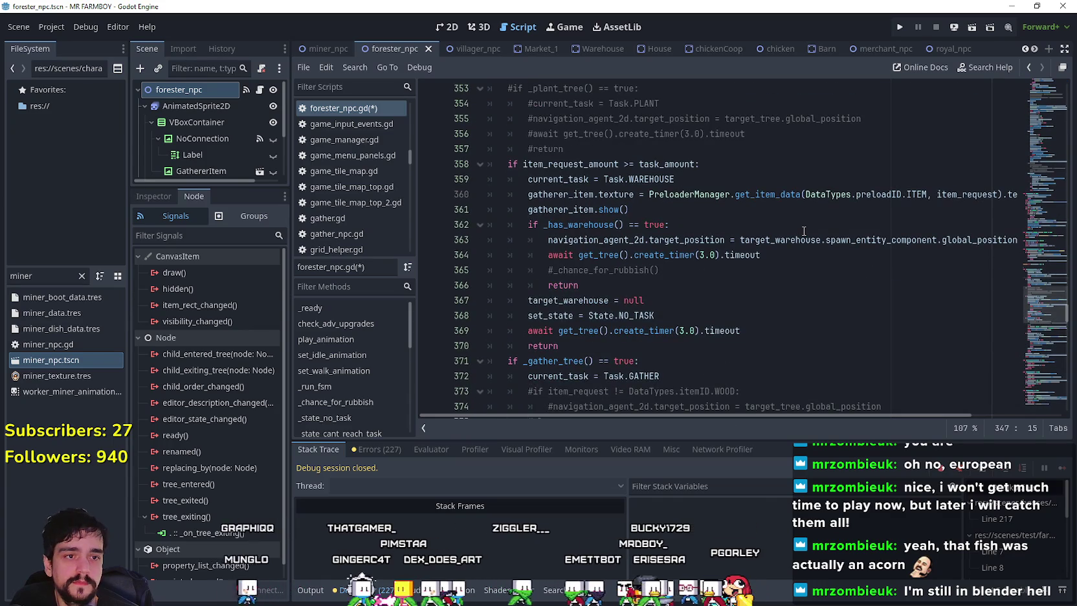
pyautogui.scroll(-1, 796, 226)
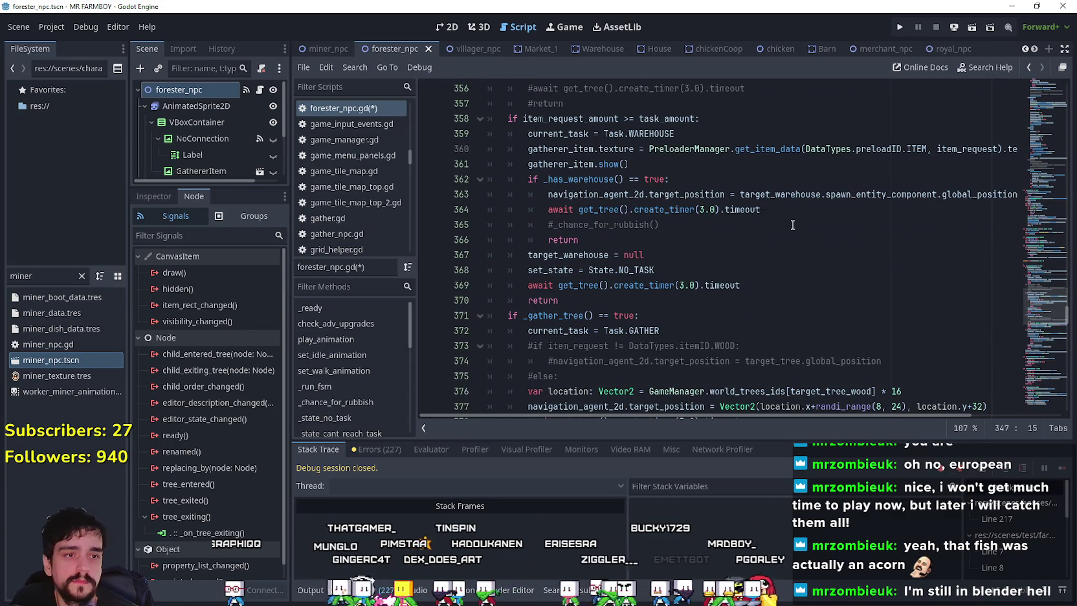
pyautogui.scroll(-3, 791, 223)
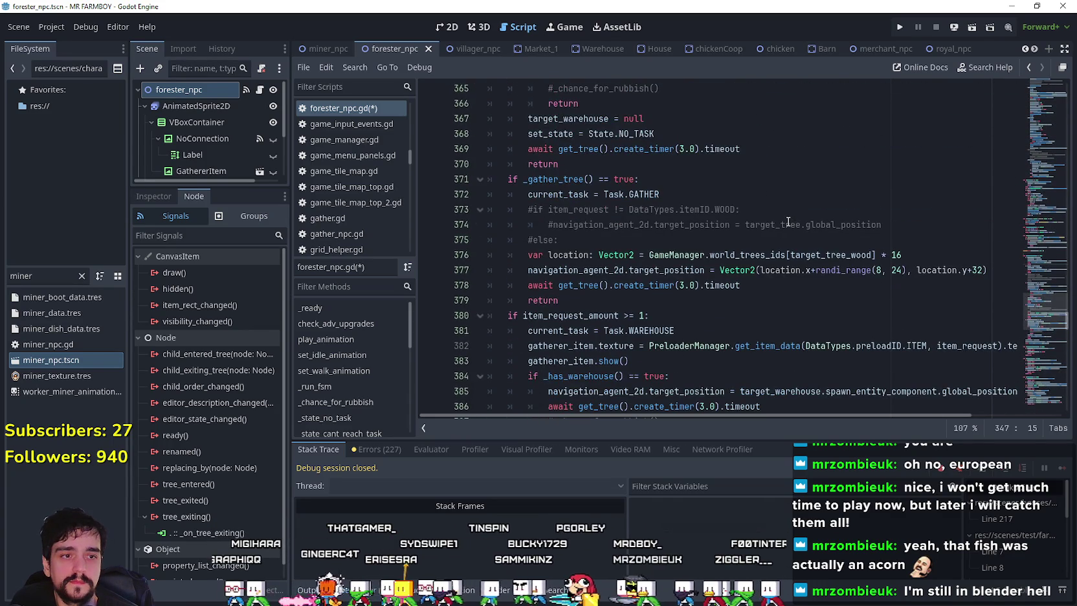
pyautogui.scroll(-1, 789, 221)
pyautogui.scroll(2, 721, 185)
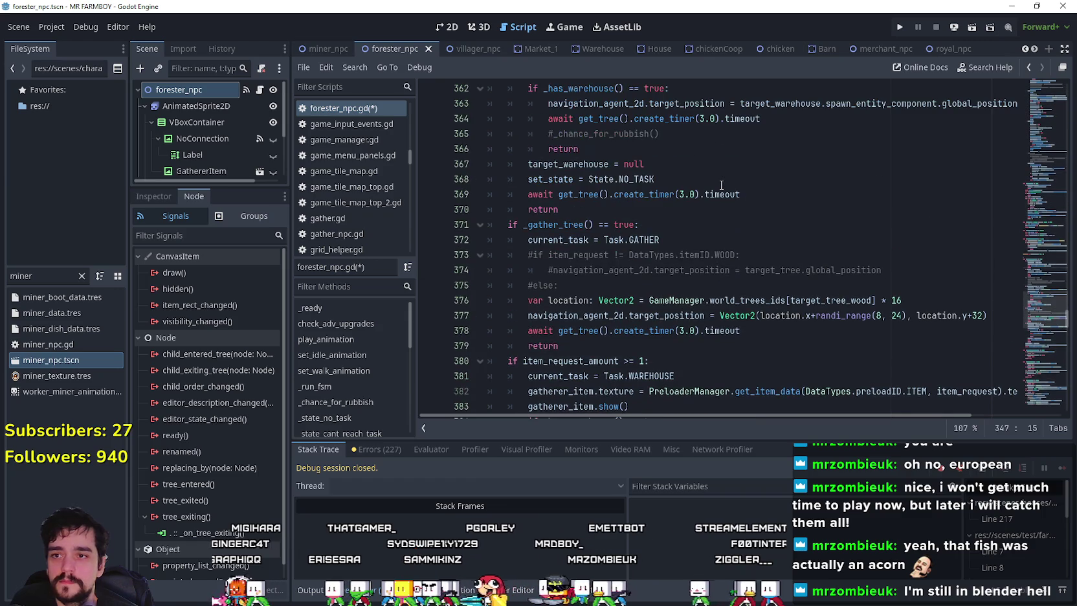
pyautogui.scroll(-2, 720, 186)
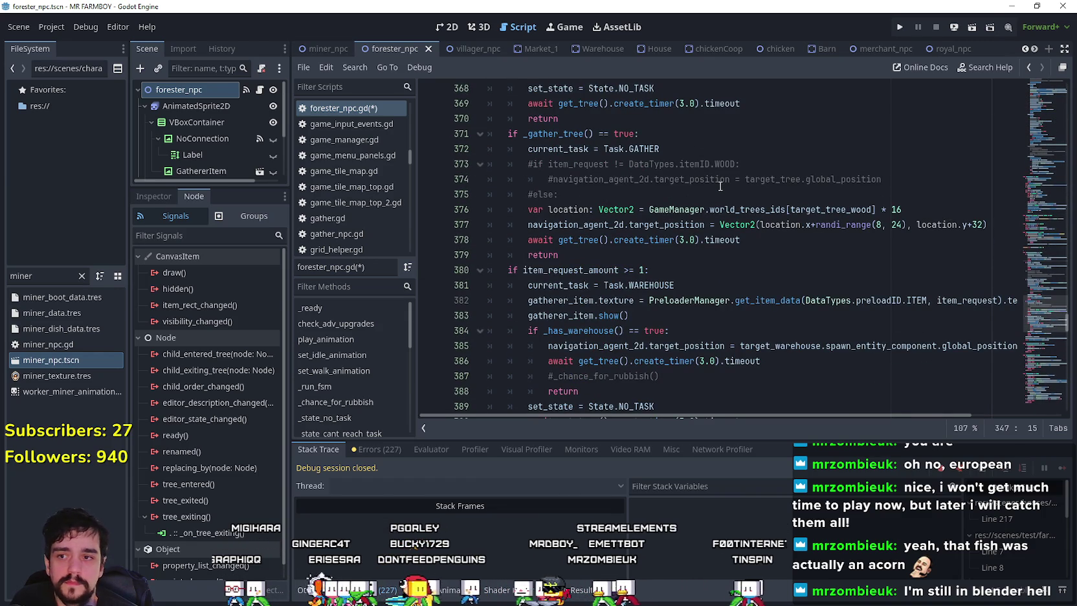
pyautogui.scroll(-2, 720, 186)
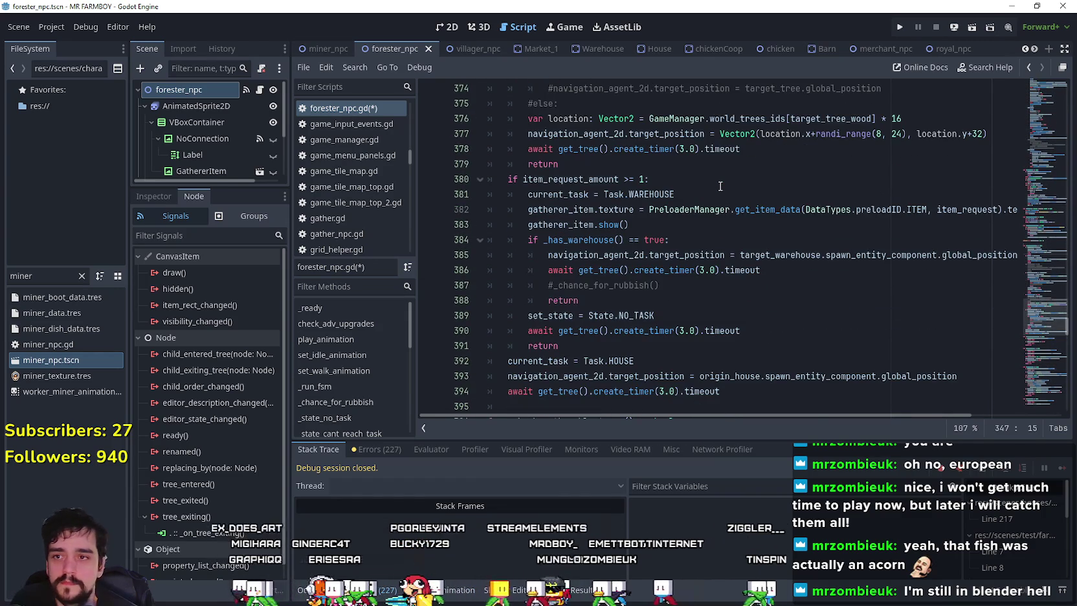
pyautogui.scroll(-1, 716, 180)
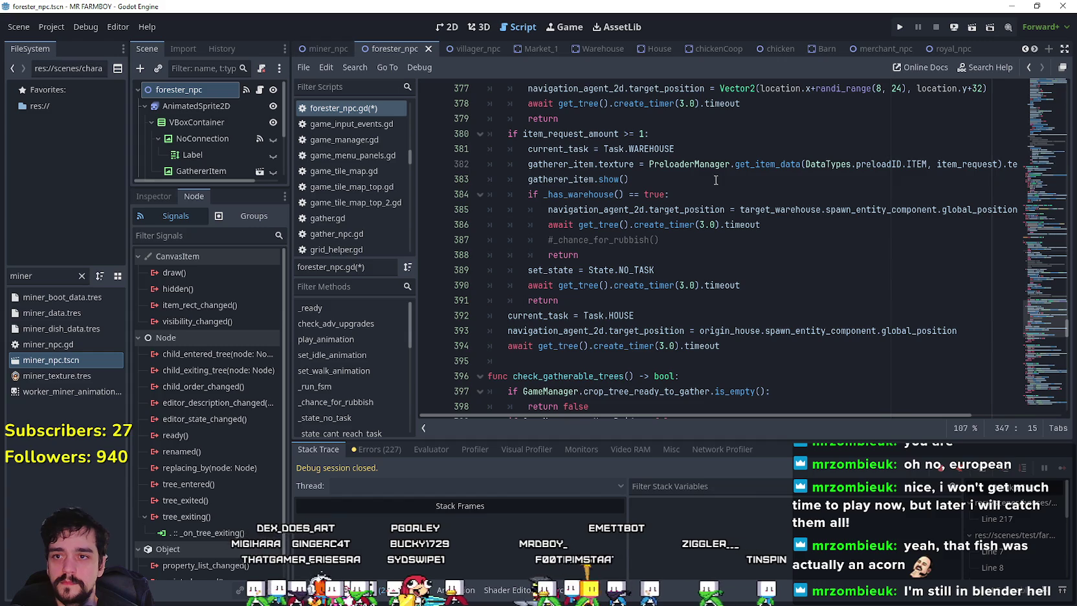
# Inspect the warehouse branch's timer line, set_state line and the return on line 391
pyautogui.click(716, 180)
pyautogui.scroll(-1, 715, 180)
pyautogui.click(716, 179)
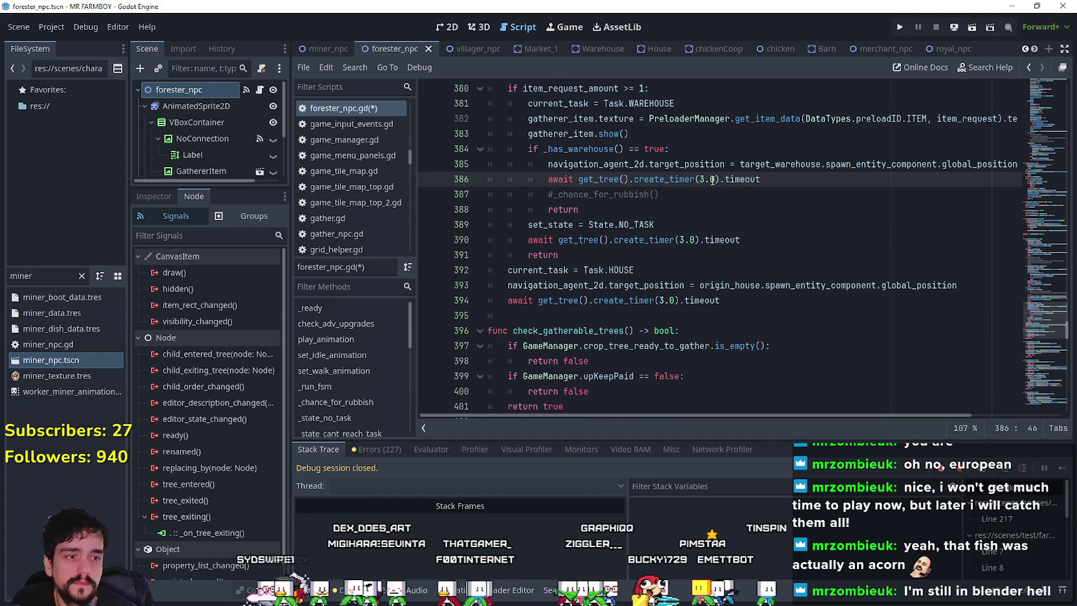
pyautogui.click(699, 226)
pyautogui.scroll(-1, 699, 226)
pyautogui.click(690, 196)
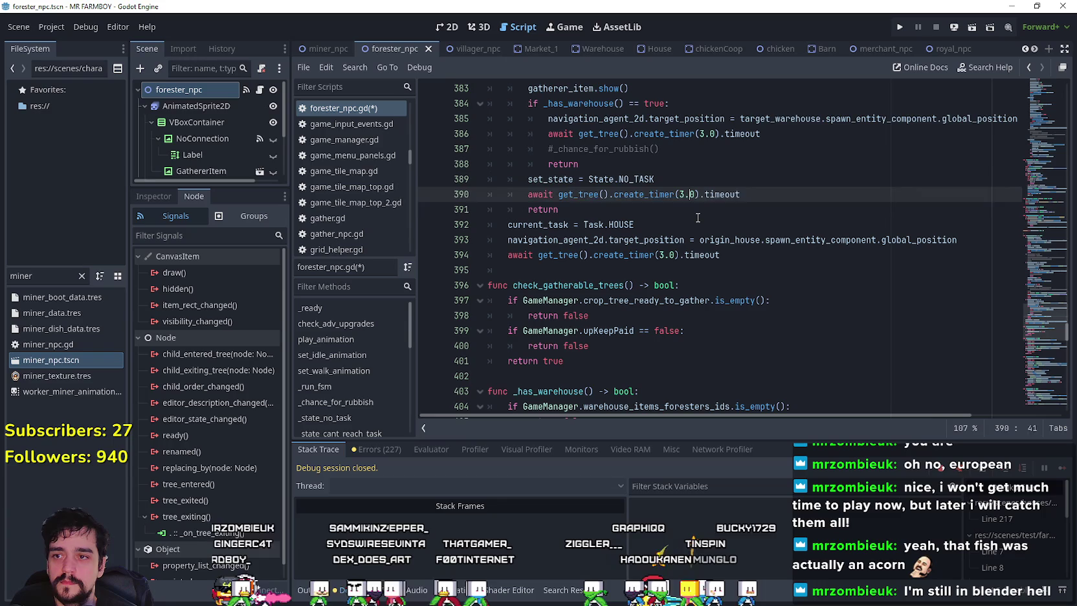
pyautogui.click(702, 208)
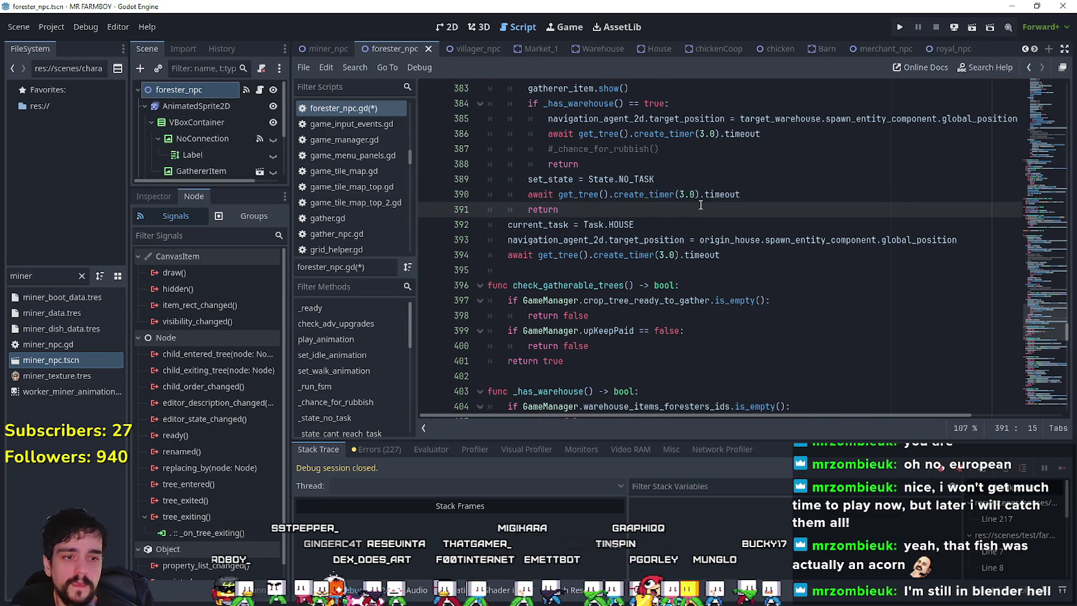
pyautogui.scroll(-1, 701, 206)
pyautogui.click(699, 224)
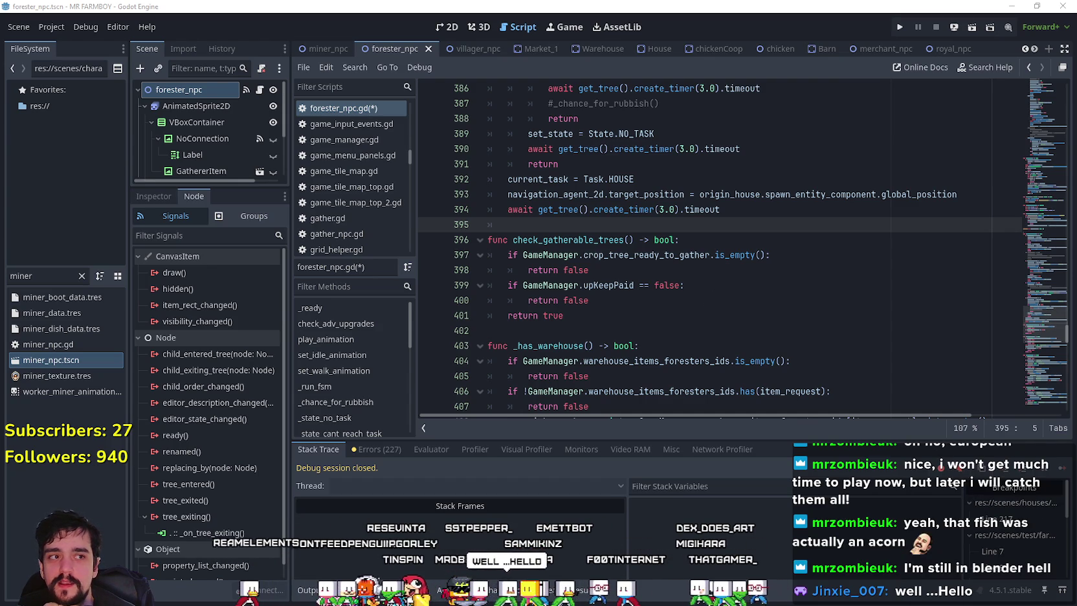
# Review lines 390–402, gatherer_item.show() and the _has_warehouse check up to the warehouse-branch return
pyautogui.click(634, 330)
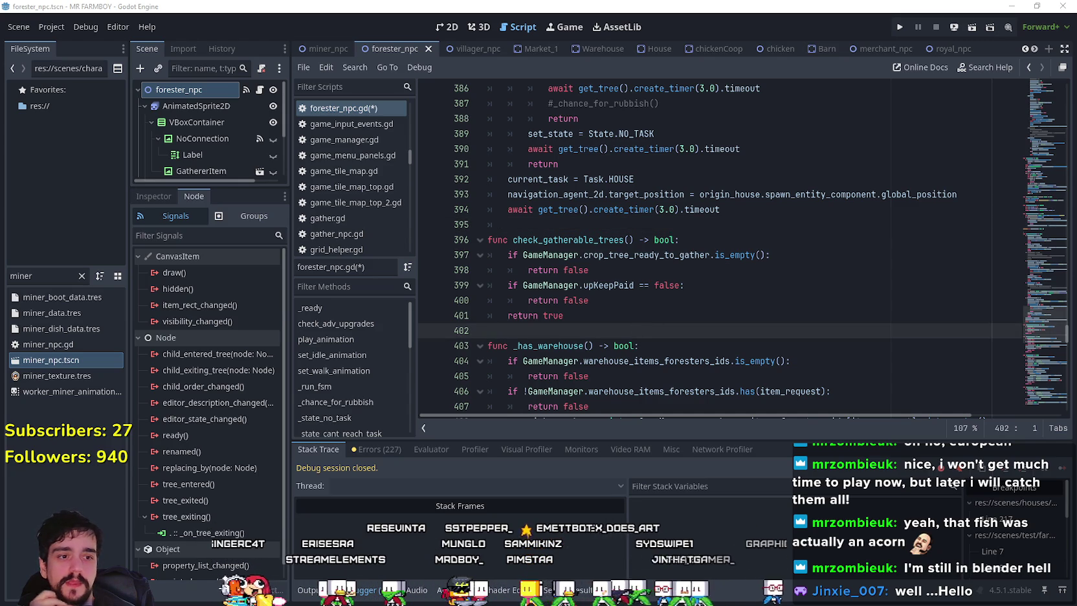
pyautogui.scroll(-2, 622, 291)
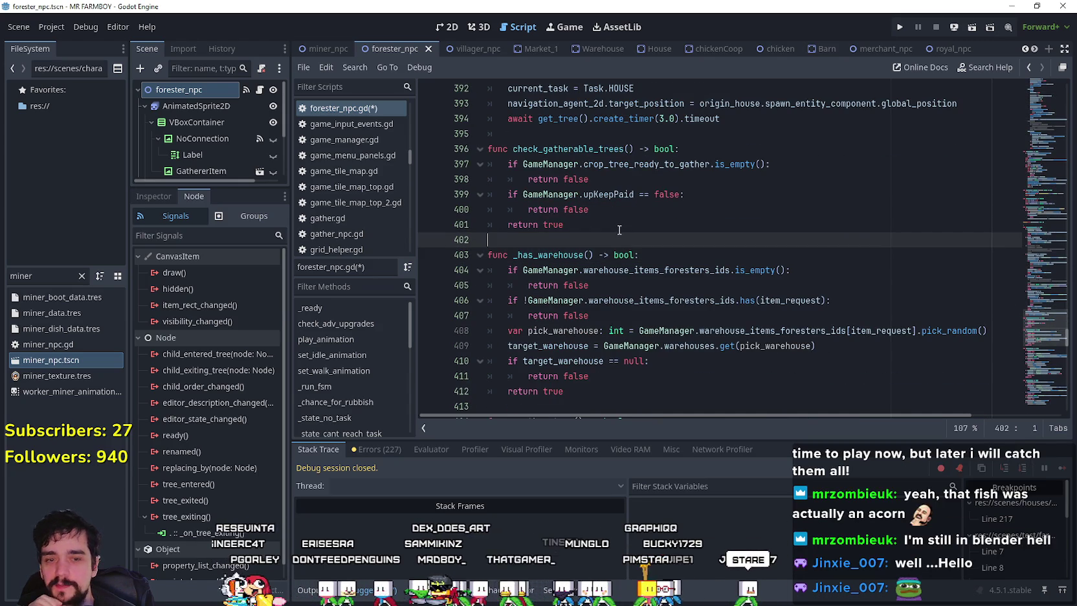
pyautogui.scroll(4, 647, 240)
pyautogui.click(776, 242)
pyautogui.scroll(1, 776, 241)
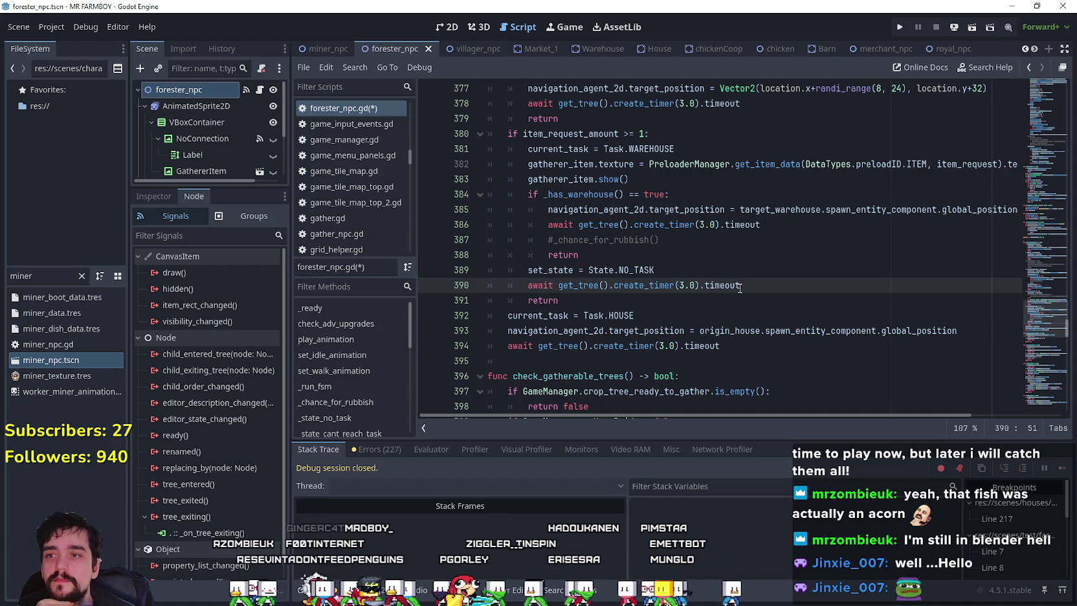
pyautogui.click(693, 181)
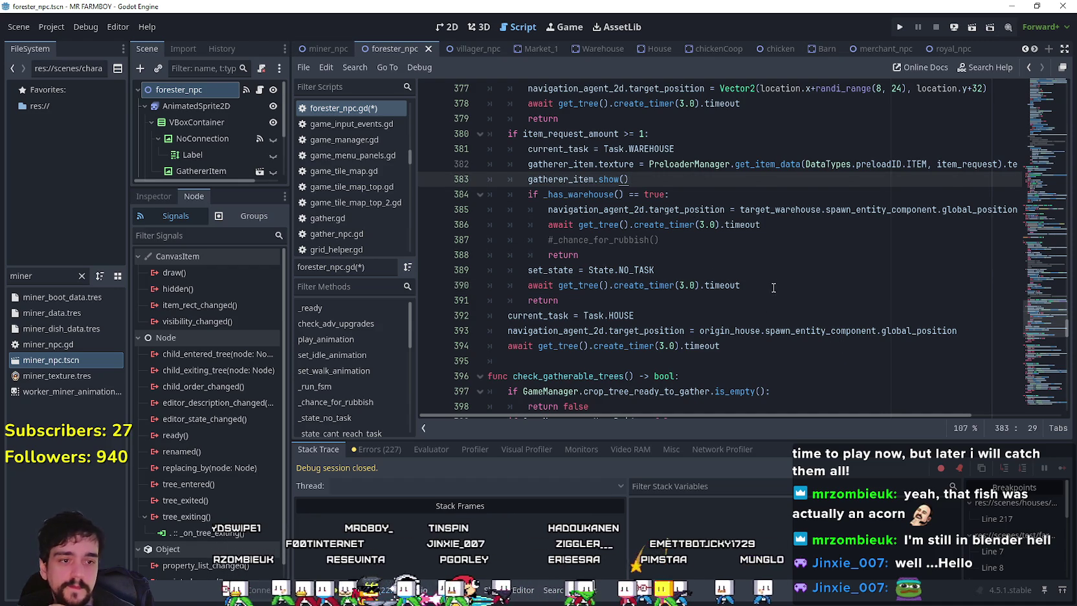
pyautogui.scroll(-1, 770, 285)
pyautogui.click(613, 149)
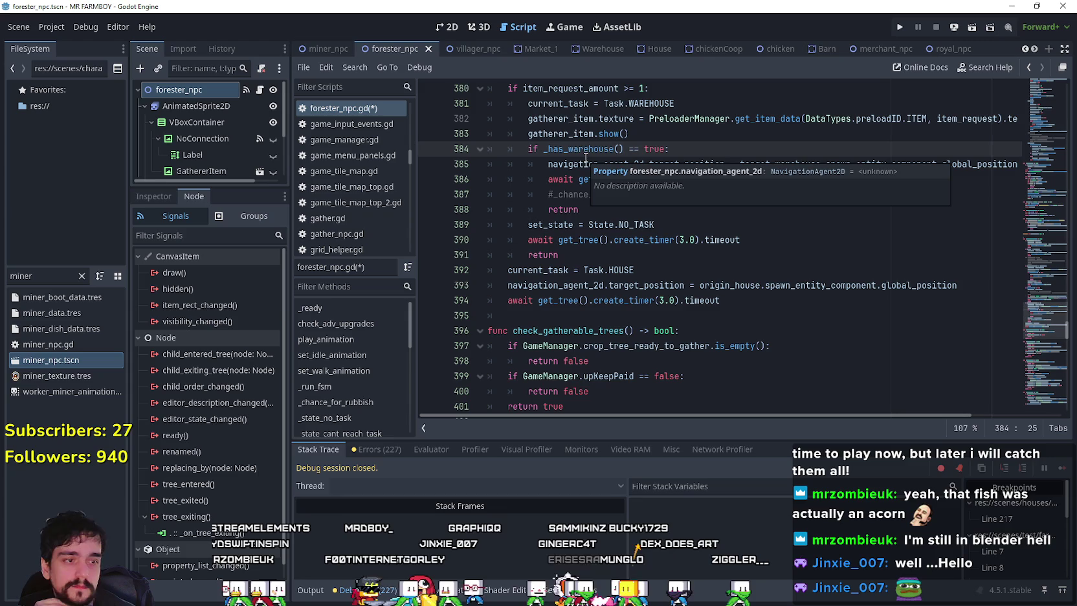
pyautogui.click(674, 224)
pyautogui.click(679, 208)
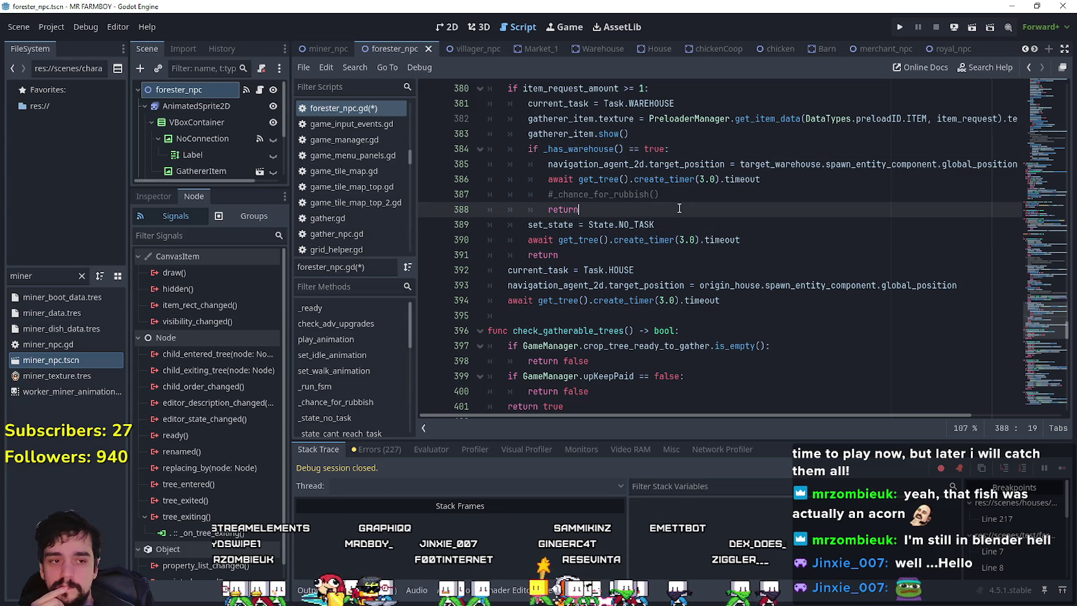
pyautogui.scroll(-2, 679, 208)
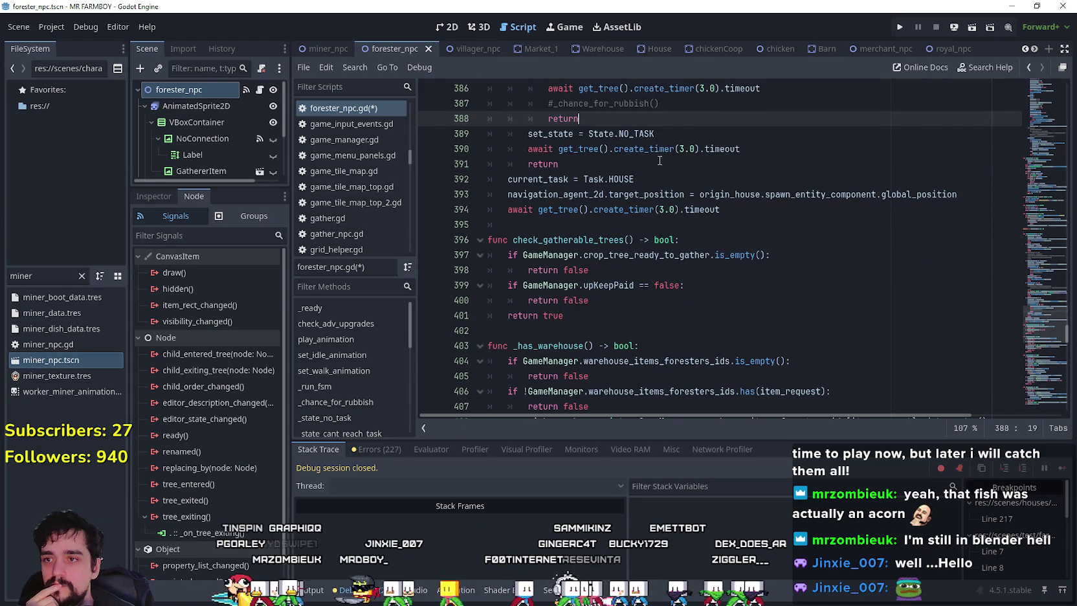
pyautogui.click(687, 135)
pyautogui.scroll(2, 688, 137)
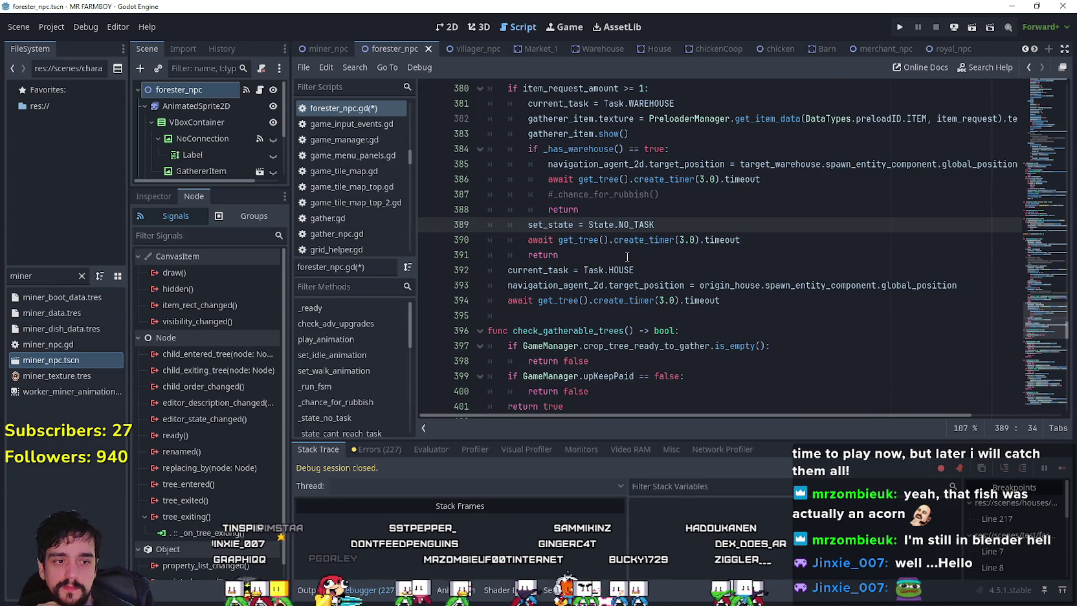
pyautogui.click(641, 209)
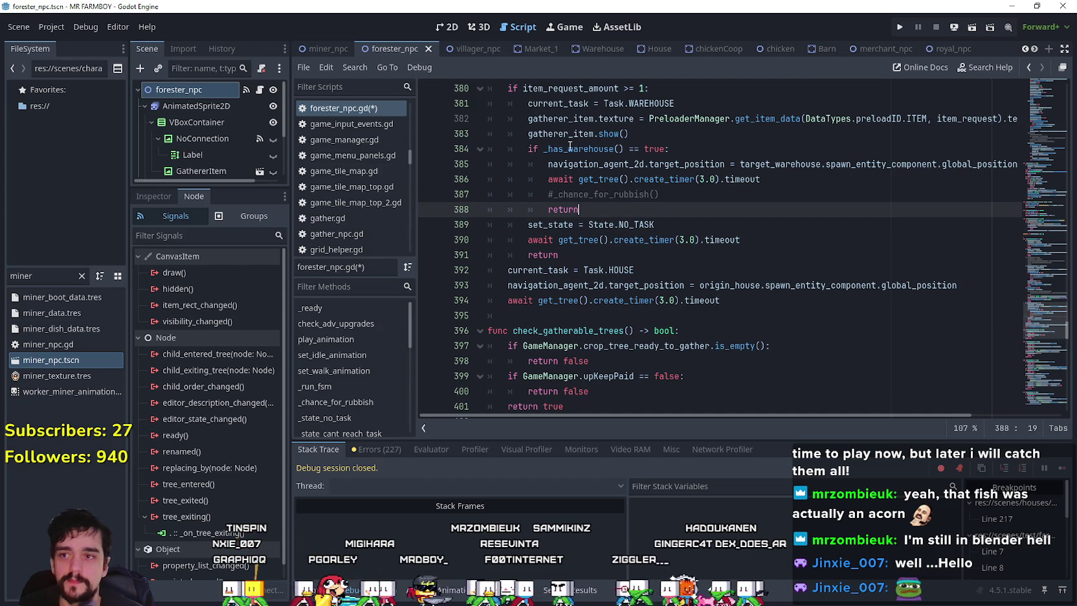
# Add a line setting target_warehouse to null below the warehouse-branch return
pyautogui.press('Return')
pyautogui.press('BackSpace')
pyautogui.write('target_')
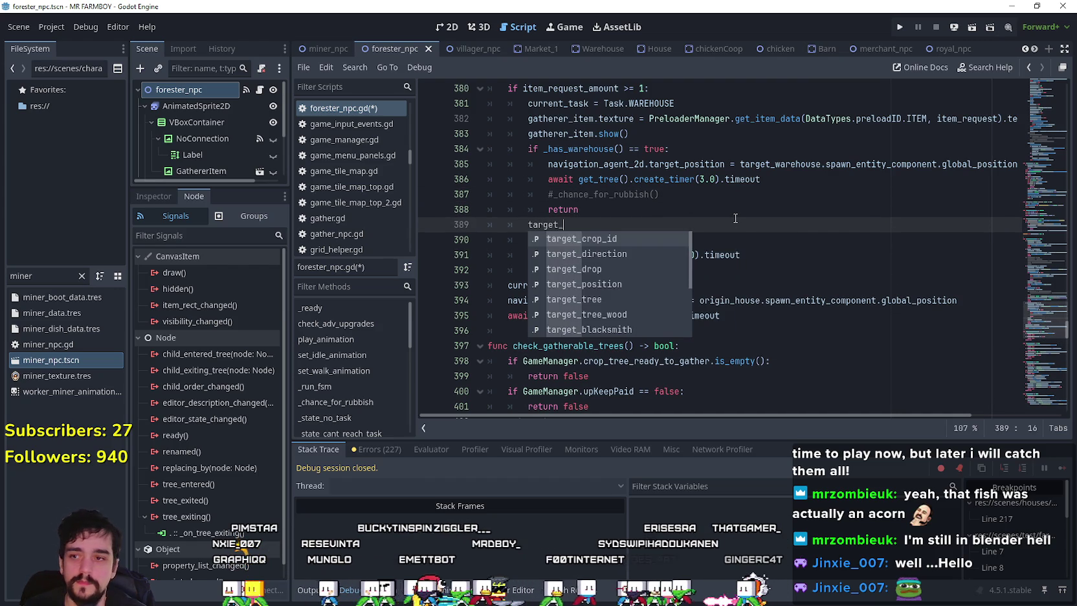
pyautogui.write('cw')
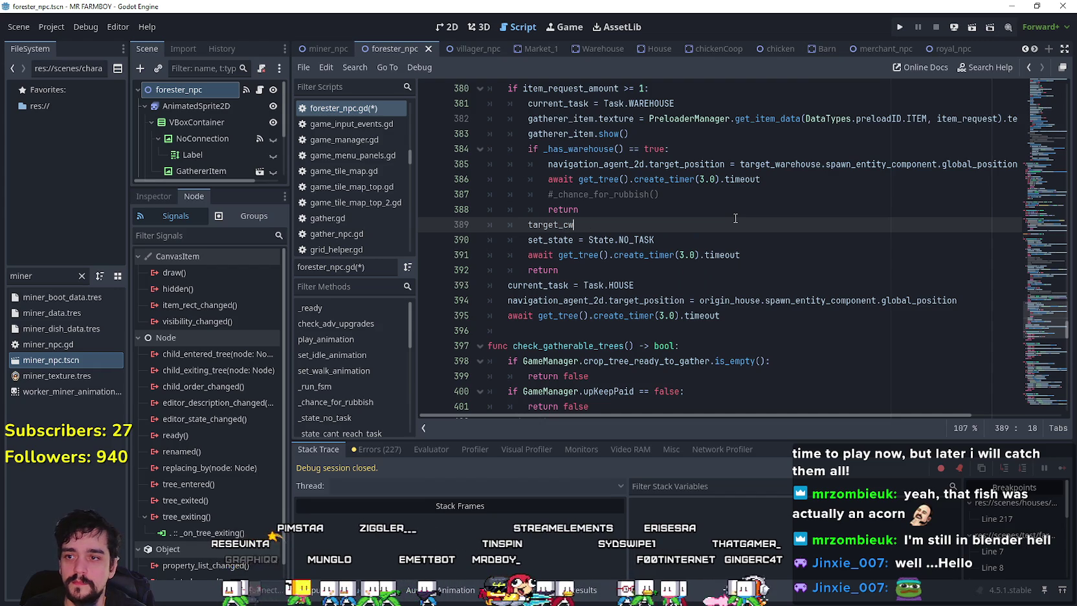
pyautogui.press('Return')
pyautogui.write('null')
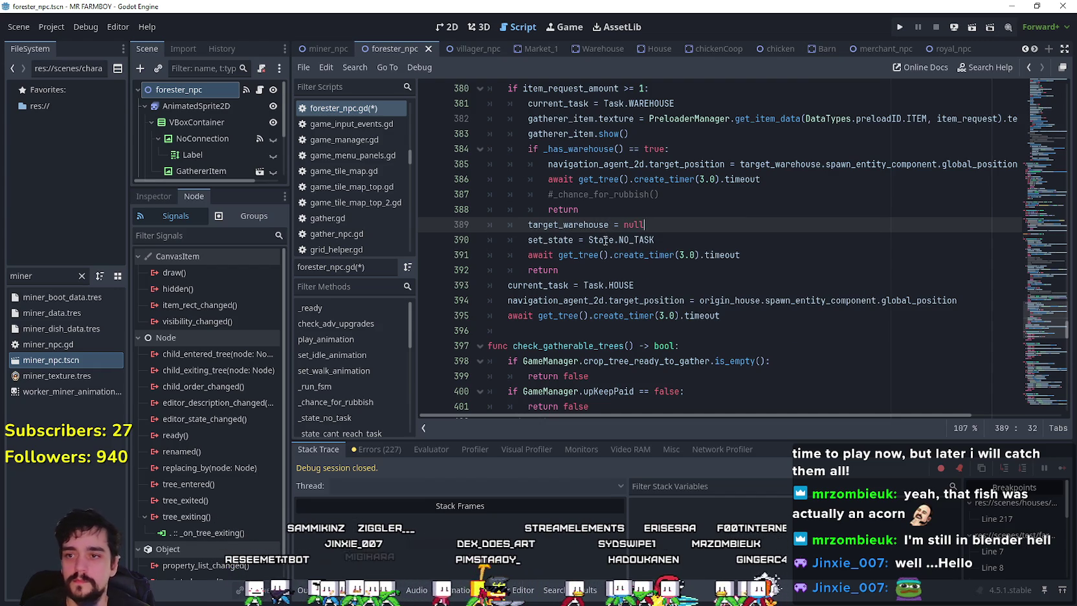
pyautogui.press('Down')
pyautogui.press('Down')
pyautogui.press('Down')
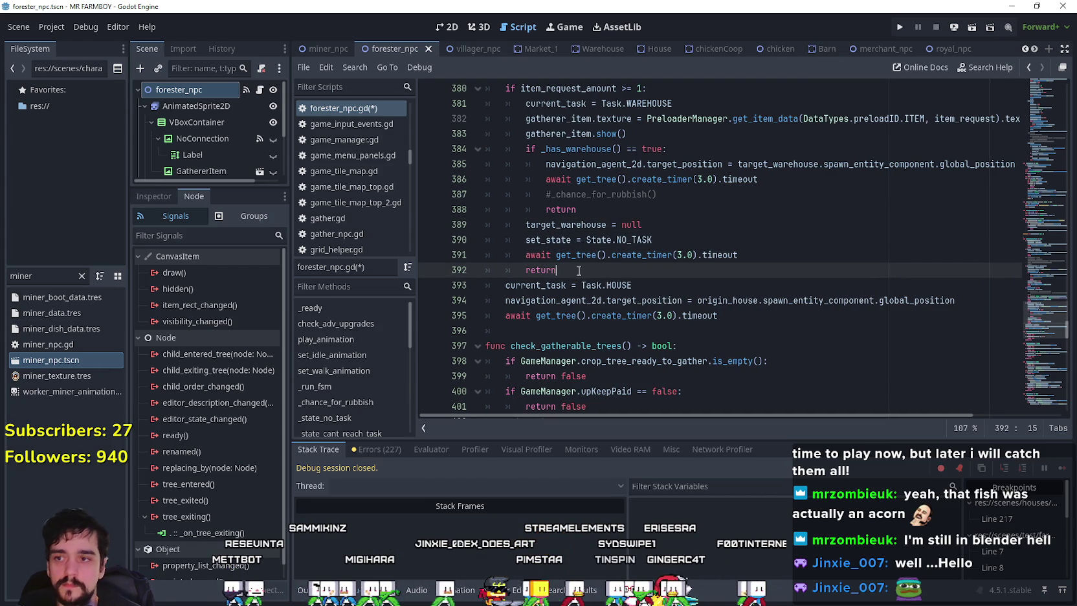
# Check the warehouse fallback lines 389–392 and save forester_npc.gd with Ctrl+S
pyautogui.moveTo(581, 274); pyautogui.dragTo(412, 221)
pyautogui.click(596, 264)
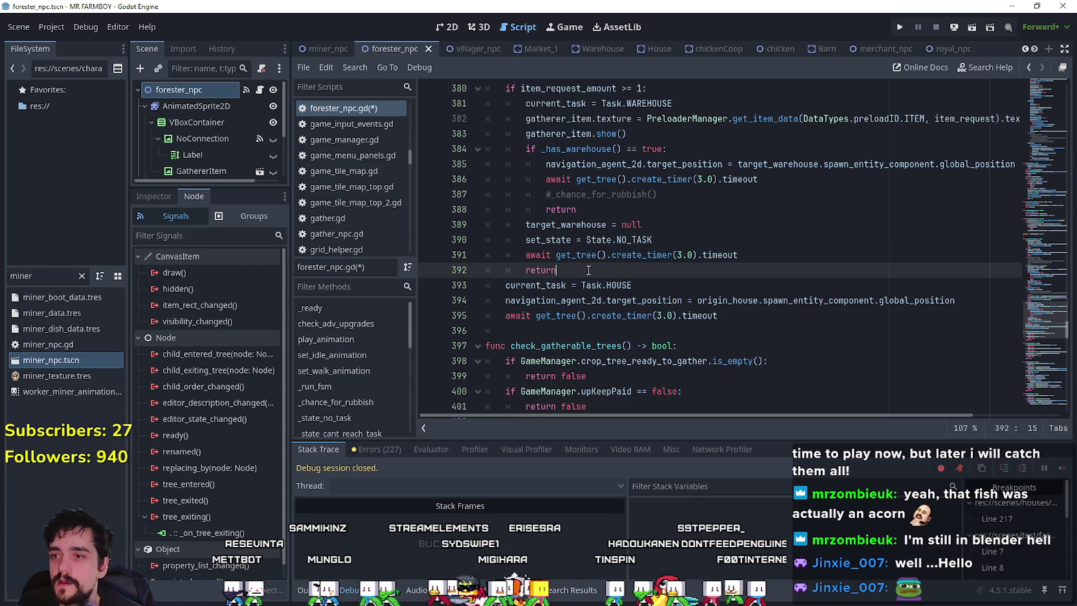
pyautogui.click(670, 285)
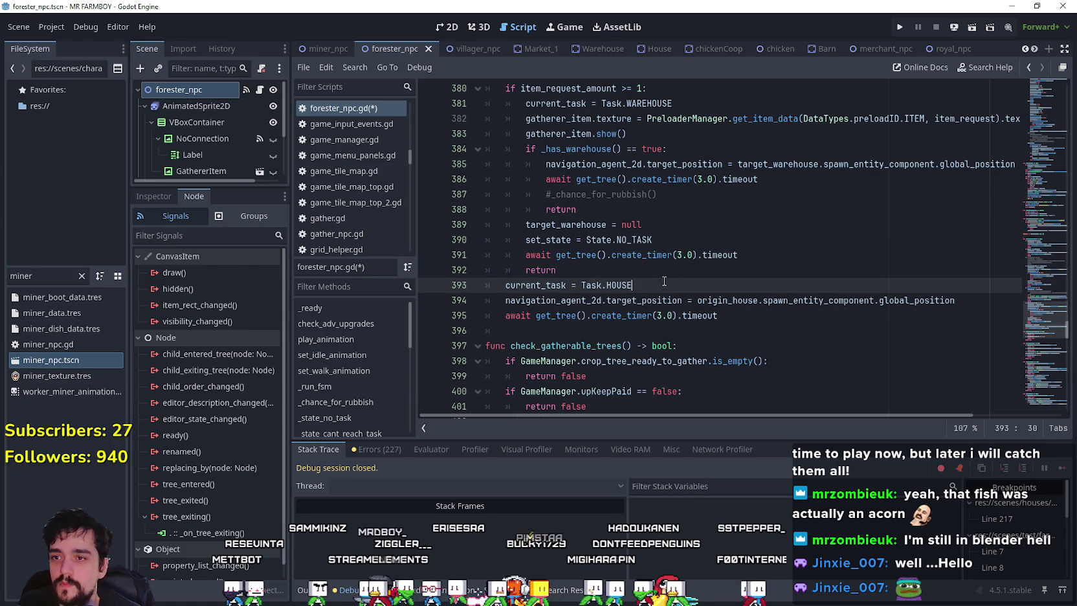
pyautogui.click(623, 270)
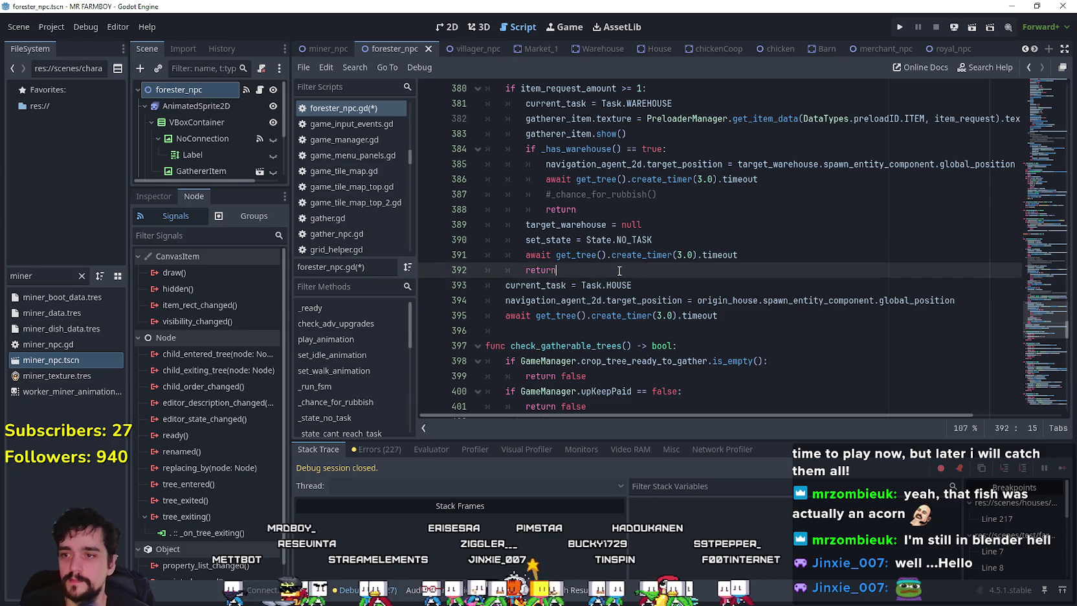
pyautogui.hotkey('ctrl', 's')
pyautogui.scroll(-5, 628, 259)
pyautogui.click(635, 200)
pyautogui.click(628, 213)
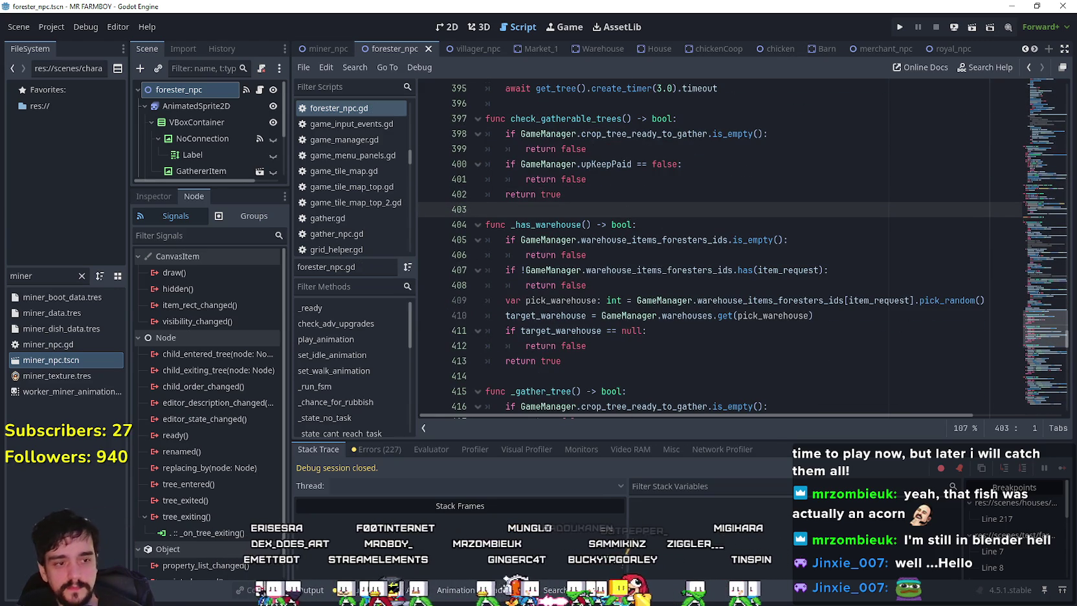
# Jump from the _gather_tree call to its definition via Lookup Symbol
pyautogui.click(646, 255)
pyautogui.scroll(3, 646, 256)
pyautogui.scroll(8, 646, 255)
pyautogui.rightClick(576, 239)
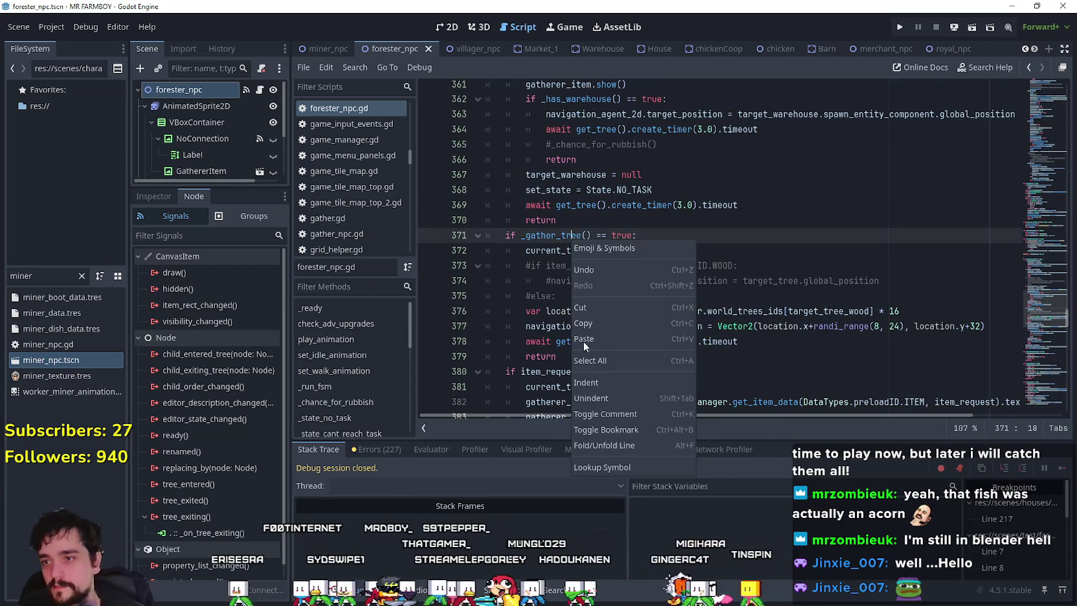
pyautogui.click(630, 467)
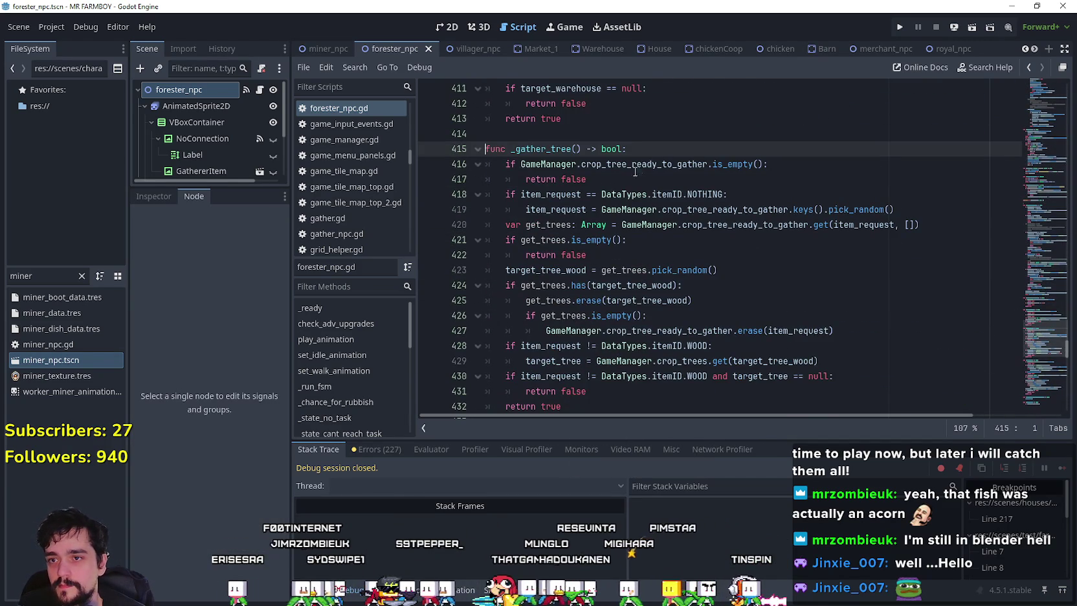
# Highlight crop_tree_ready_to_gather, target_tree_wood and item_request uses, and select lines 428–429
pyautogui.click(639, 164)
pyautogui.doubleClick(691, 163)
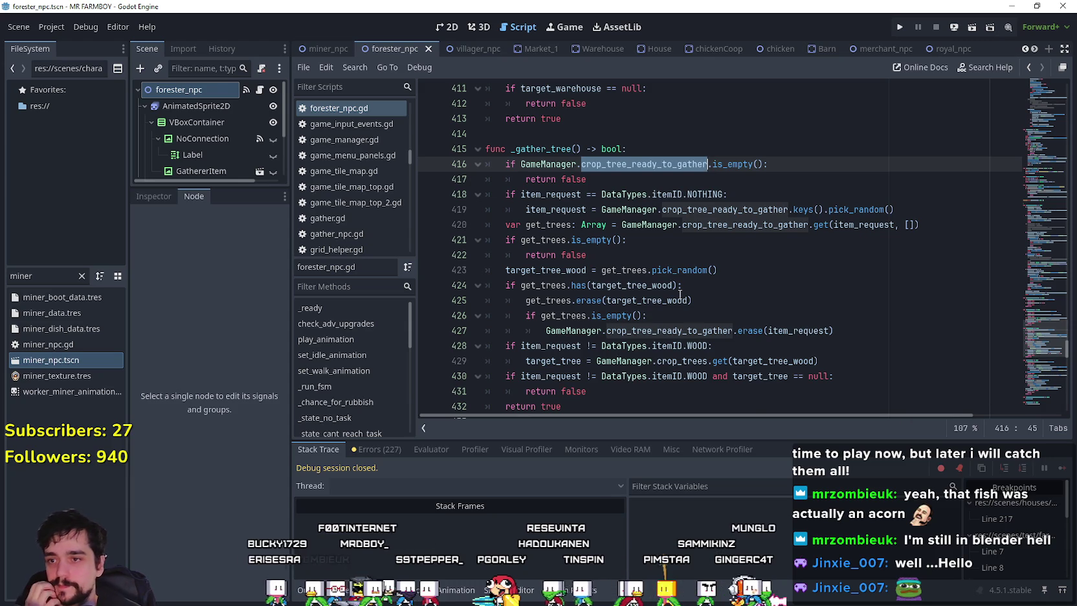
pyautogui.scroll(-1, 665, 280)
pyautogui.doubleClick(568, 225)
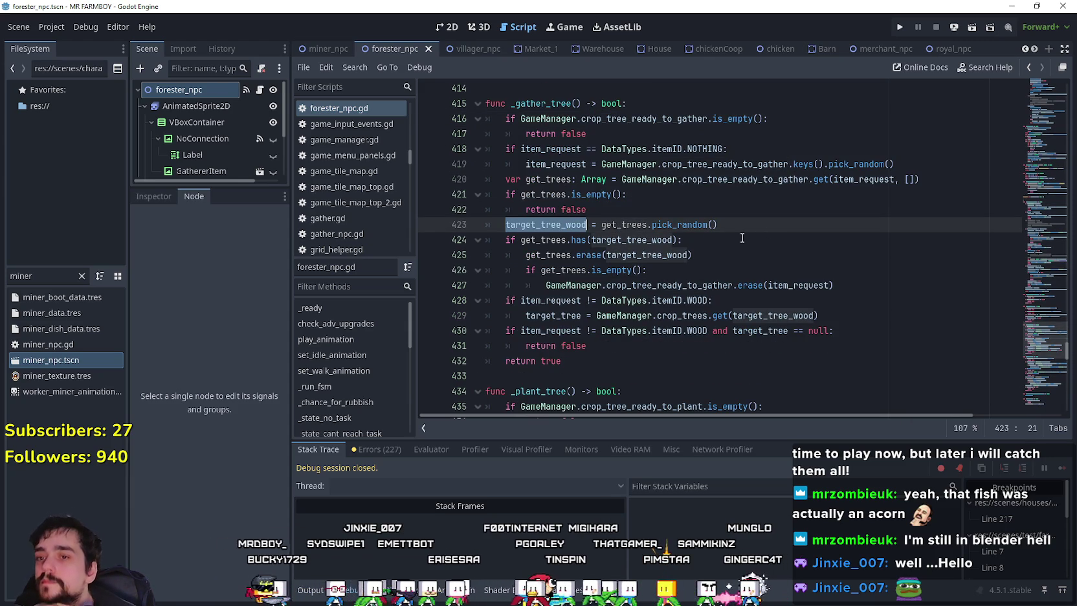
pyautogui.doubleClick(570, 302)
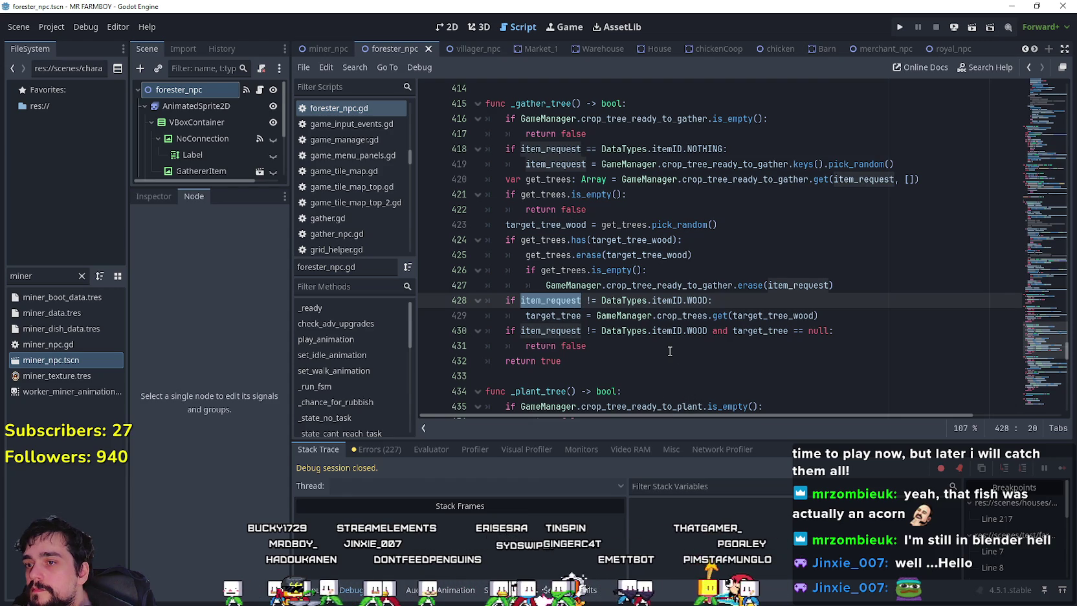
pyautogui.doubleClick(680, 316)
pyautogui.click(842, 318)
pyautogui.moveTo(841, 317); pyautogui.dragTo(466, 297)
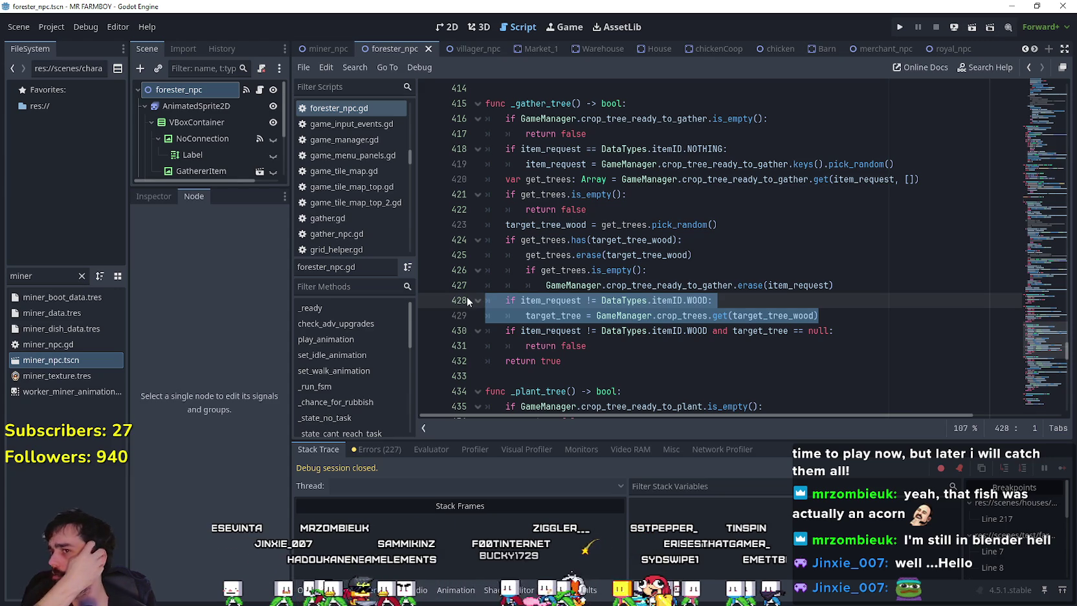
pyautogui.doubleClick(26, 275)
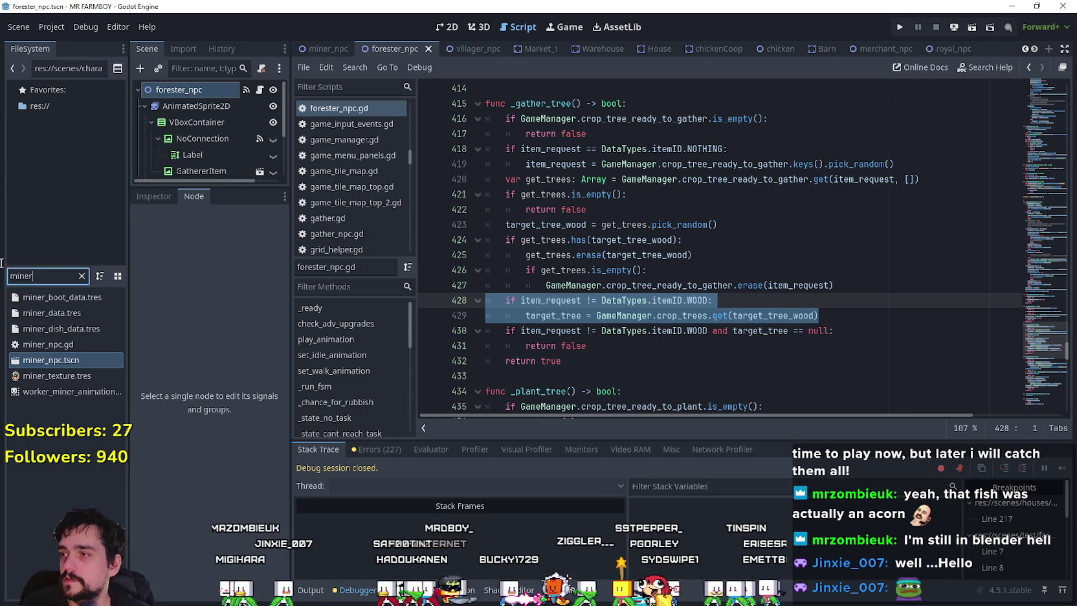
pyautogui.click(320, 50)
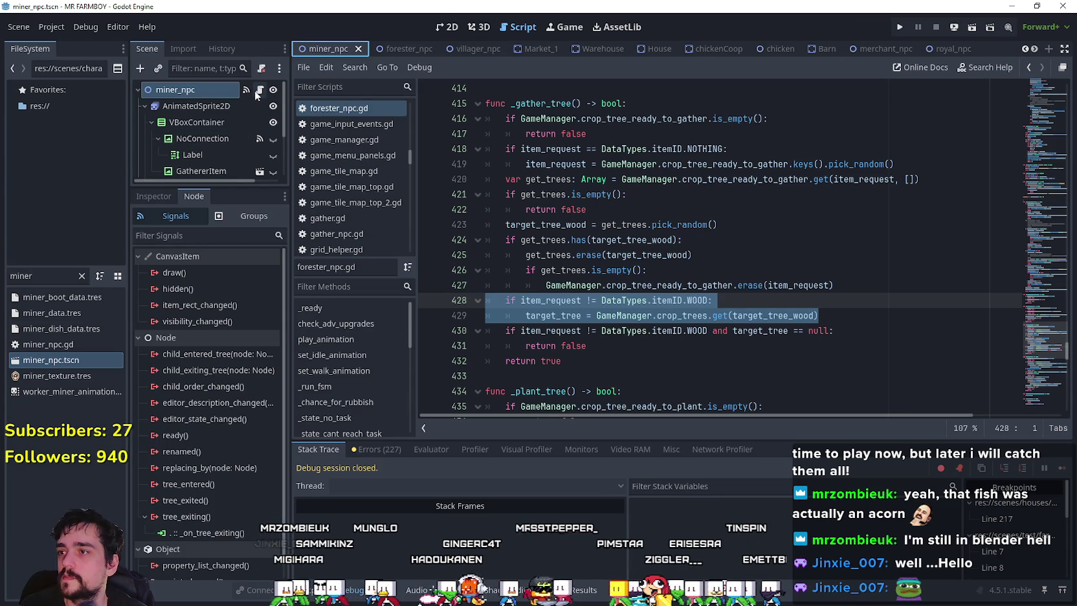
# Look up the miner's _gather_stone definition and snip the whole function
pyautogui.scroll(-2, 561, 261)
pyautogui.click(577, 271)
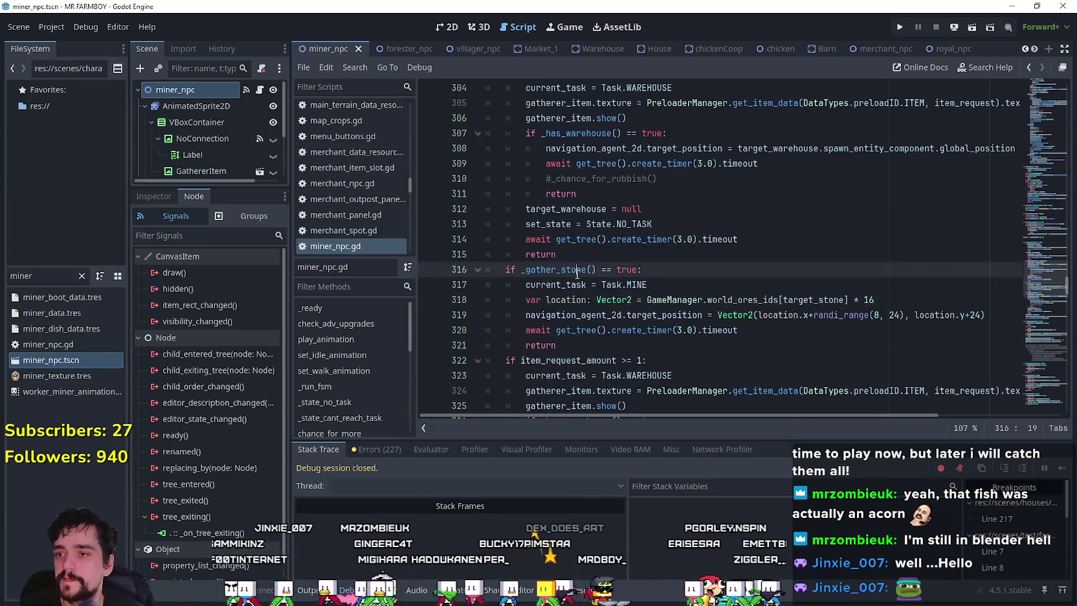
pyautogui.rightClick(576, 273)
pyautogui.click(614, 501)
pyautogui.scroll(-3, 647, 337)
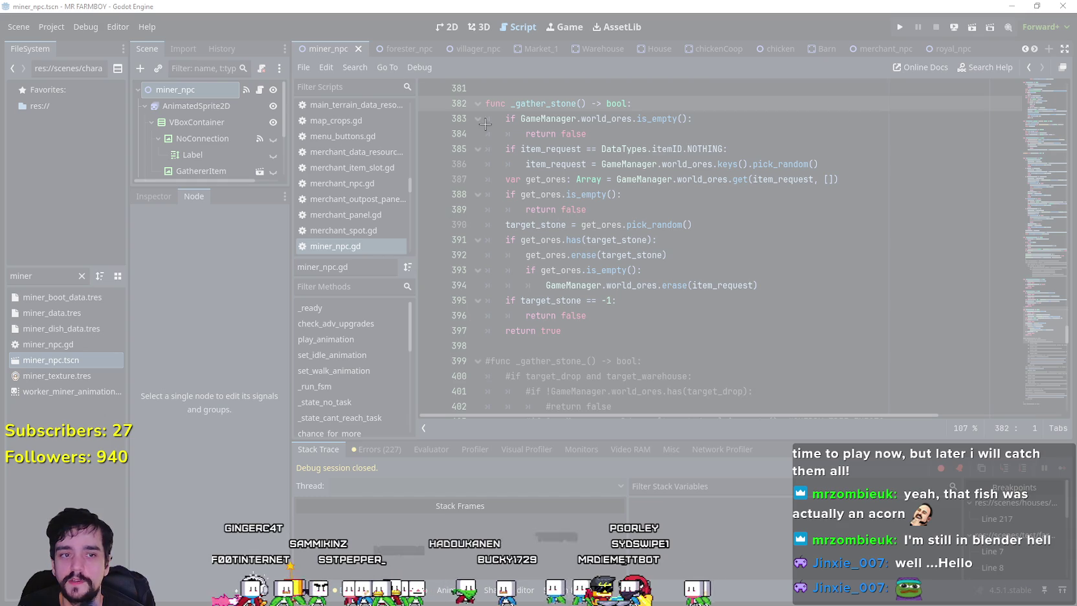
pyautogui.moveTo(420, 88)
pyautogui.mouseDown()
pyautogui.moveTo(805, 296)
pyautogui.moveTo(892, 355)
pyautogui.mouseUp()
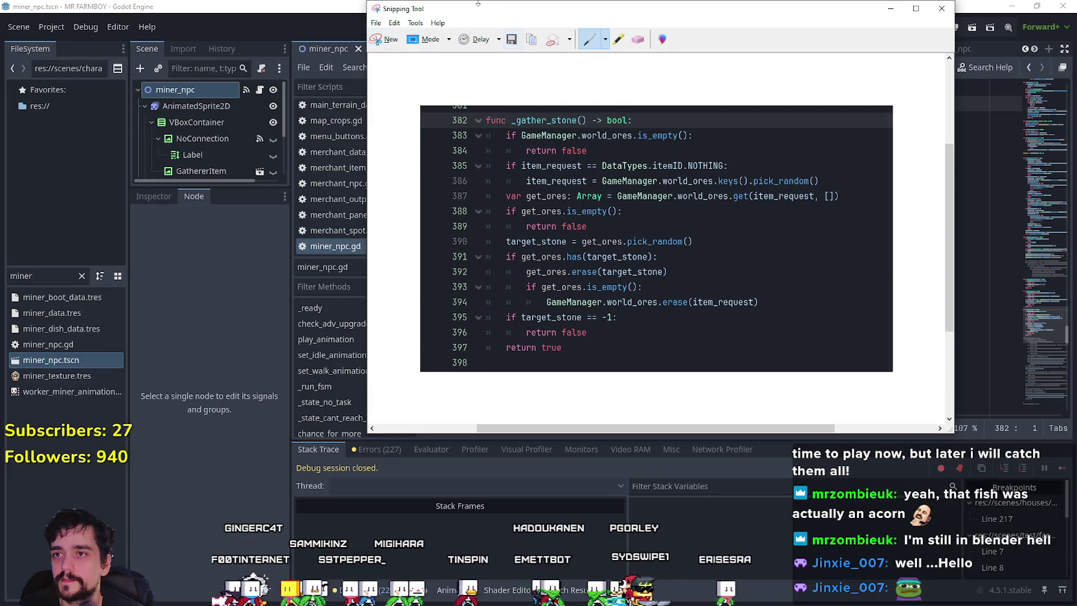
# Move the snip aside and return to forester_npc at the end of line 431
pyautogui.moveTo(478, 3); pyautogui.dragTo(971, 62)
pyautogui.click(384, 49)
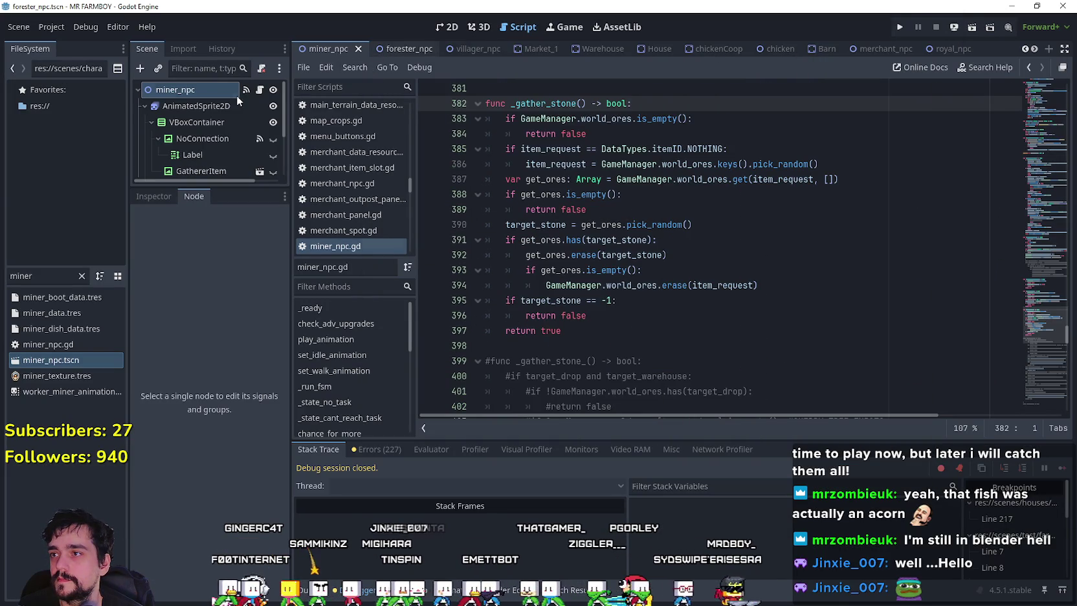
pyautogui.click(796, 347)
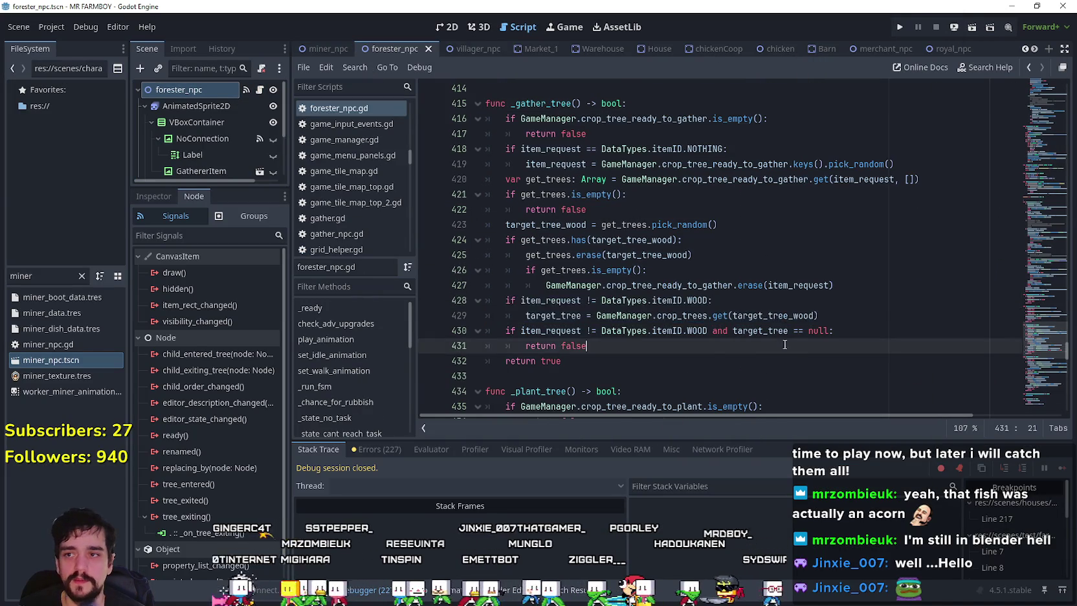
pyautogui.scroll(3, 770, 311)
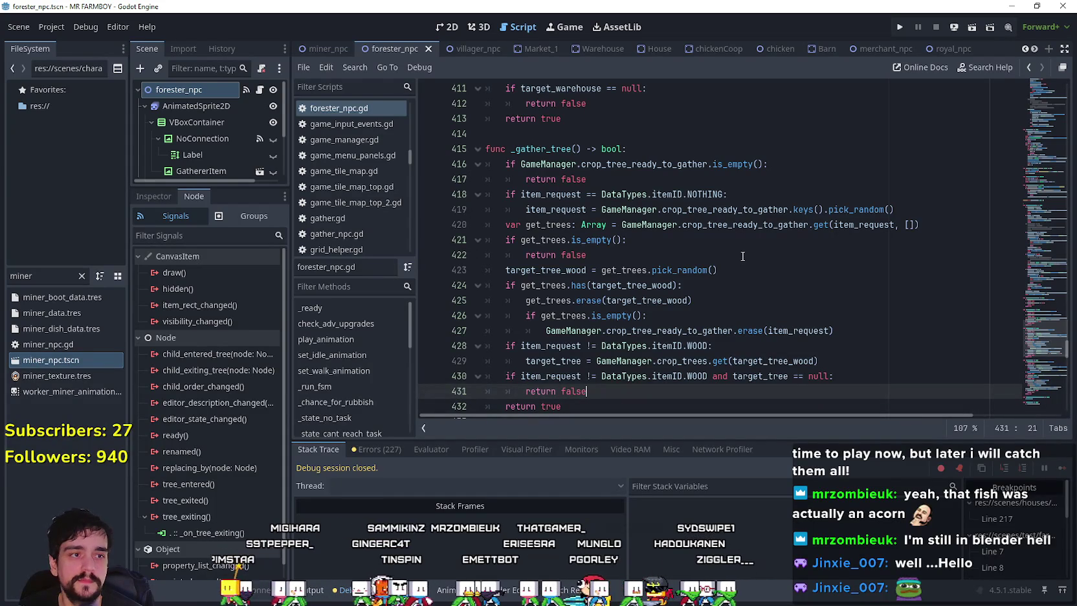
pyautogui.scroll(-3, 742, 256)
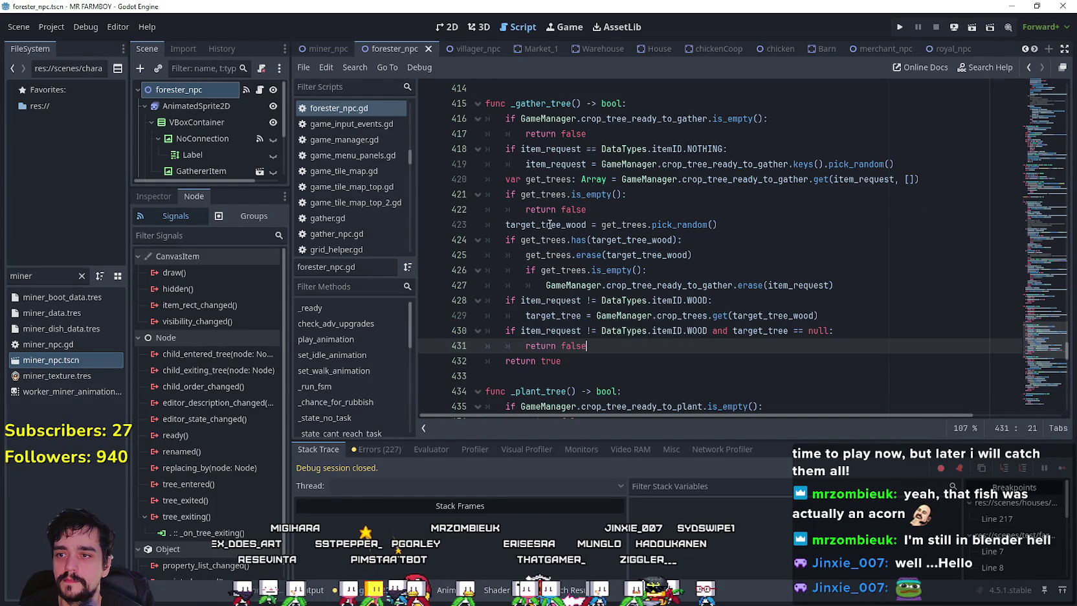
pyautogui.moveTo(547, 195)
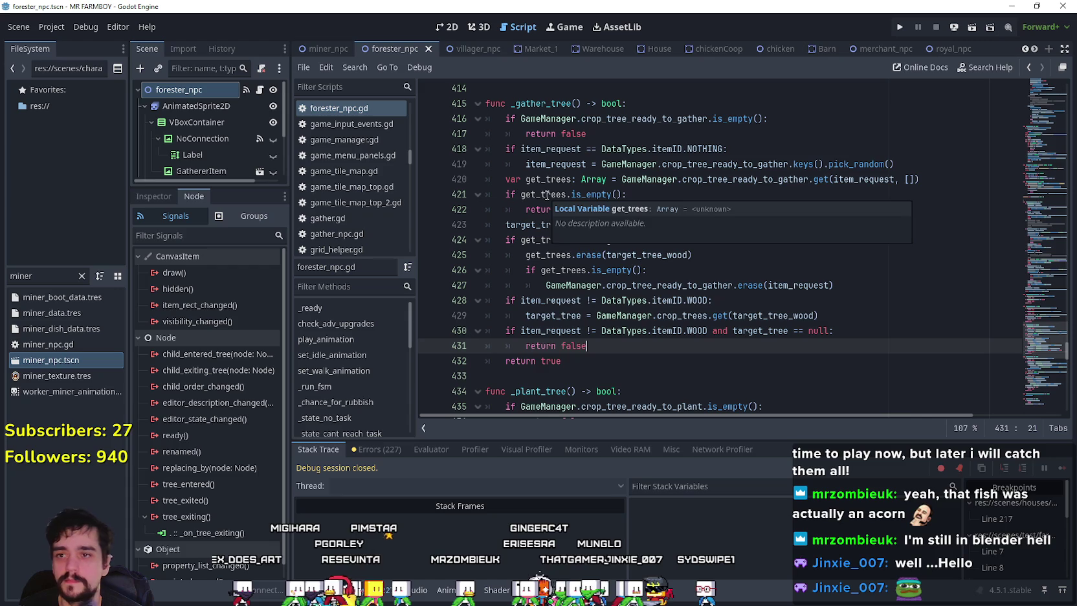
pyautogui.click(541, 179)
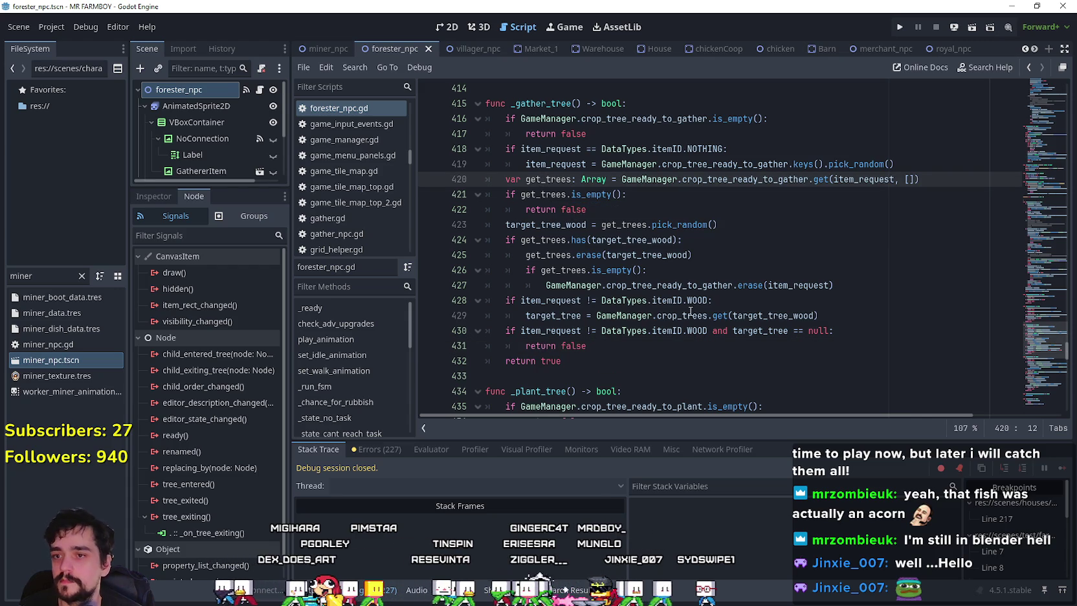
pyautogui.moveTo(690, 315)
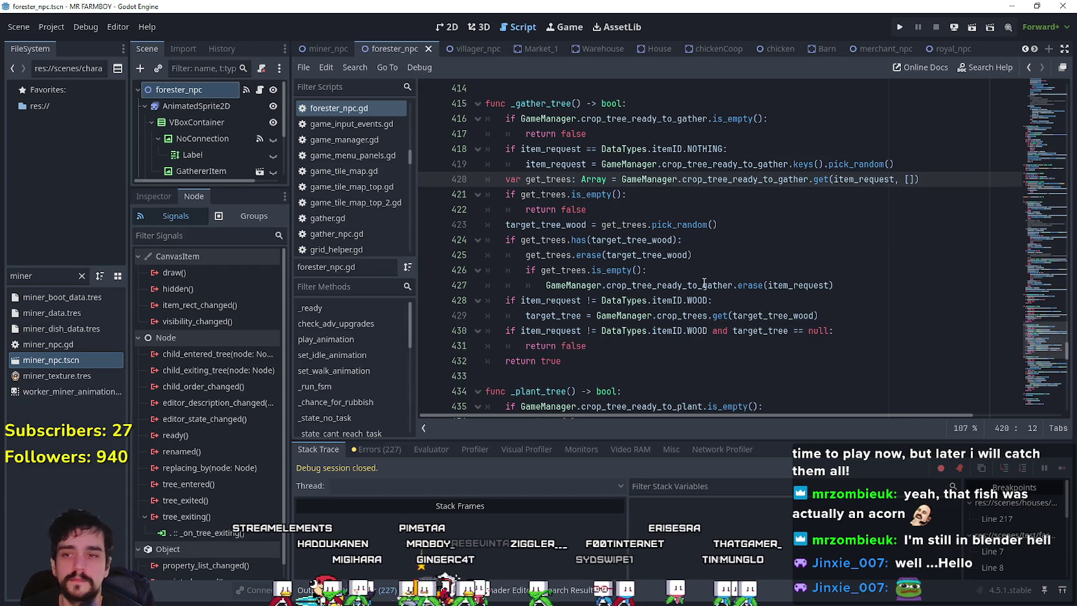
pyautogui.click(773, 247)
pyautogui.click(749, 266)
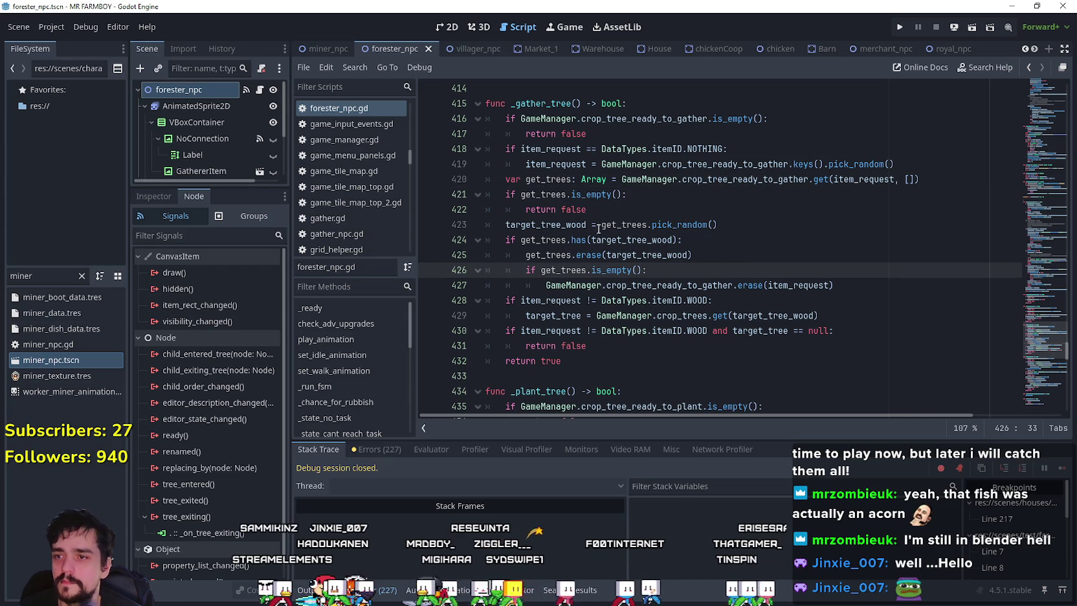
pyautogui.doubleClick(641, 224)
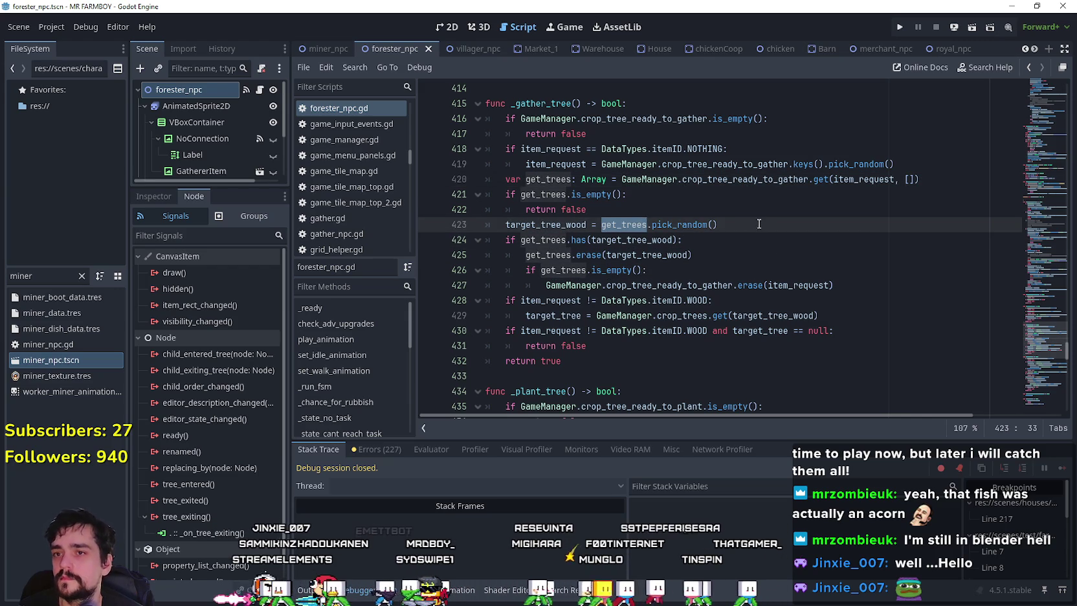
pyautogui.click(719, 206)
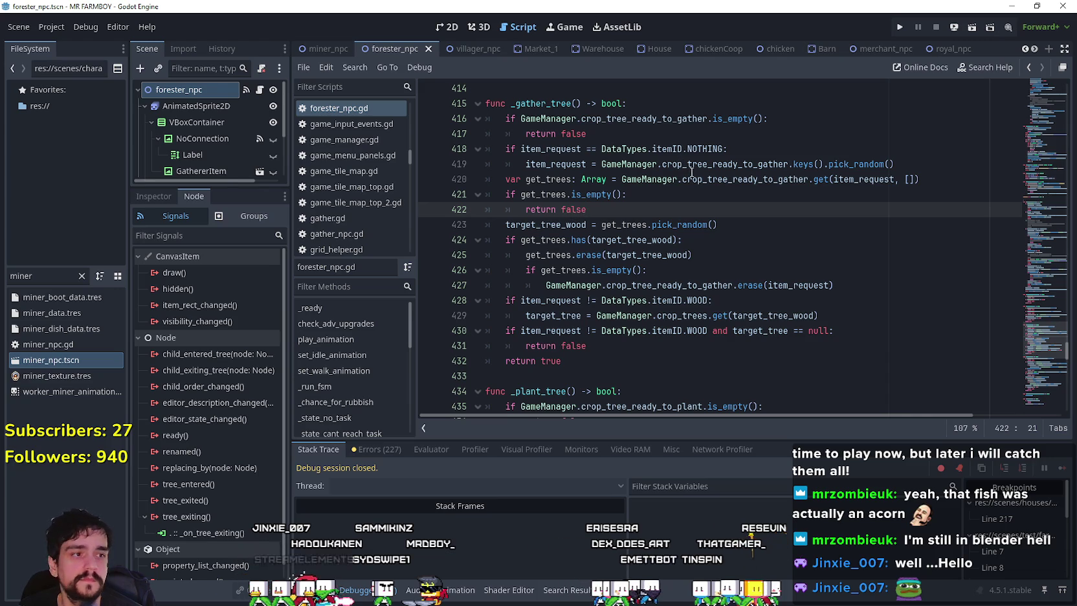
pyautogui.doubleClick(721, 167)
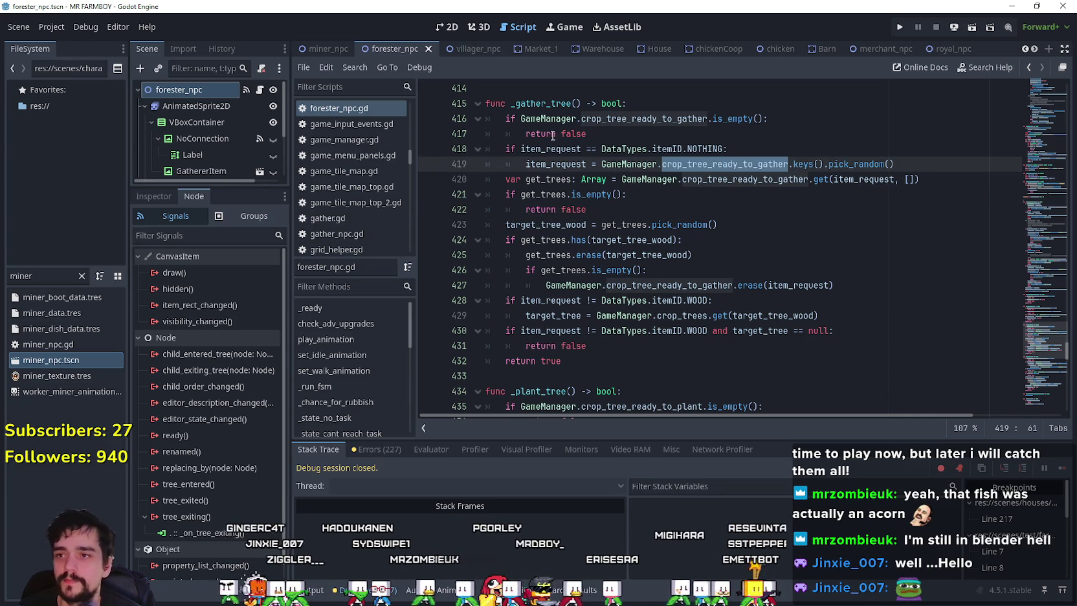
pyautogui.press('End')
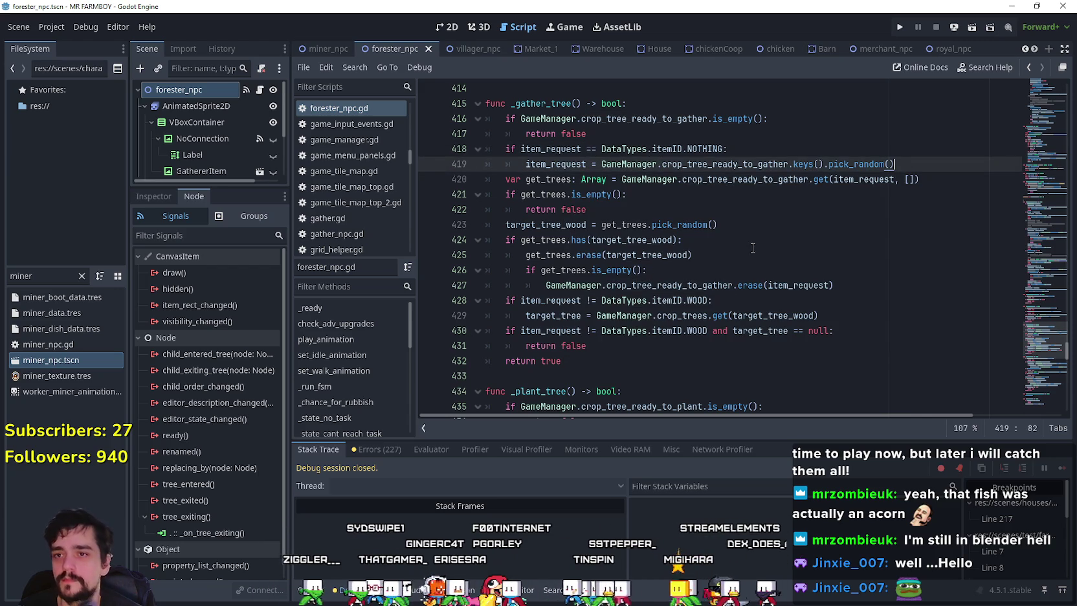
pyautogui.doubleClick(878, 180)
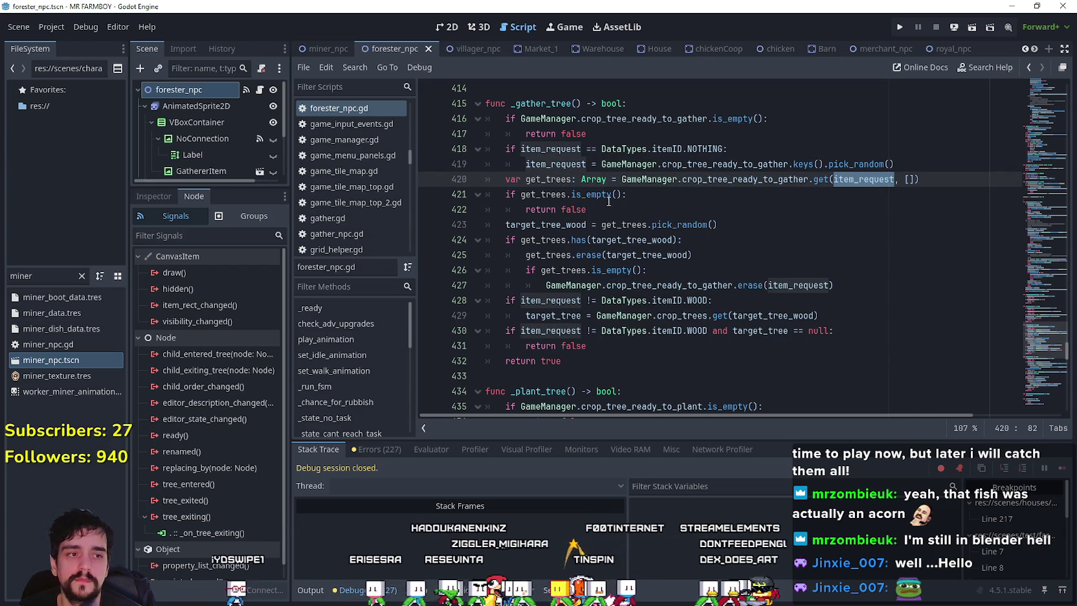
pyautogui.click(573, 240)
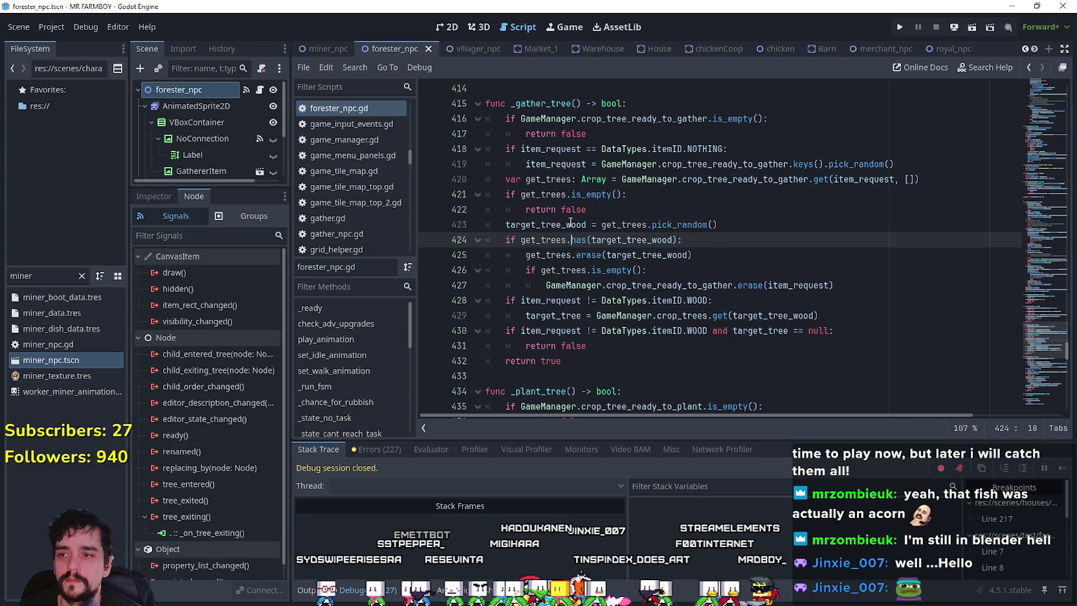
pyautogui.doubleClick(570, 224)
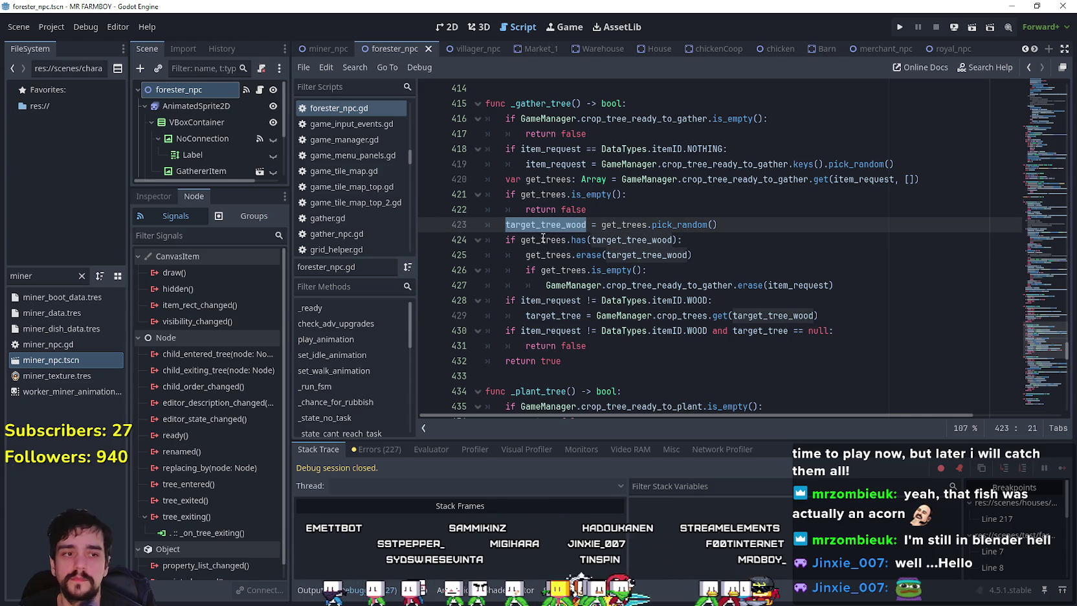
pyautogui.click(568, 271)
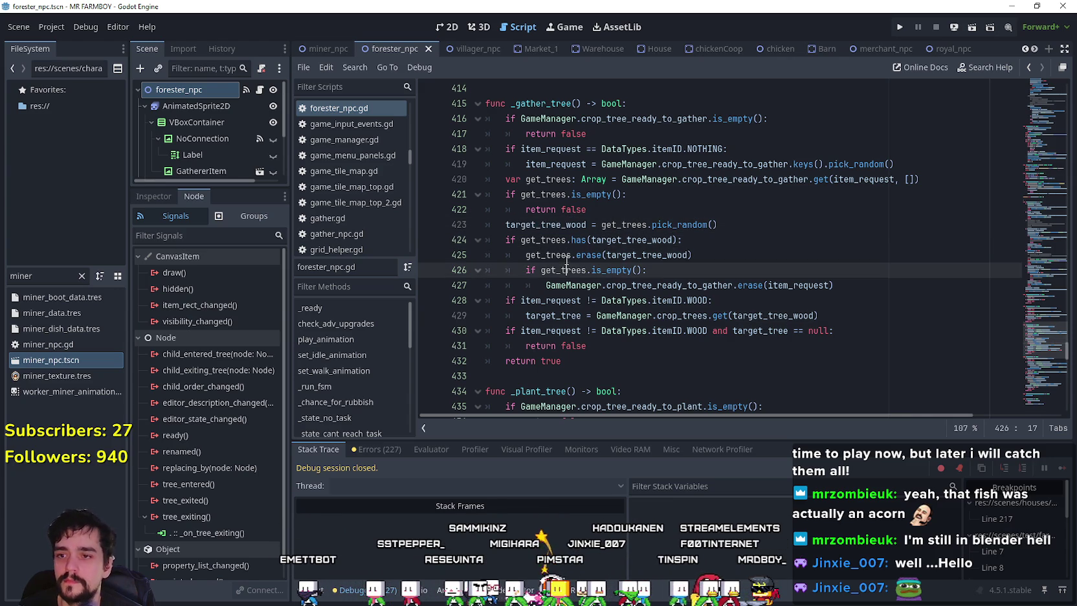
pyautogui.doubleClick(694, 286)
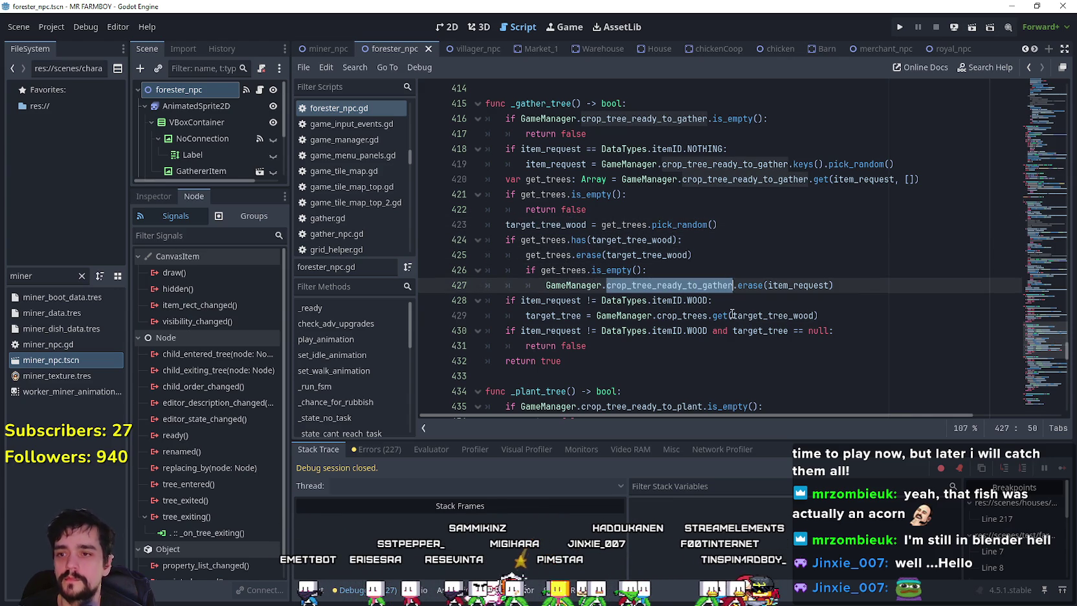
pyautogui.click(512, 315)
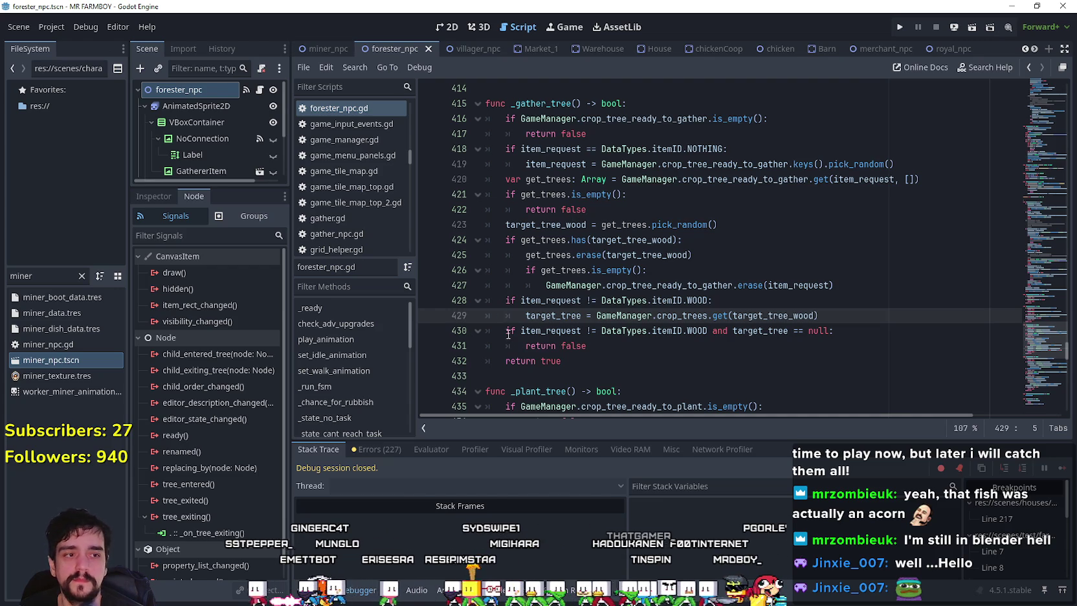
pyautogui.click(649, 358)
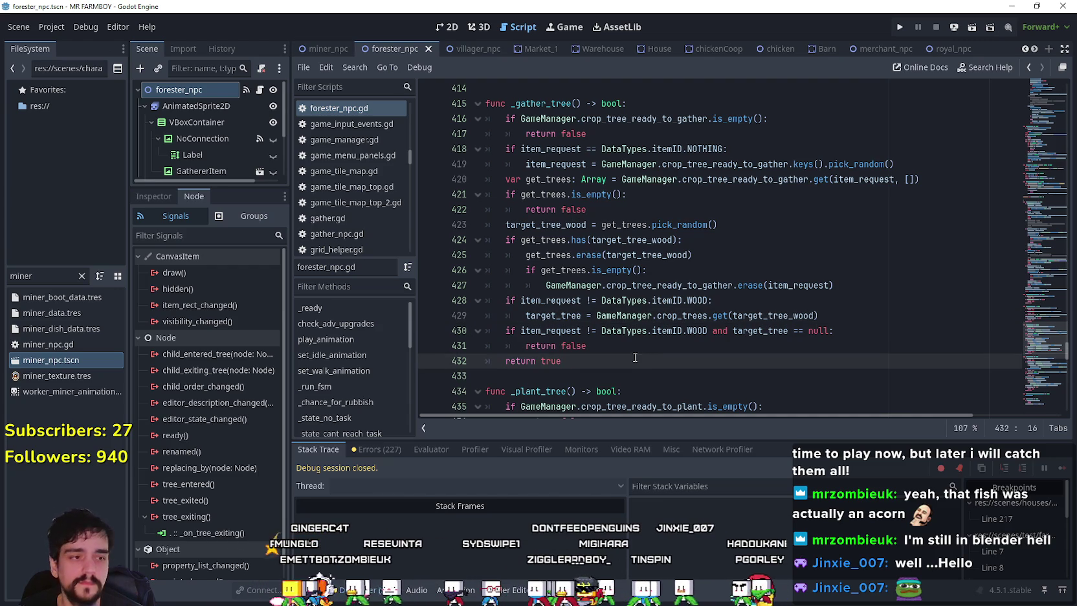
pyautogui.moveTo(521, 331); pyautogui.dragTo(683, 331)
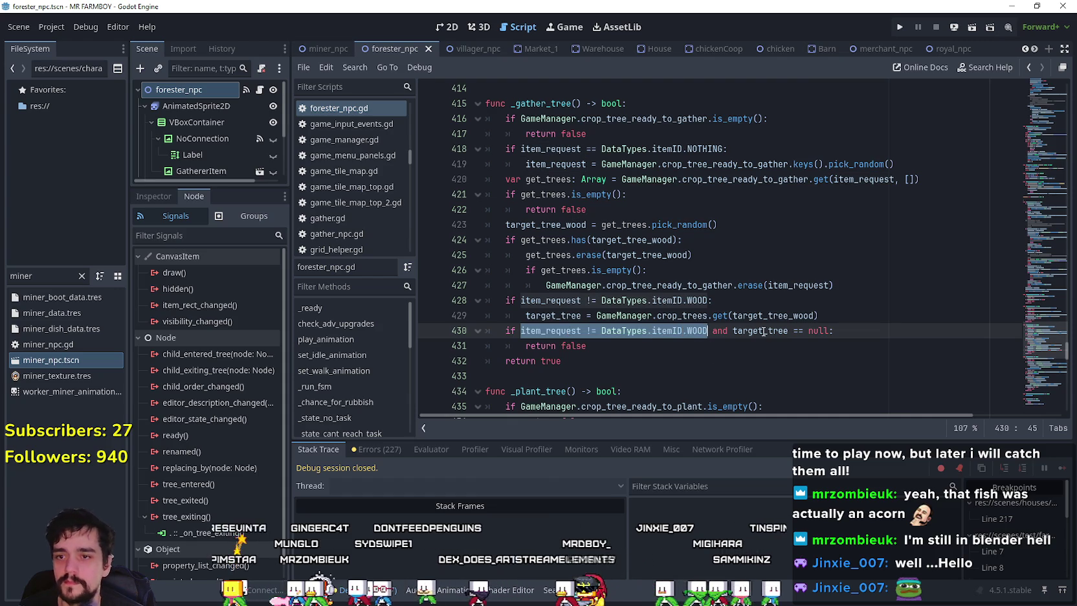
pyautogui.click(764, 331)
pyautogui.doubleClick(764, 331)
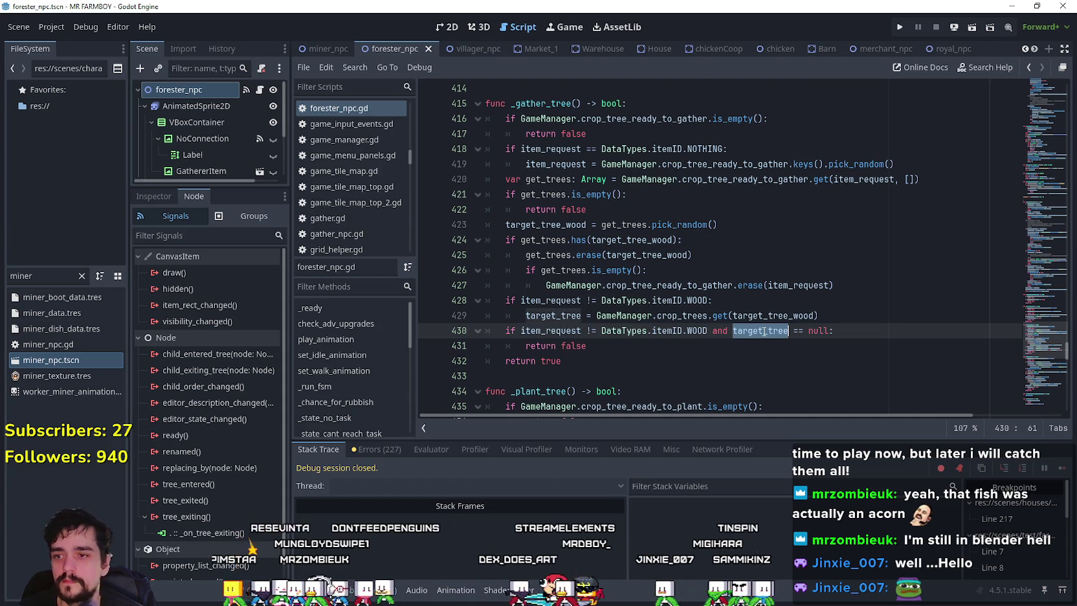
pyautogui.click(564, 316)
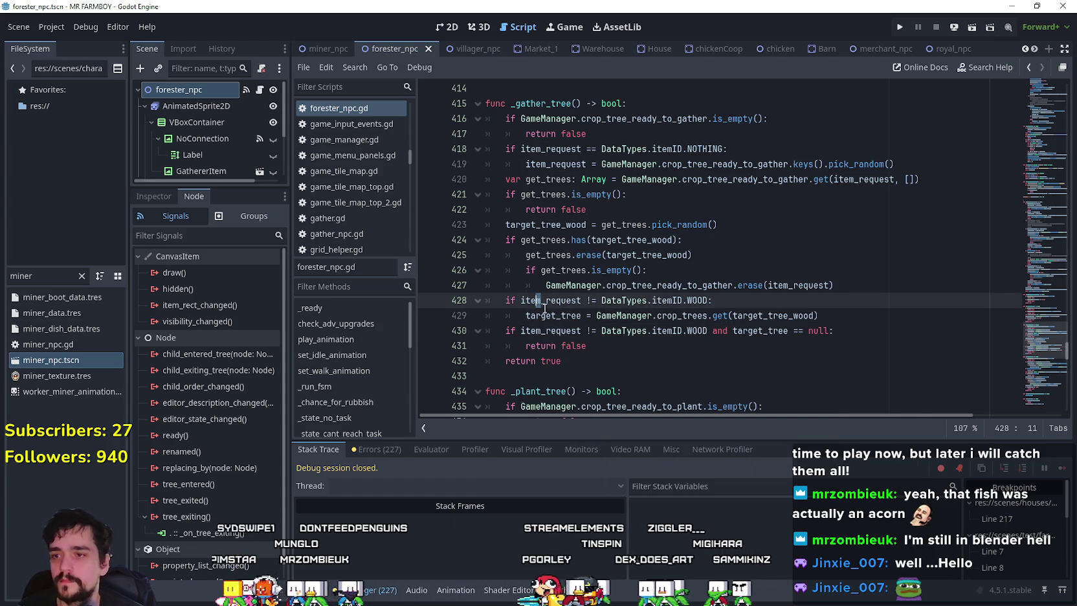
pyautogui.doubleClick(564, 316)
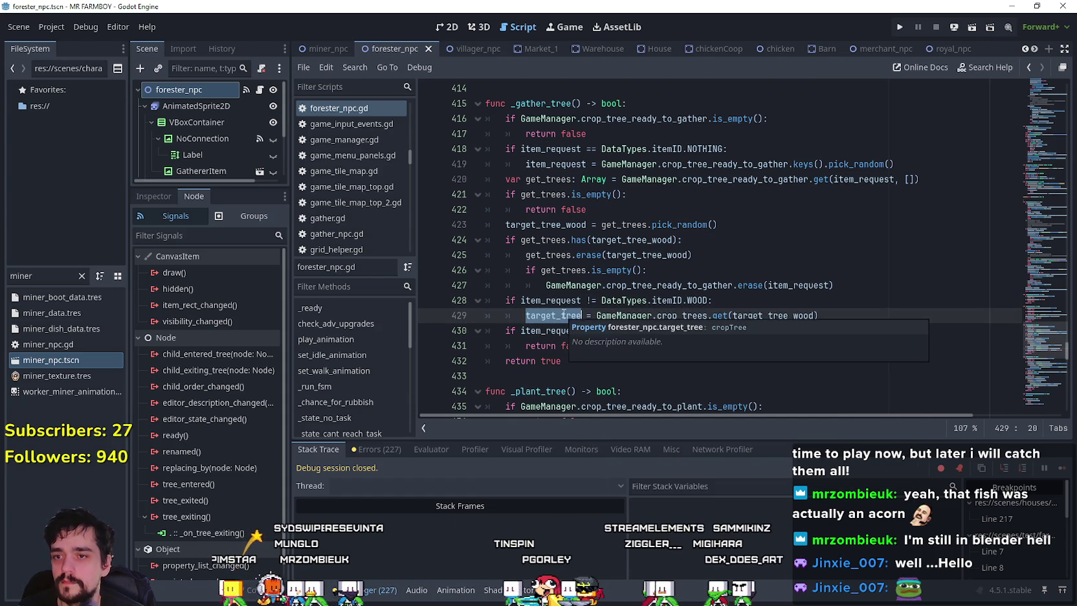
pyautogui.click(506, 301)
pyautogui.doubleClick(536, 301)
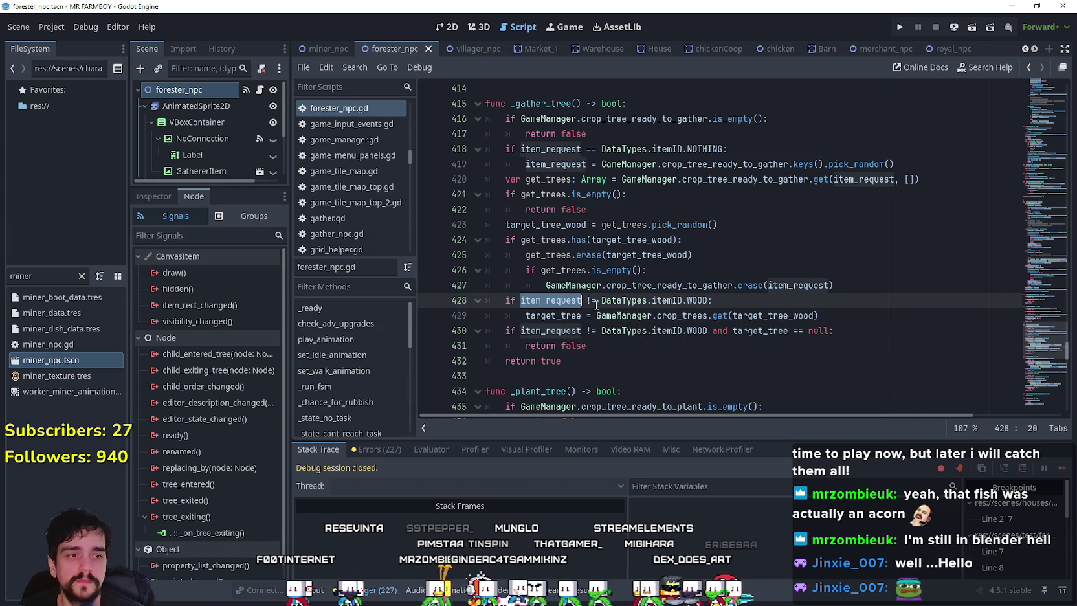
pyautogui.doubleClick(549, 224)
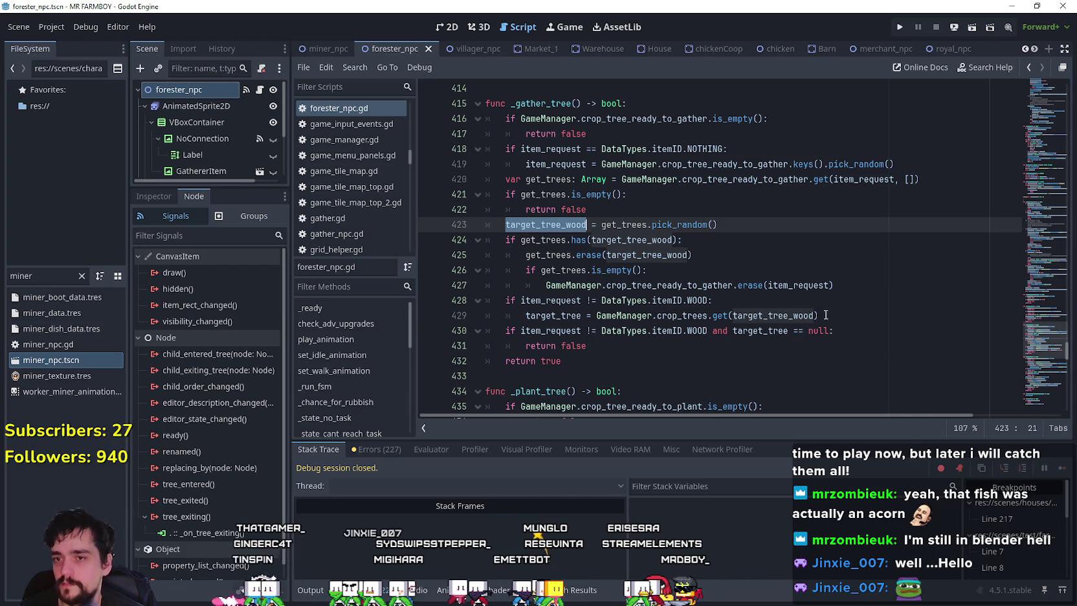
# Comment out the target_tree_wood checks on lines 428–431 with Ctrl+K
pyautogui.hotkey('ctrl', 'f')
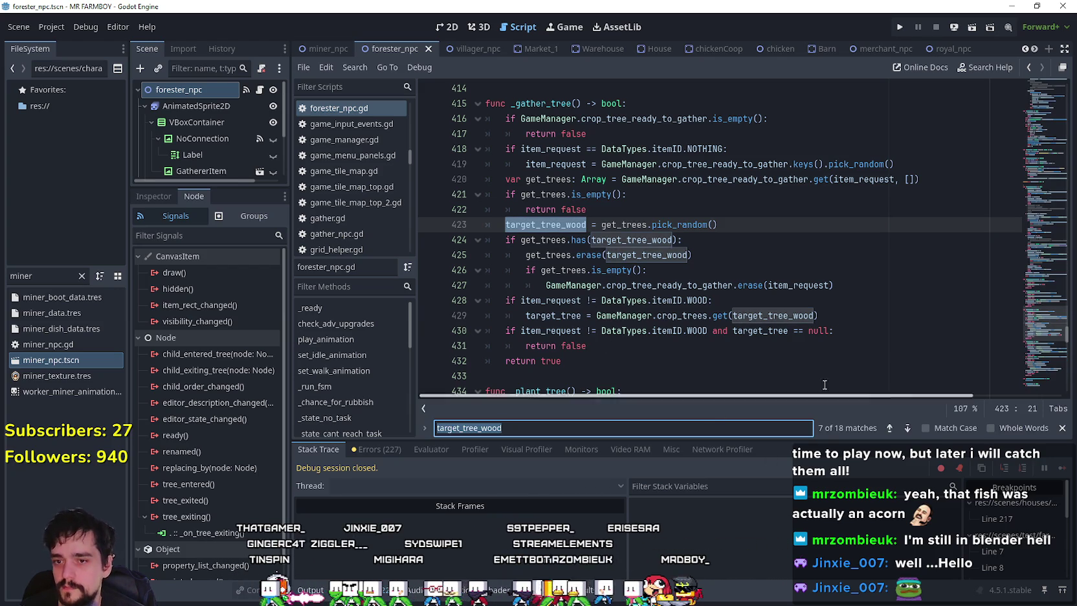
pyautogui.click(851, 331)
pyautogui.moveTo(759, 345)
pyautogui.mouseDown()
pyautogui.moveTo(582, 331)
pyautogui.moveTo(480, 296)
pyautogui.mouseUp()
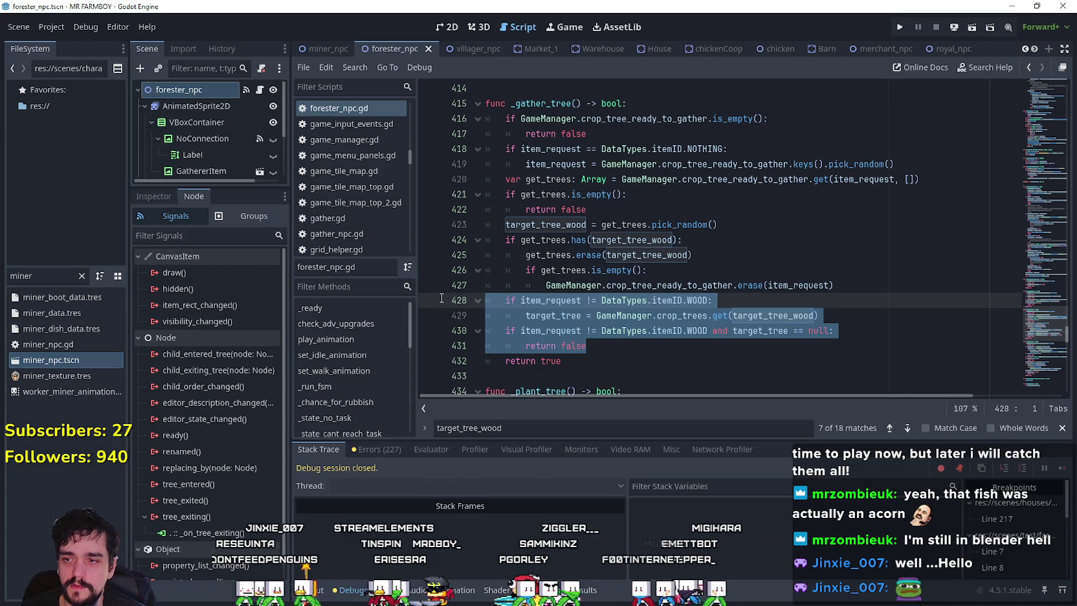
pyautogui.hotkey('ctrl', 'k')
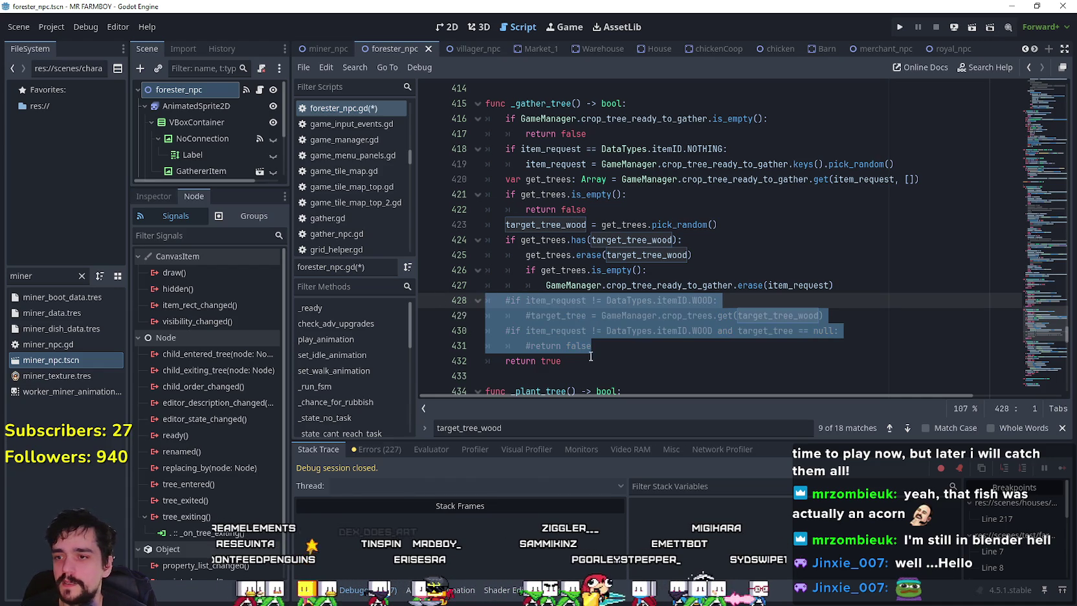
# Add 'if target_tree_wood == -1: return false' below the commented checks
pyautogui.click(613, 345)
pyautogui.press('Return')
pyautogui.write('i')
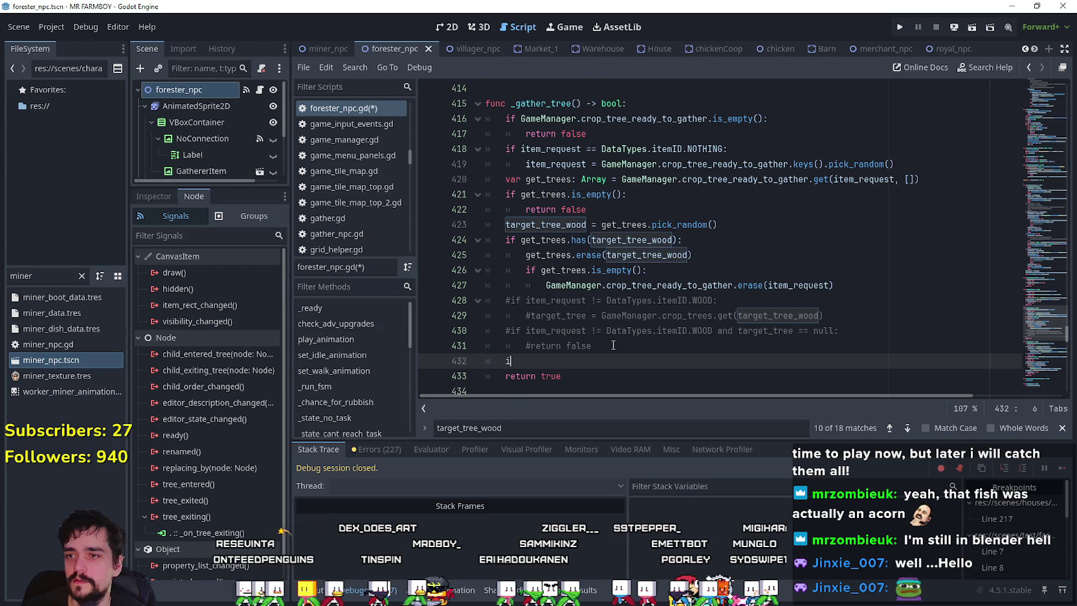
pyautogui.write('f targe')
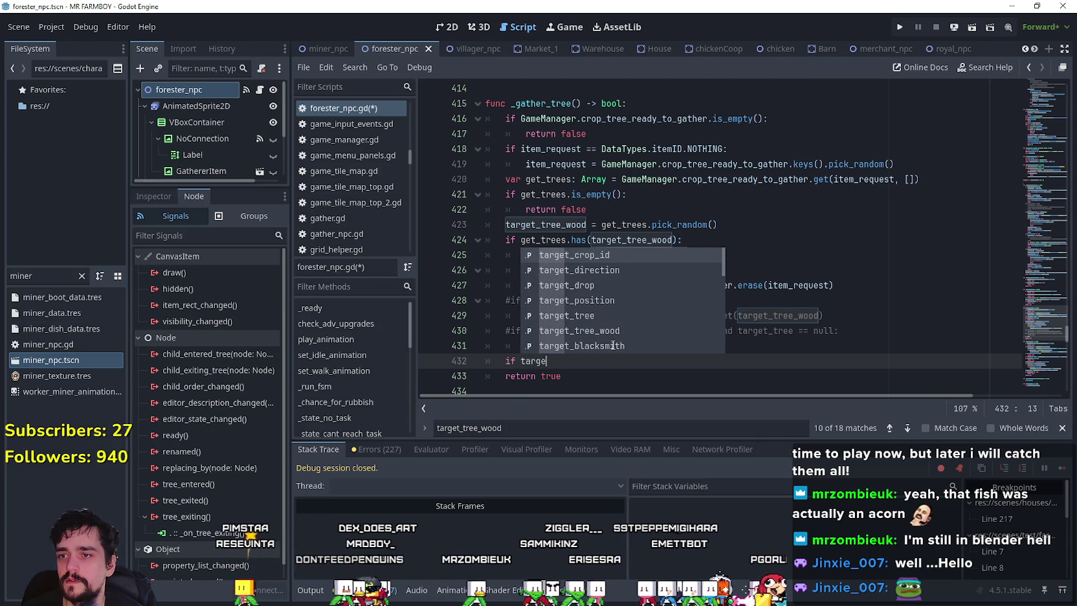
pyautogui.write('t_')
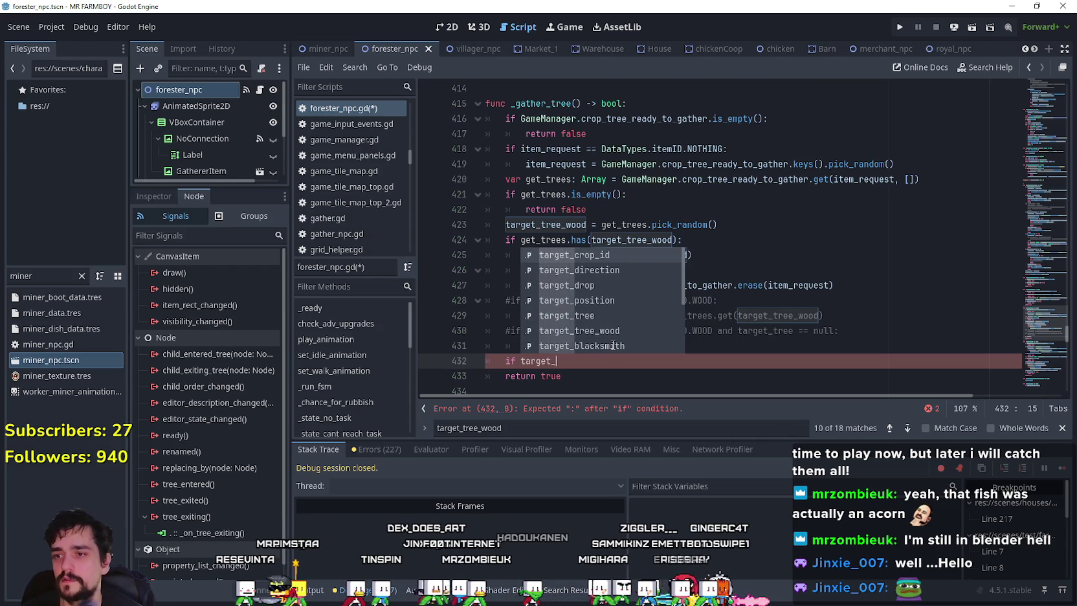
pyautogui.write('tree_wood == ')
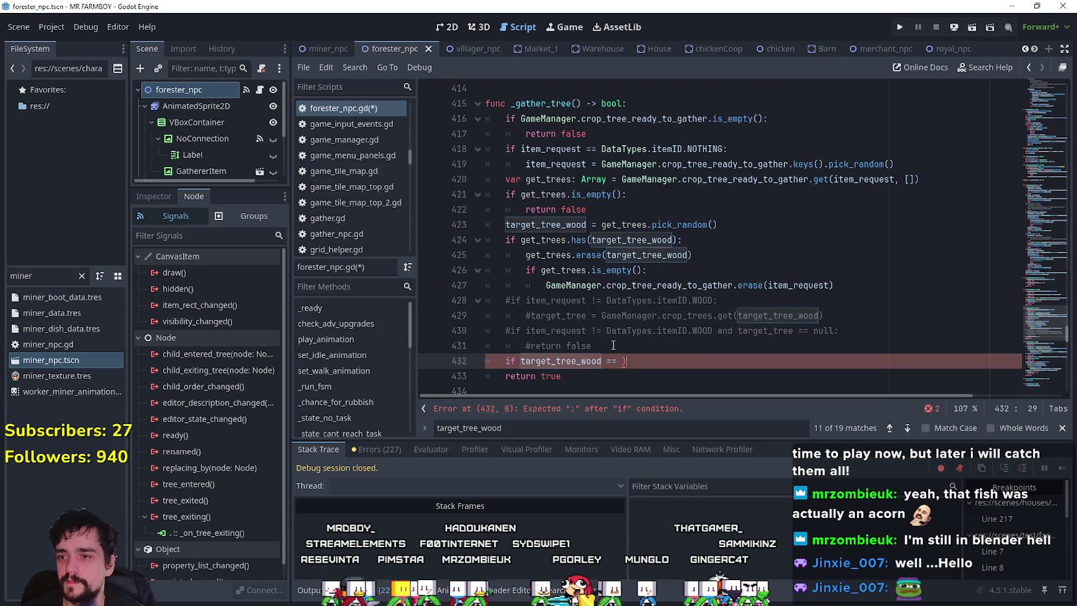
pyautogui.write('-1')
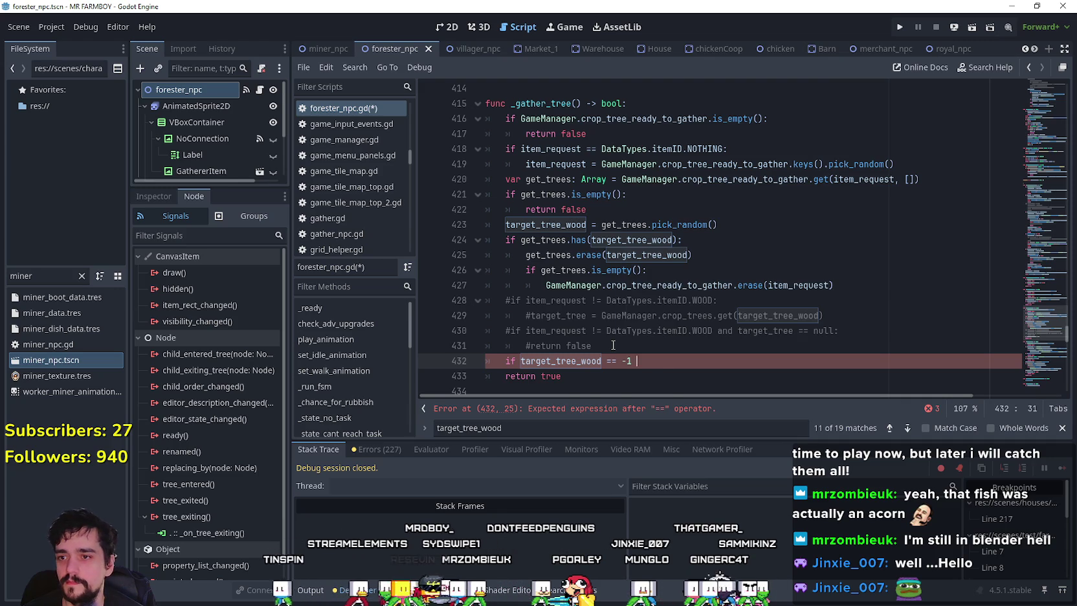
pyautogui.write(':')
pyautogui.press('Return')
pyautogui.write('return ')
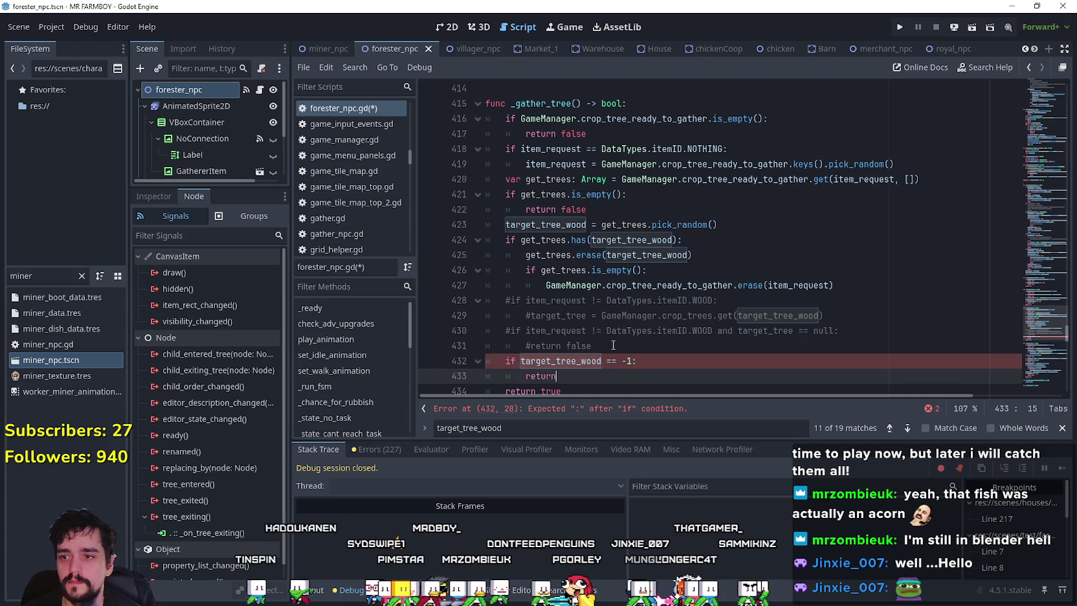
pyautogui.write('false')
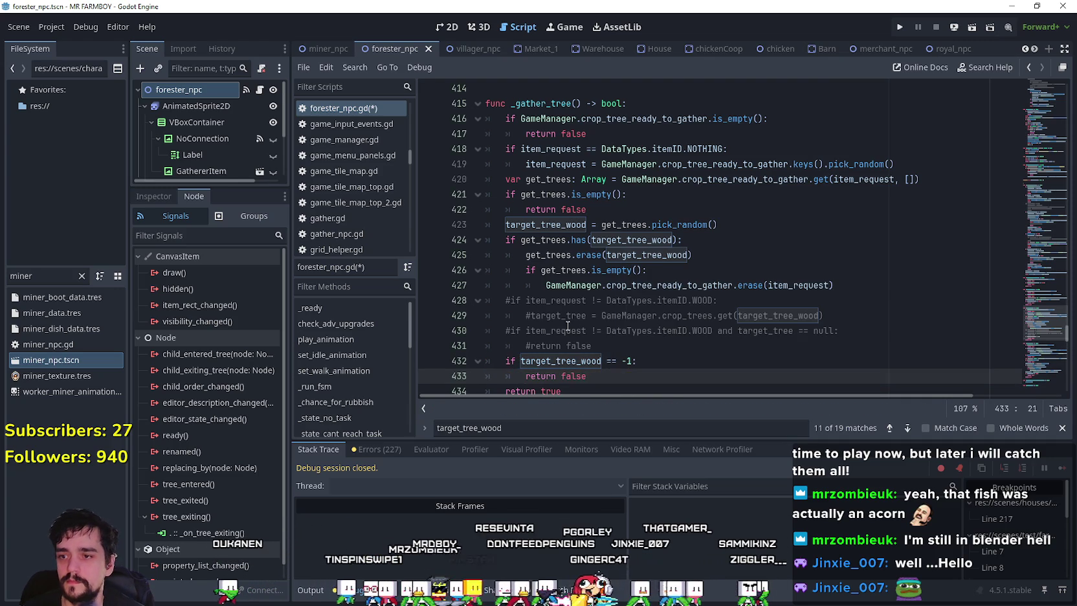
pyautogui.doubleClick(545, 224)
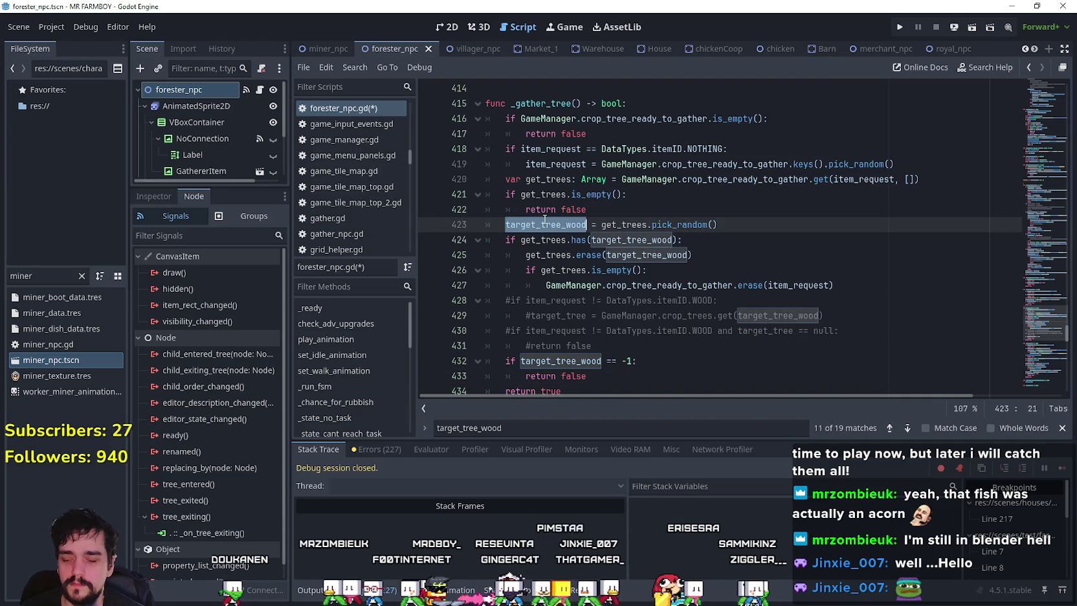
pyautogui.hotkey('ctrl', 'f')
pyautogui.click(890, 428)
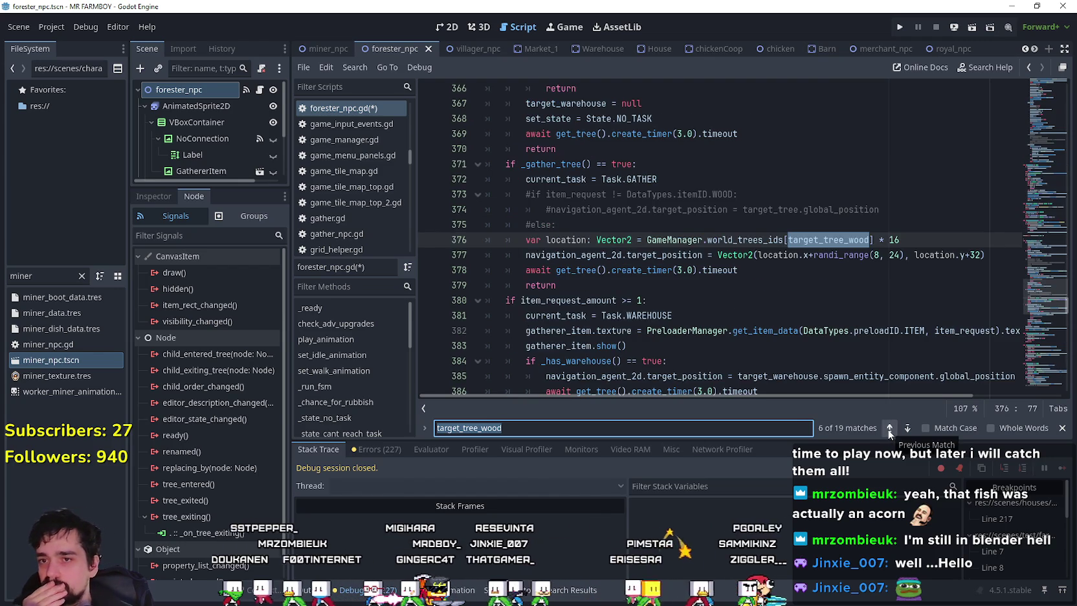
pyautogui.click(890, 428)
pyautogui.click(889, 427)
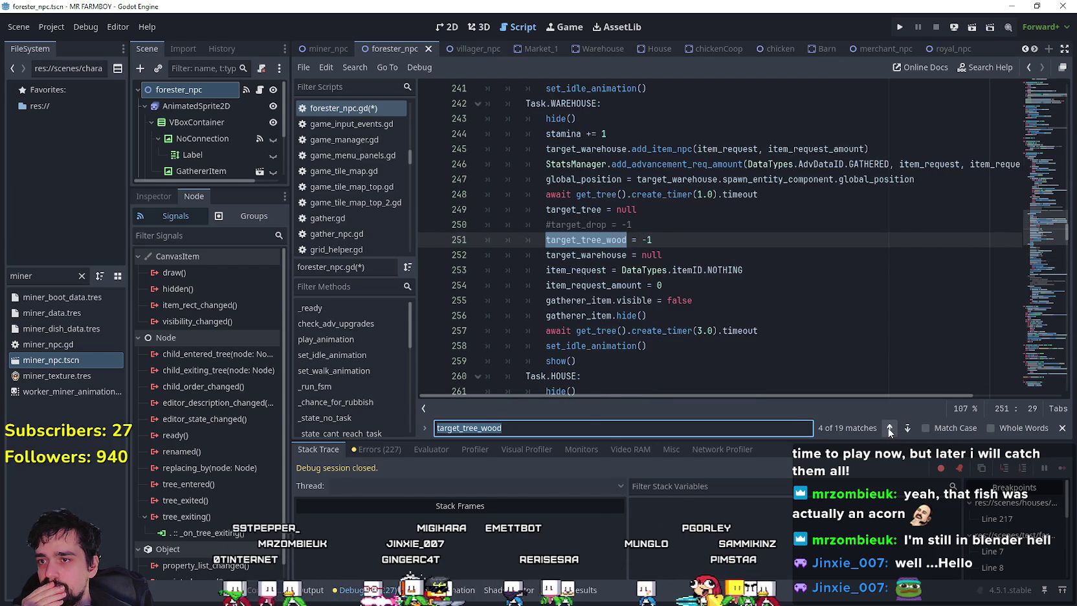
pyautogui.click(890, 428)
pyautogui.click(889, 428)
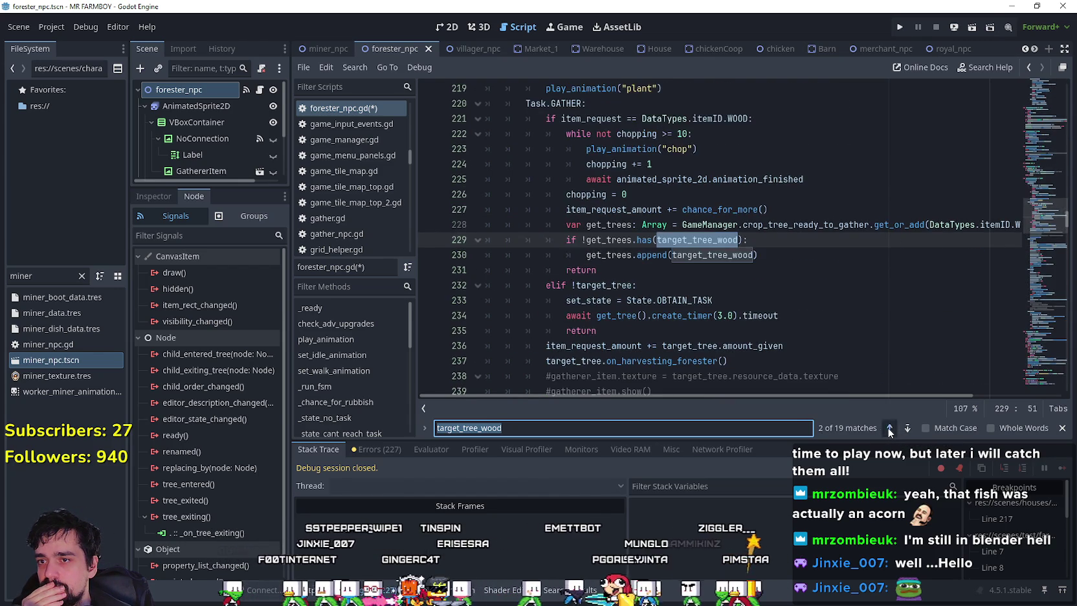
pyautogui.click(890, 428)
pyautogui.click(889, 428)
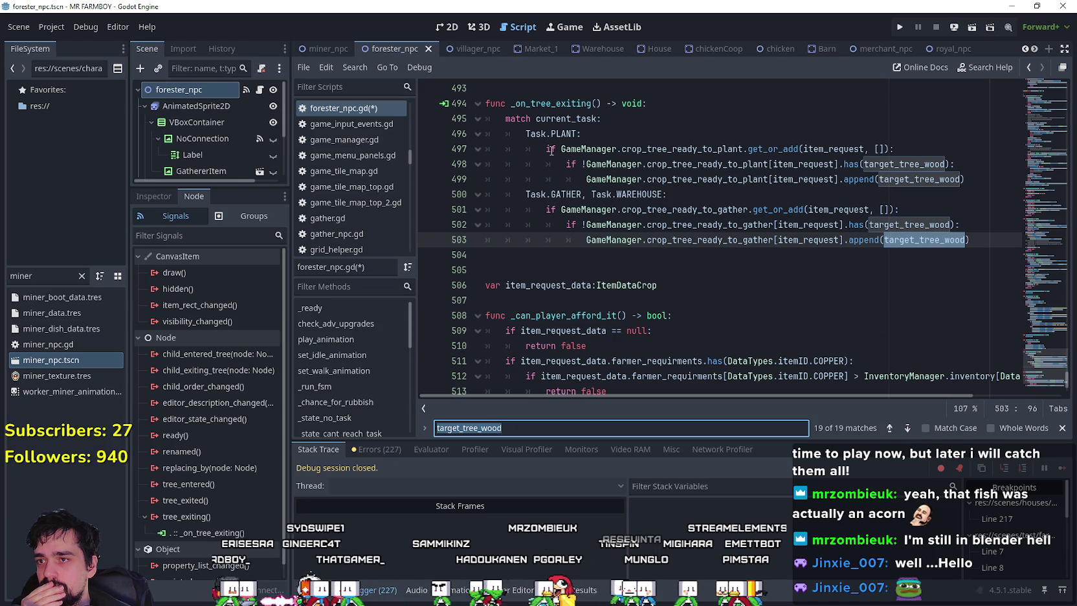
pyautogui.moveTo(966, 179)
pyautogui.mouseDown()
pyautogui.moveTo(492, 149)
pyautogui.moveTo(448, 132)
pyautogui.mouseUp()
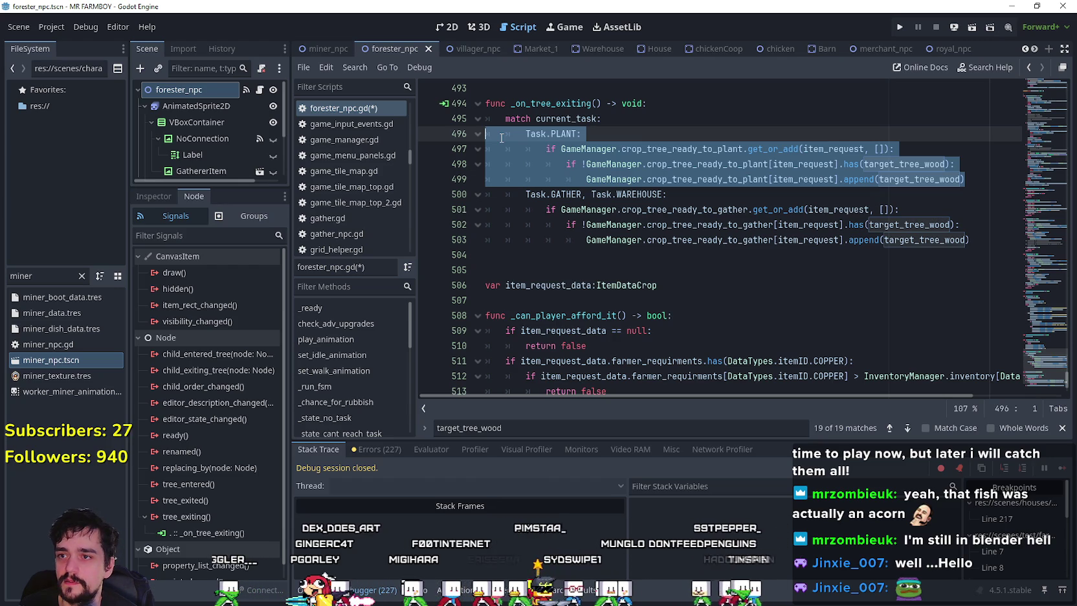
pyautogui.click(578, 257)
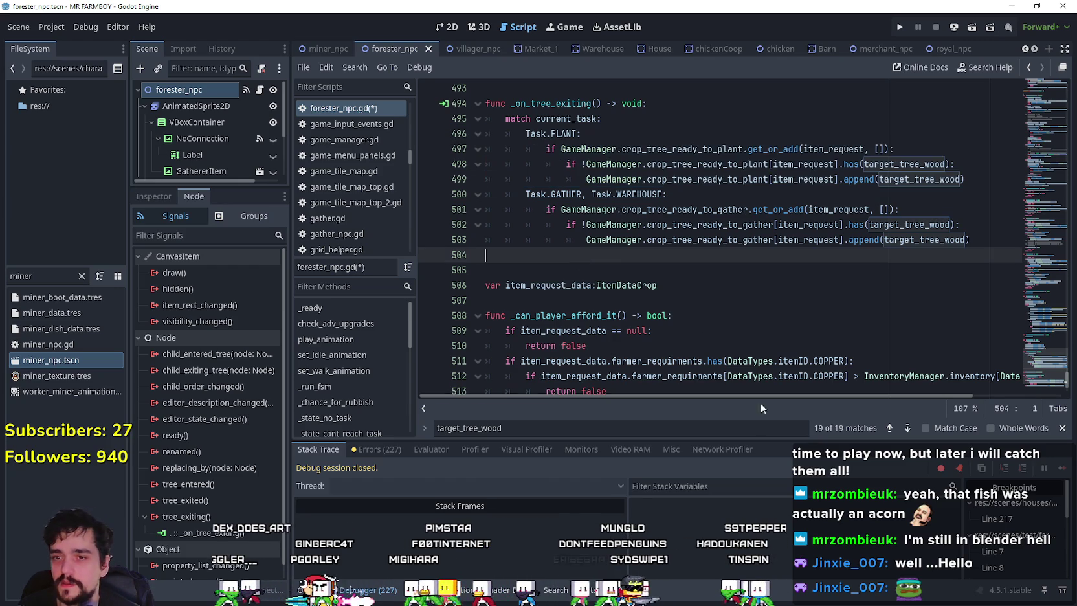
pyautogui.click(890, 428)
pyautogui.click(891, 427)
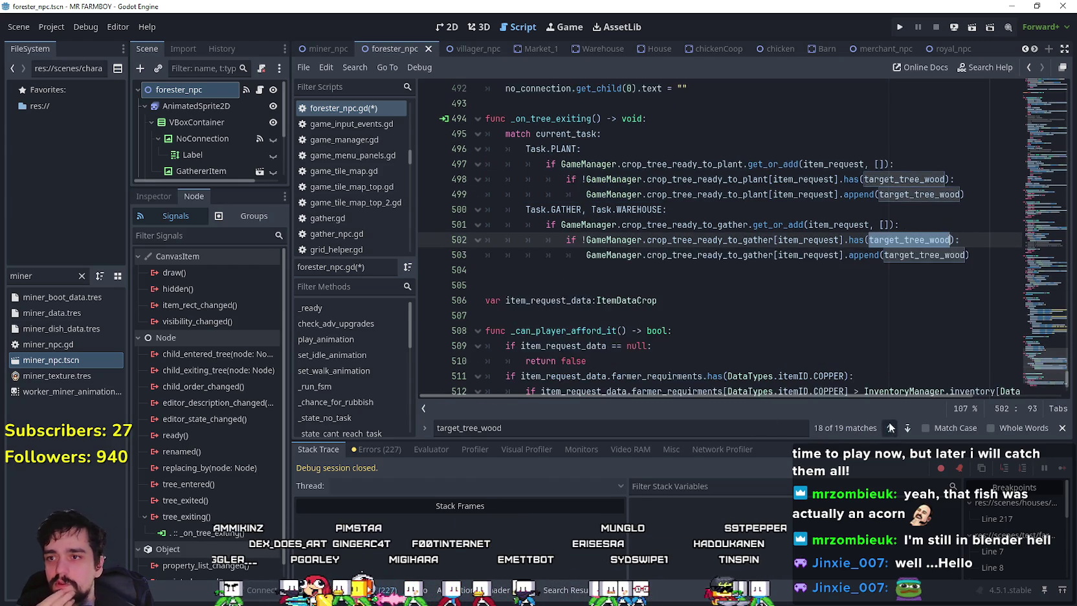
pyautogui.click(890, 427)
pyautogui.click(890, 428)
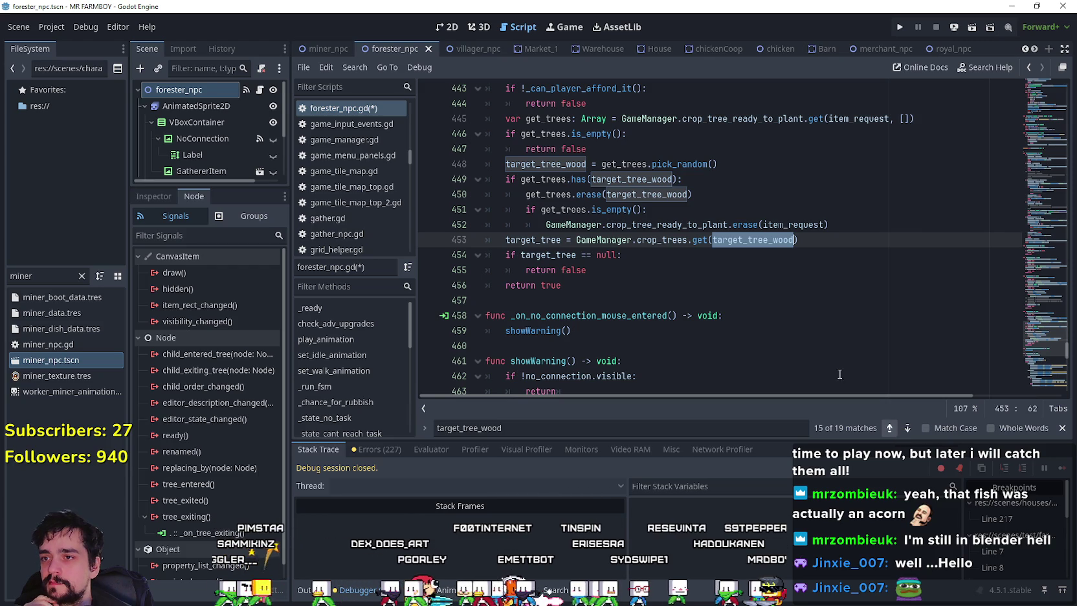
# Select and comment out the entire _plant_tree function
pyautogui.click(706, 272)
pyautogui.scroll(4, 698, 272)
pyautogui.scroll(-2, 697, 272)
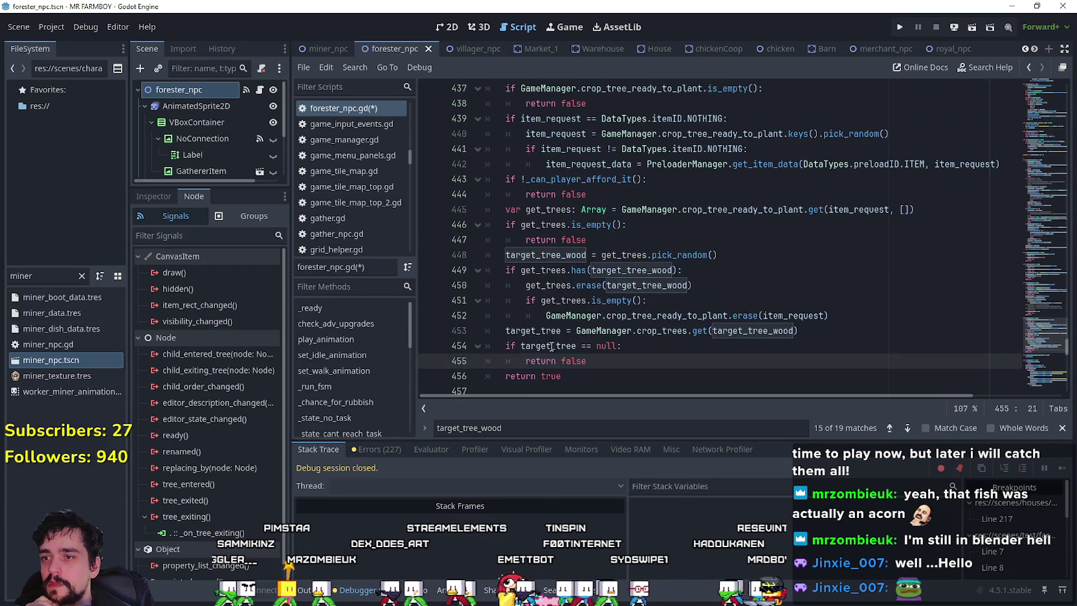
pyautogui.scroll(-2, 553, 285)
pyautogui.moveTo(571, 375)
pyautogui.mouseDown()
pyautogui.moveTo(553, 220)
pyautogui.moveTo(494, 165)
pyautogui.mouseUp()
pyautogui.scroll(4, 553, 220)
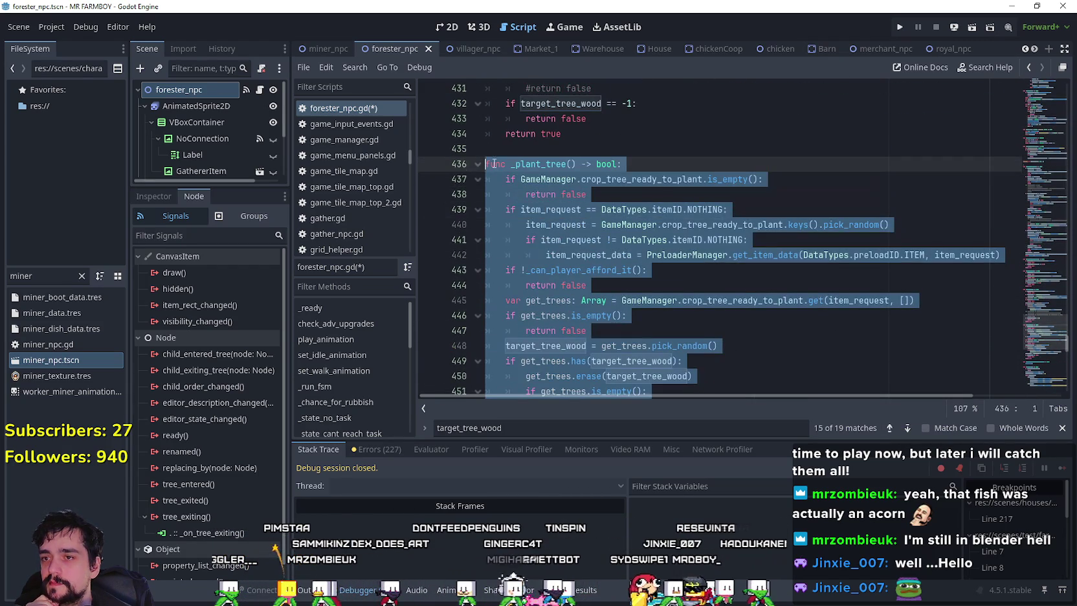
pyautogui.hotkey('ctrl', 'k')
pyautogui.click(651, 209)
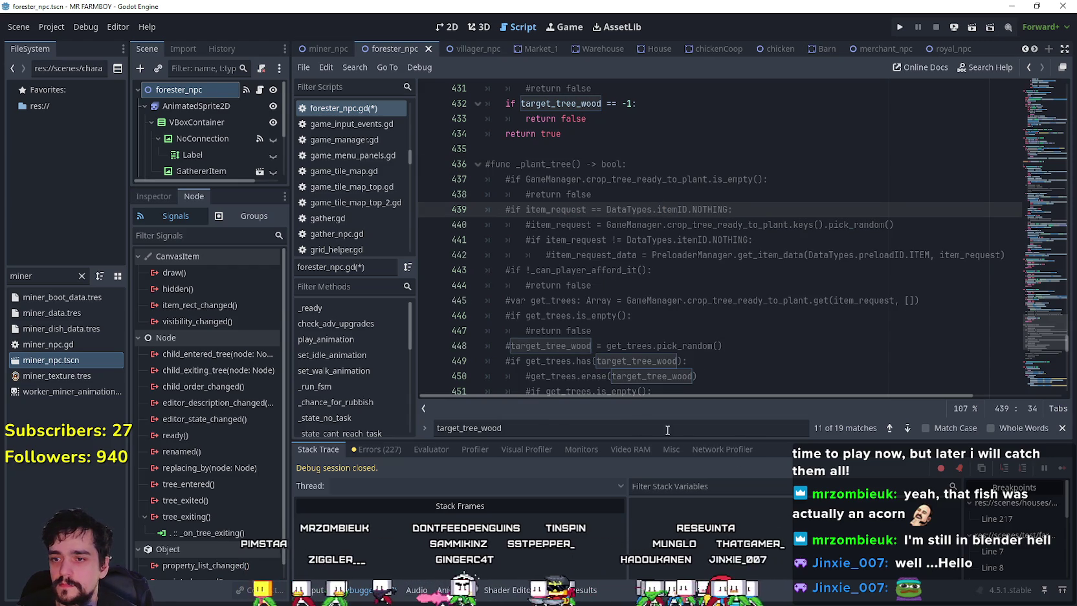
# Search for _plant_tree and jump to its already-commented call at line 353
pyautogui.click(1063, 428)
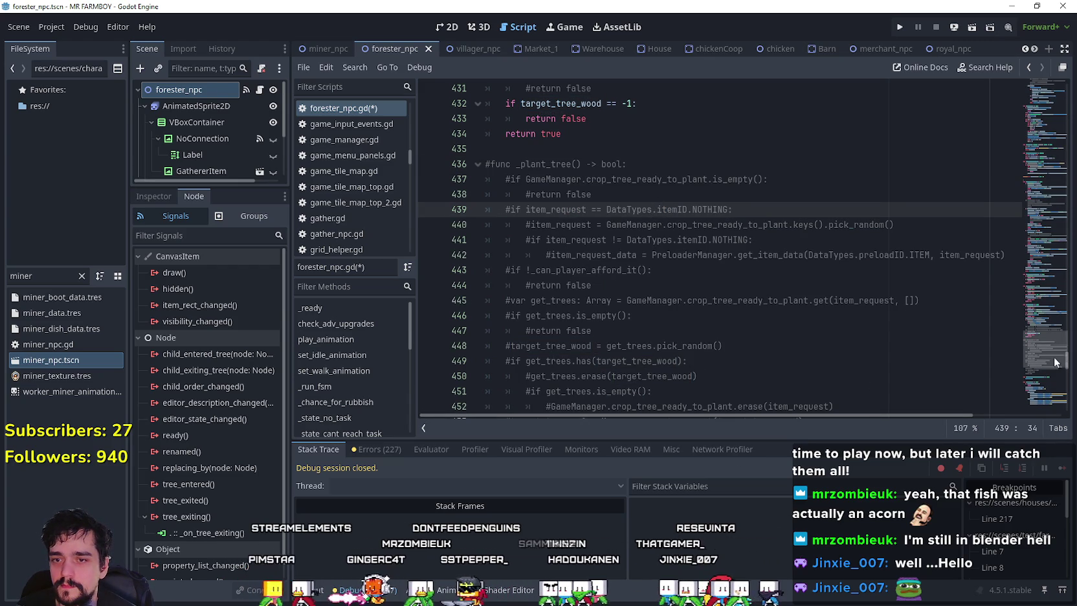
pyautogui.doubleClick(562, 167)
pyautogui.hotkey('ctrl', 'f')
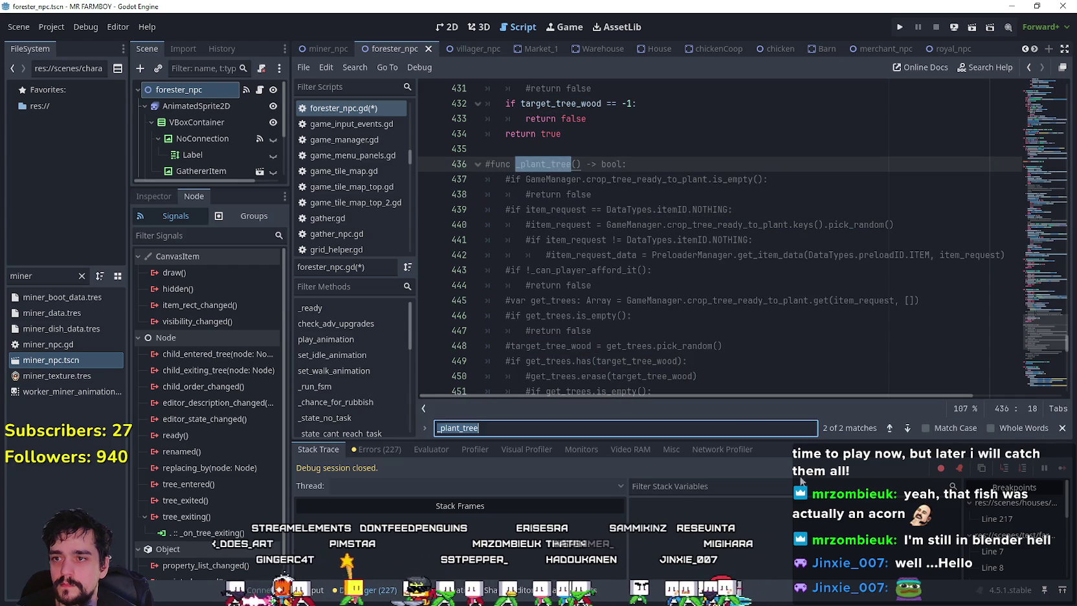
pyautogui.click(890, 428)
pyautogui.click(655, 259)
pyautogui.scroll(1, 664, 279)
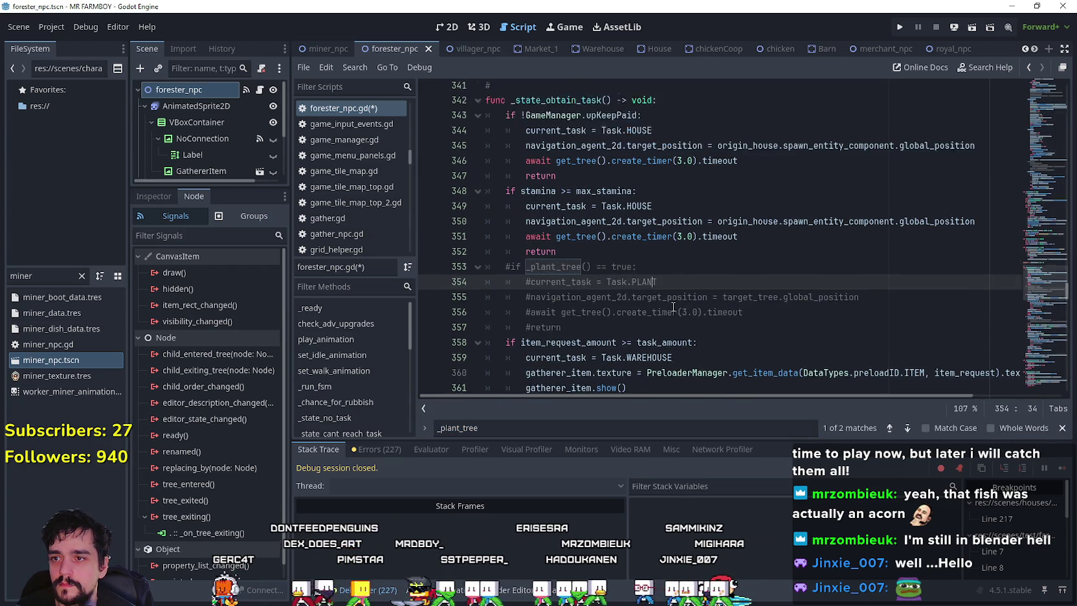
pyautogui.scroll(5, 842, 278)
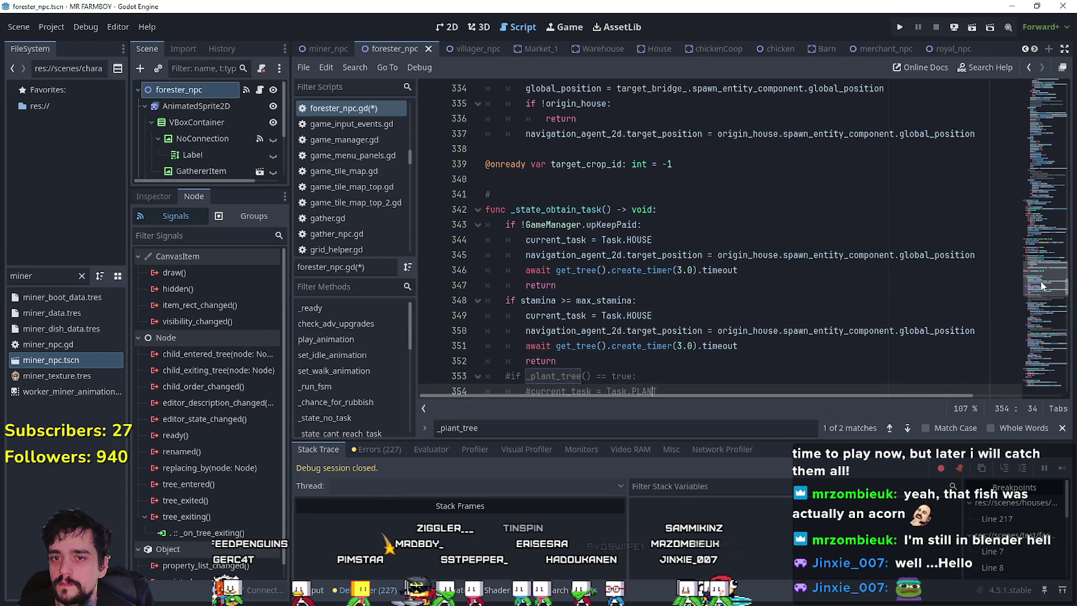
# Move through the script via the minimap to the _has_warehouse function
pyautogui.click(1041, 314)
pyautogui.moveTo(1040, 308)
pyautogui.mouseDown()
pyautogui.moveTo(1020, 147)
pyautogui.moveTo(1007, 270)
pyautogui.moveTo(1029, 276)
pyautogui.moveTo(1035, 323)
pyautogui.mouseUp()
pyautogui.click(699, 162)
pyautogui.click(583, 138)
pyautogui.doubleClick(26, 276)
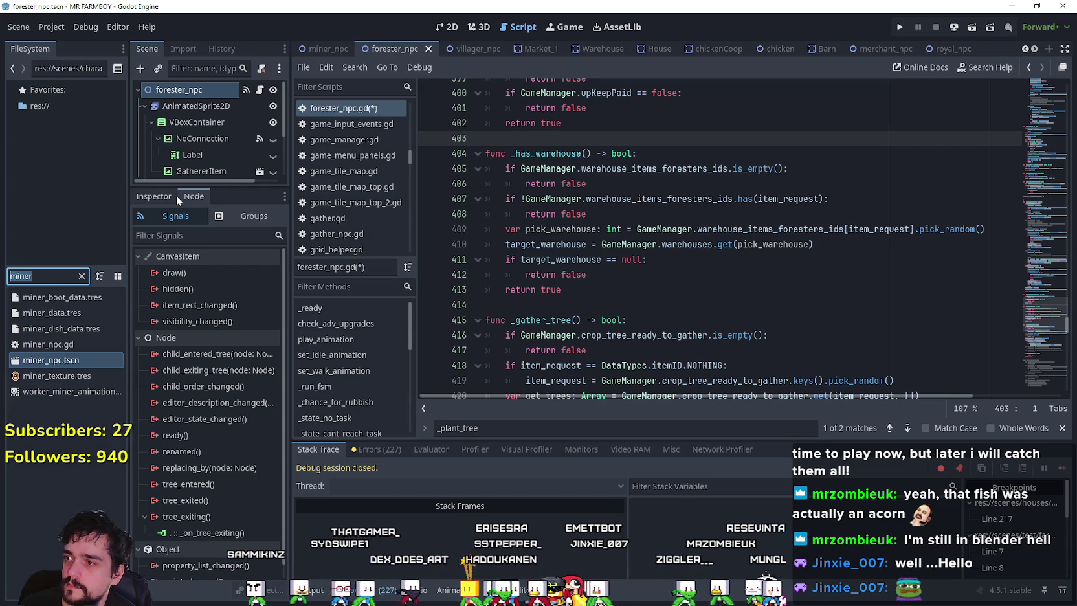
# Clear the miner file filter and scroll back through forester_npc.gd
pyautogui.press('BackSpace')
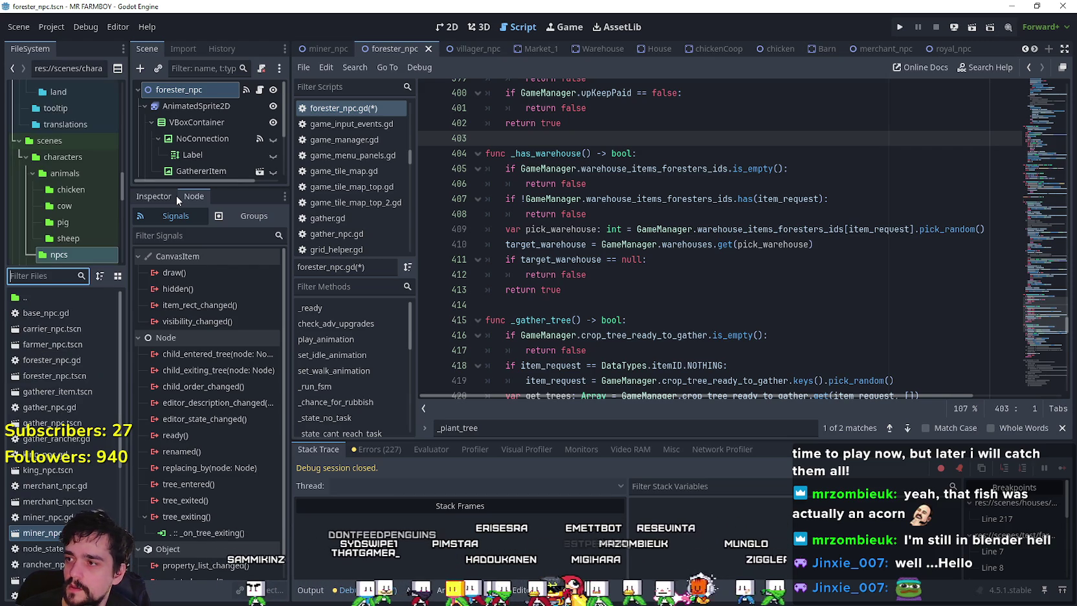
pyautogui.scroll(-2, 1047, 189)
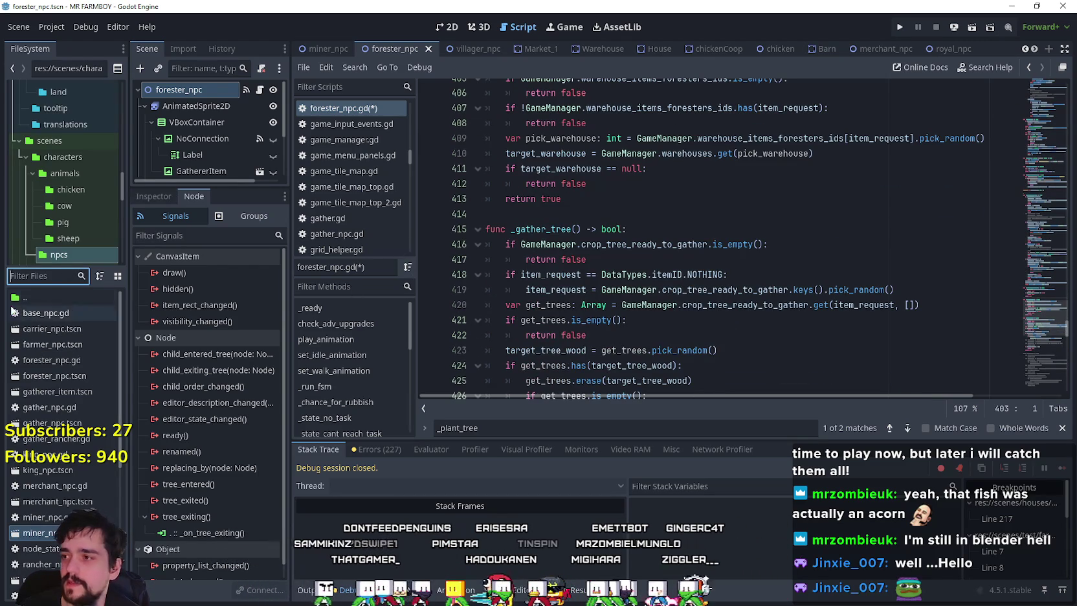
pyautogui.moveTo(1045, 325)
pyautogui.mouseDown()
pyautogui.moveTo(1024, 227)
pyautogui.moveTo(1028, 258)
pyautogui.moveTo(1010, 290)
pyautogui.moveTo(1011, 277)
pyautogui.mouseUp()
pyautogui.scroll(1, 1011, 277)
pyautogui.scroll(-5, 719, 259)
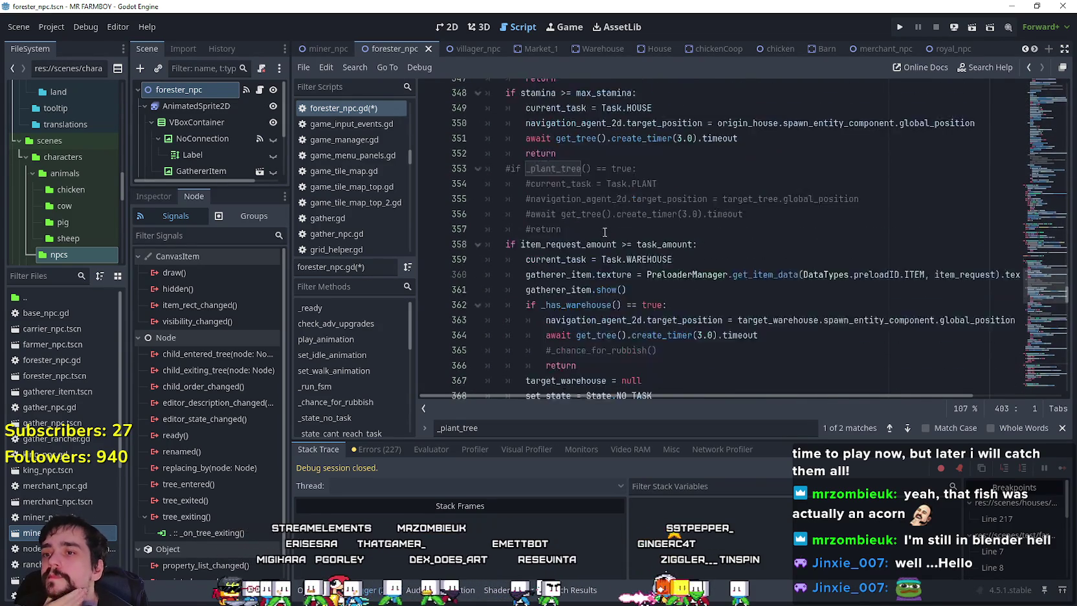
pyautogui.scroll(-4, 721, 268)
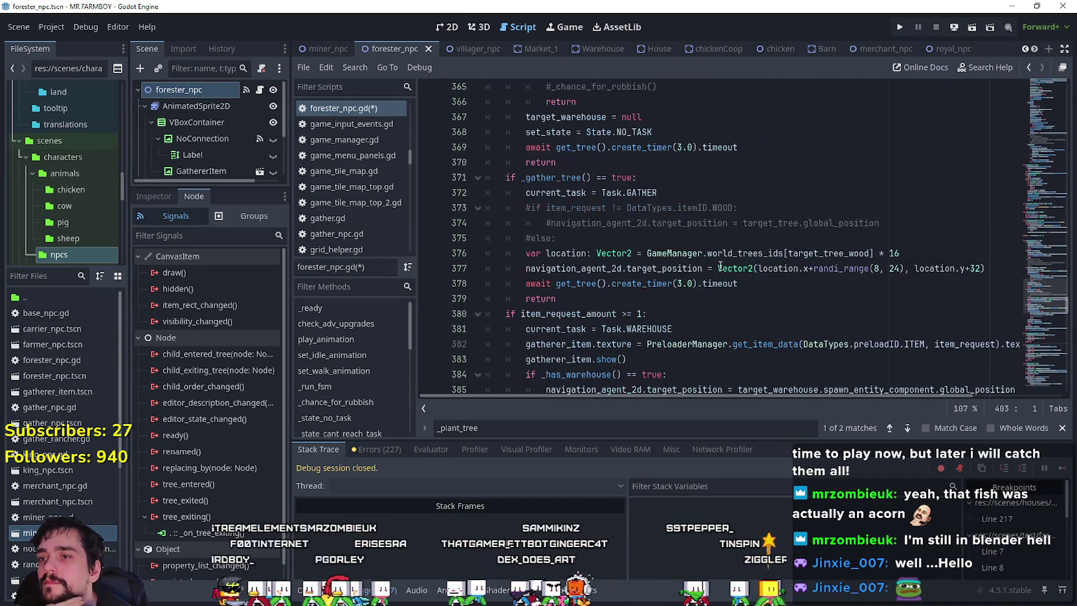
pyautogui.scroll(6, 674, 238)
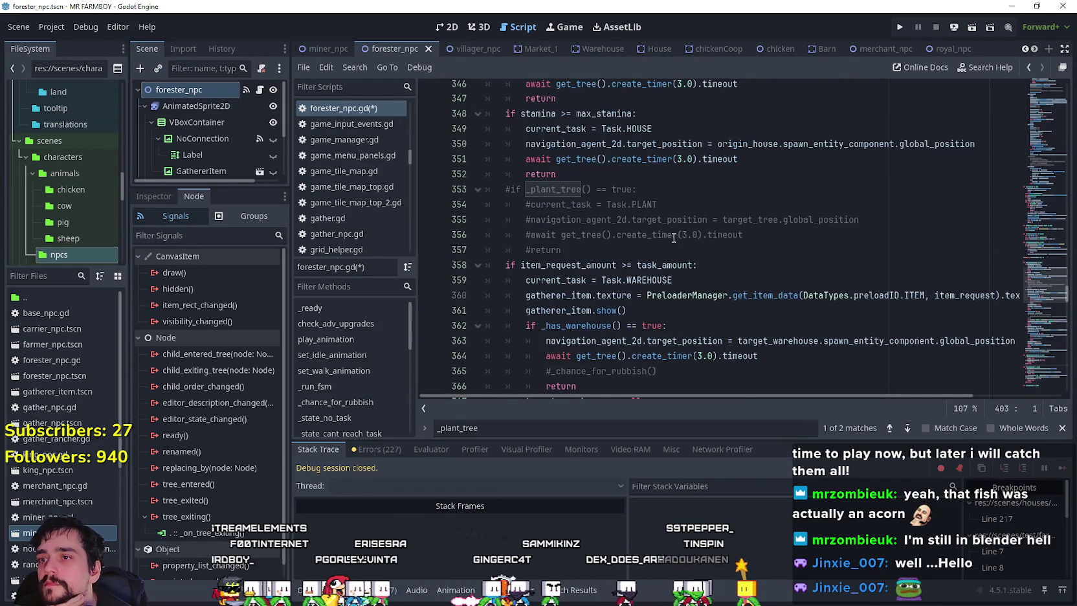
# Check the commented _plant_tree call lines, then scroll down to the Task.PLANT branch
pyautogui.click(598, 203)
pyautogui.click(694, 234)
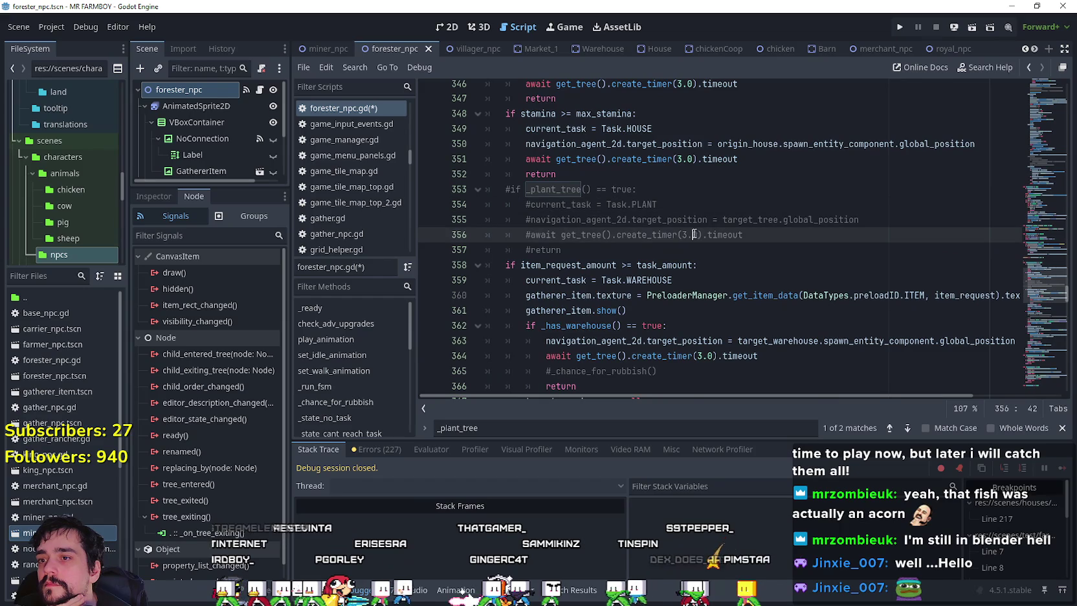
pyautogui.rightClick(573, 193)
pyautogui.press('Escape')
pyautogui.scroll(-10, 1043, 317)
pyautogui.scroll(-12, 1043, 318)
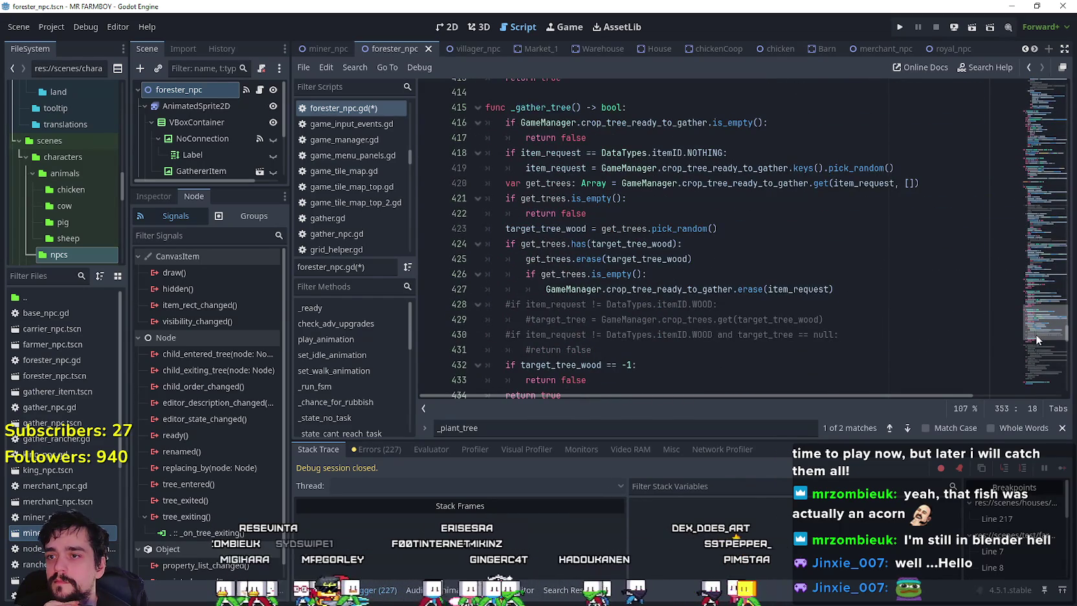
pyautogui.scroll(-7, 1035, 343)
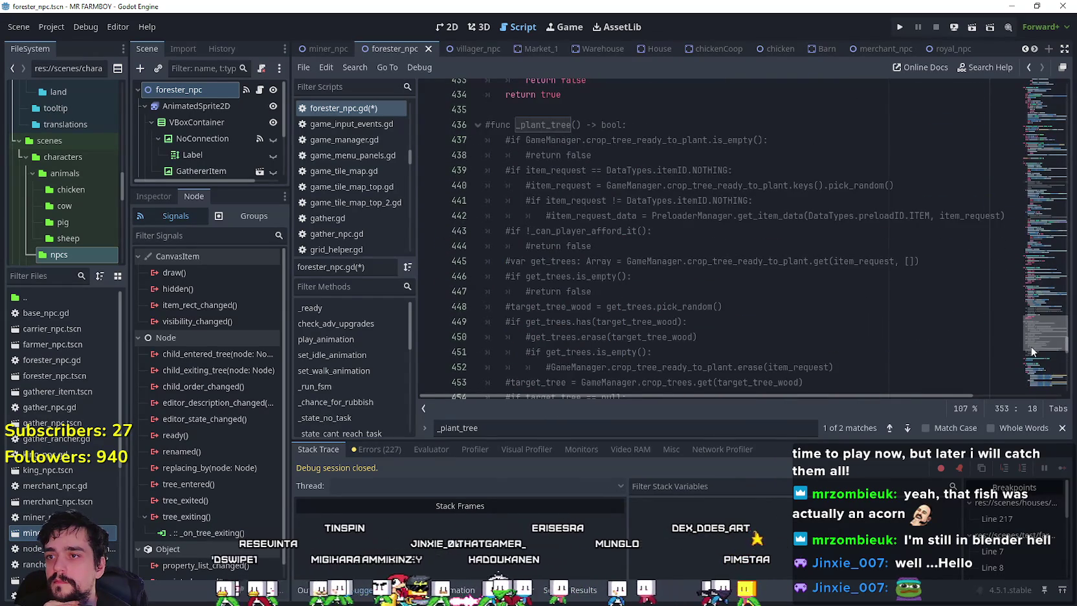
pyautogui.scroll(-2, 1033, 352)
pyautogui.moveTo(1032, 356)
pyautogui.mouseDown()
pyautogui.moveTo(1020, 202)
pyautogui.moveTo(1015, 211)
pyautogui.mouseUp()
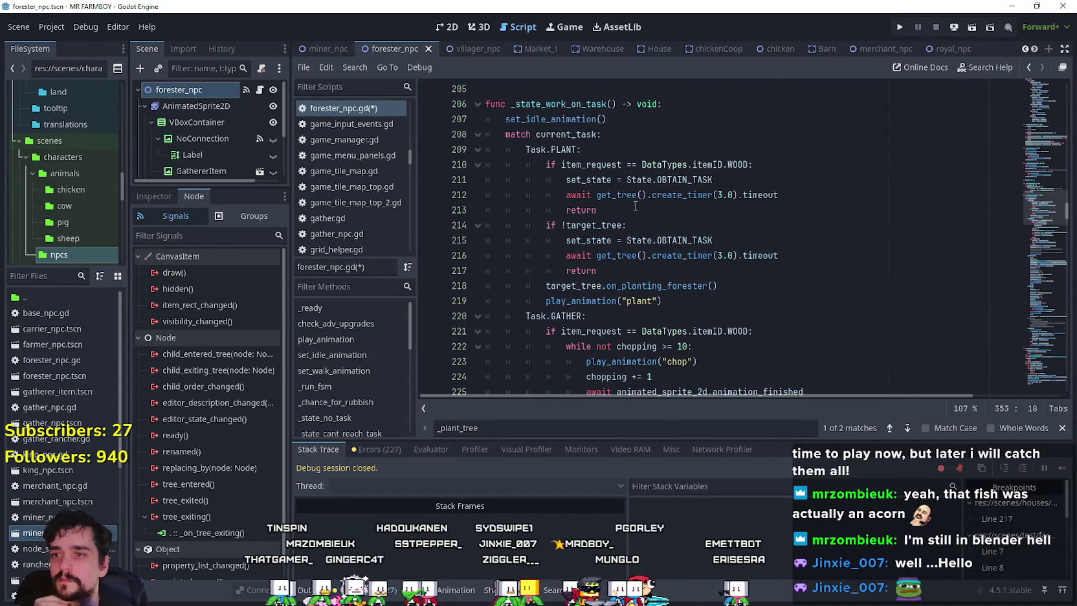
# Comment out the Task.PLANT branch on lines 209–219
pyautogui.click(675, 283)
pyautogui.rightClick(674, 284)
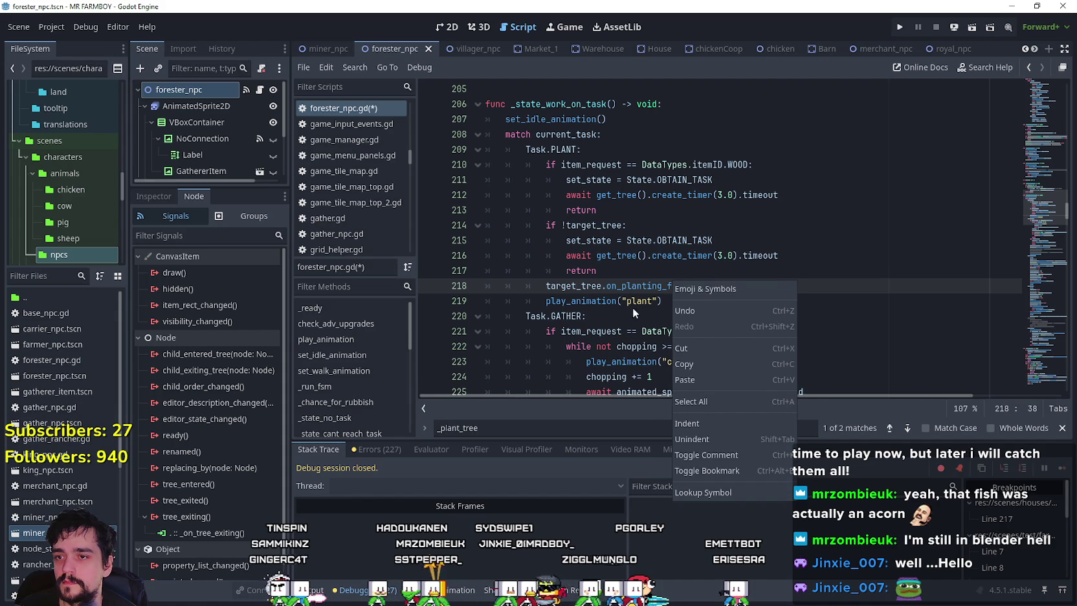
pyautogui.click(670, 301)
pyautogui.moveTo(670, 301)
pyautogui.mouseDown()
pyautogui.moveTo(632, 285)
pyautogui.moveTo(466, 156)
pyautogui.mouseUp()
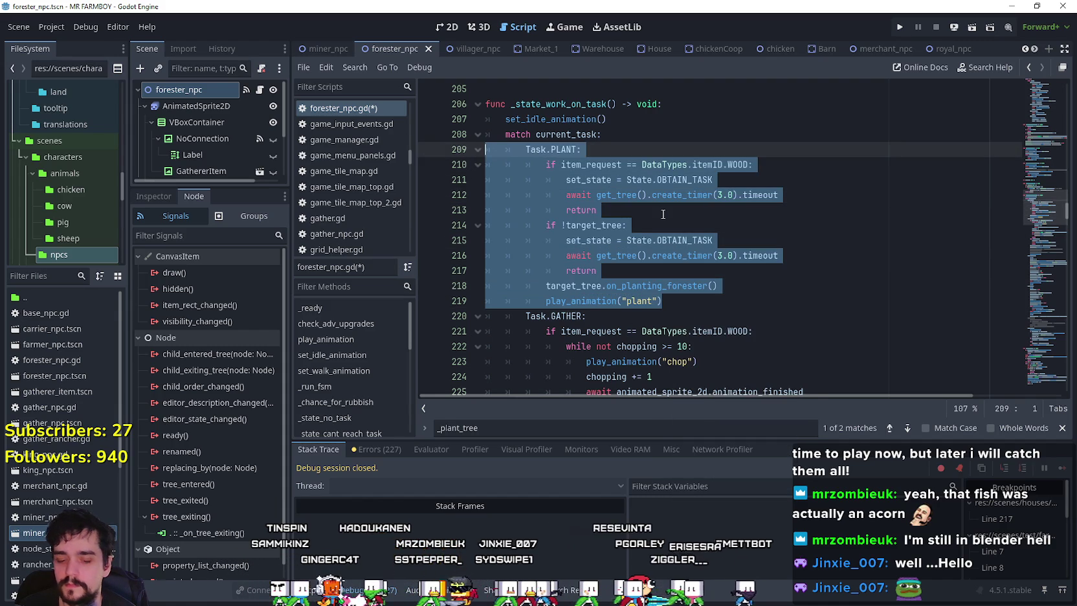
pyautogui.hotkey('ctrl', 'k')
pyautogui.click(635, 320)
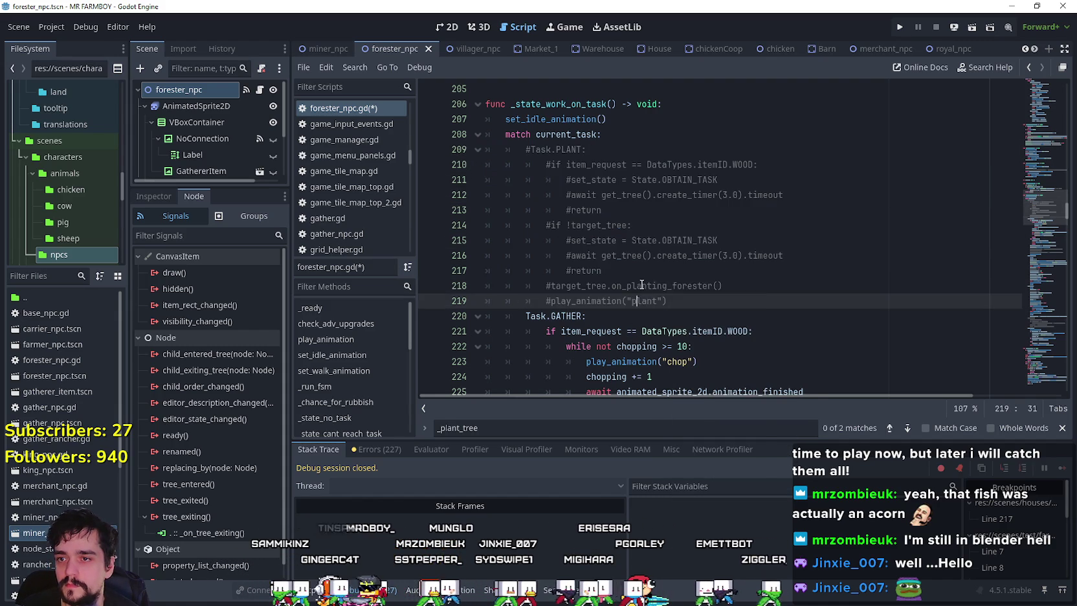
pyautogui.rightClick(638, 279)
pyautogui.press('Escape')
pyautogui.click(633, 275)
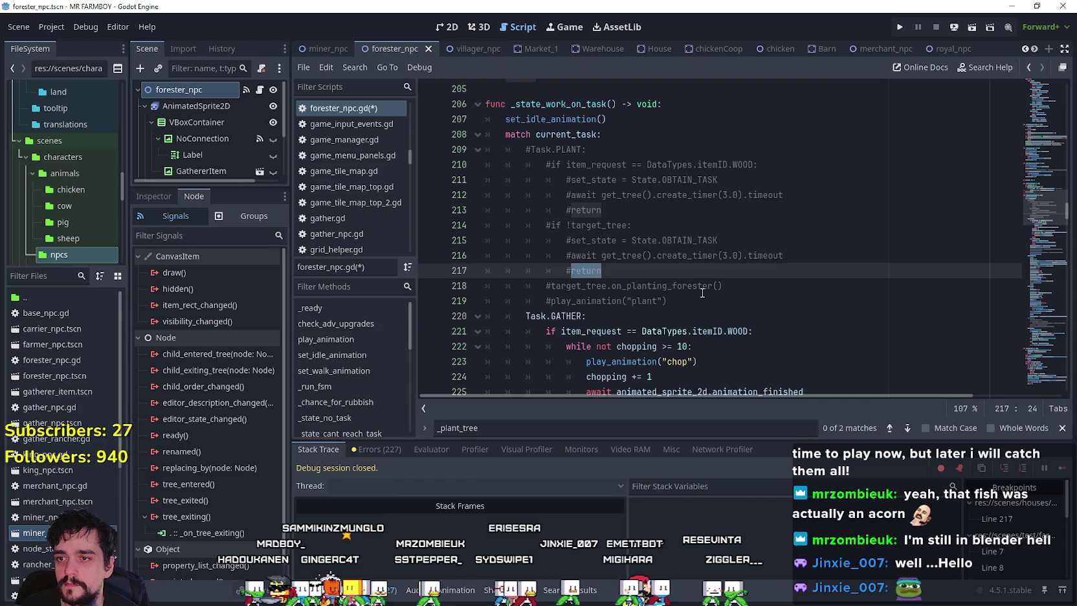
pyautogui.click(654, 285)
# Search all project files for on_planting_forester and open its definition in base_crop_tree.gd
pyautogui.doubleClick(683, 286)
pyautogui.hotkey('ctrl', 'f')
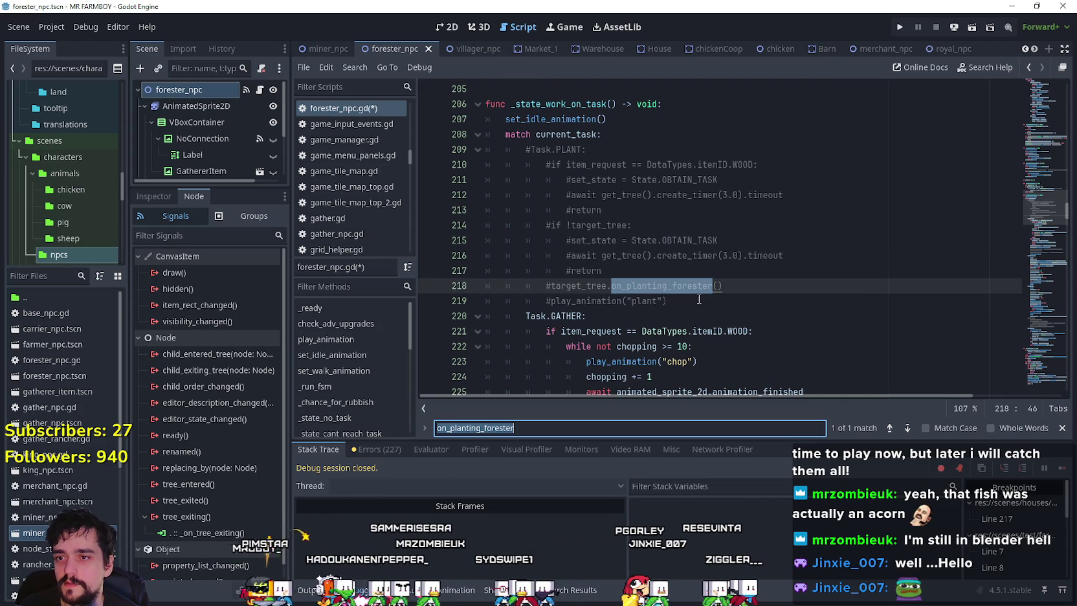
pyautogui.hotkey('ctrl', 'shift', 'f')
pyautogui.click(556, 361)
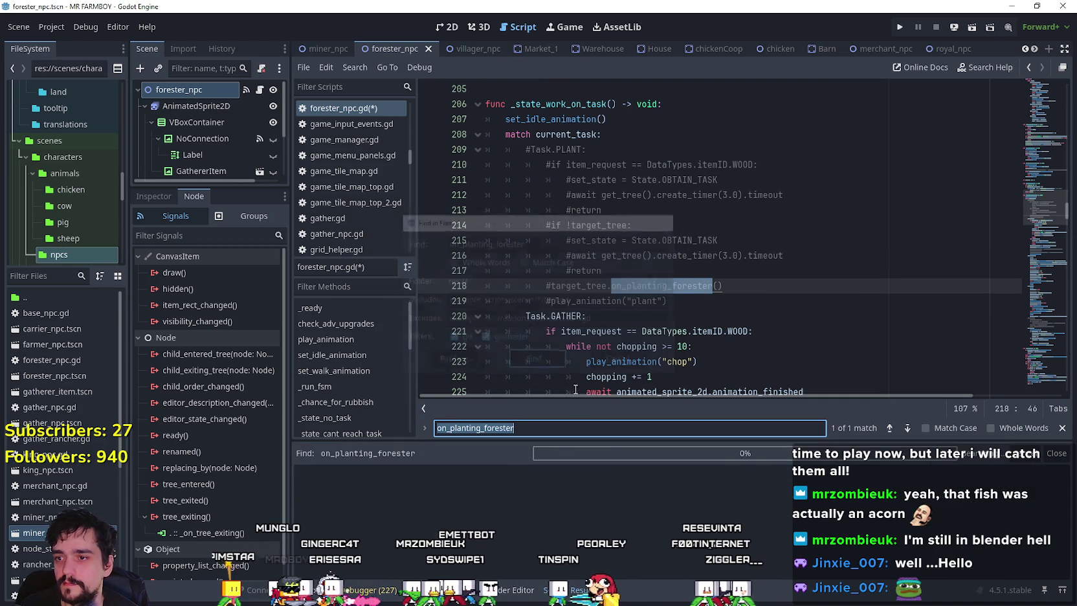
pyautogui.click(428, 523)
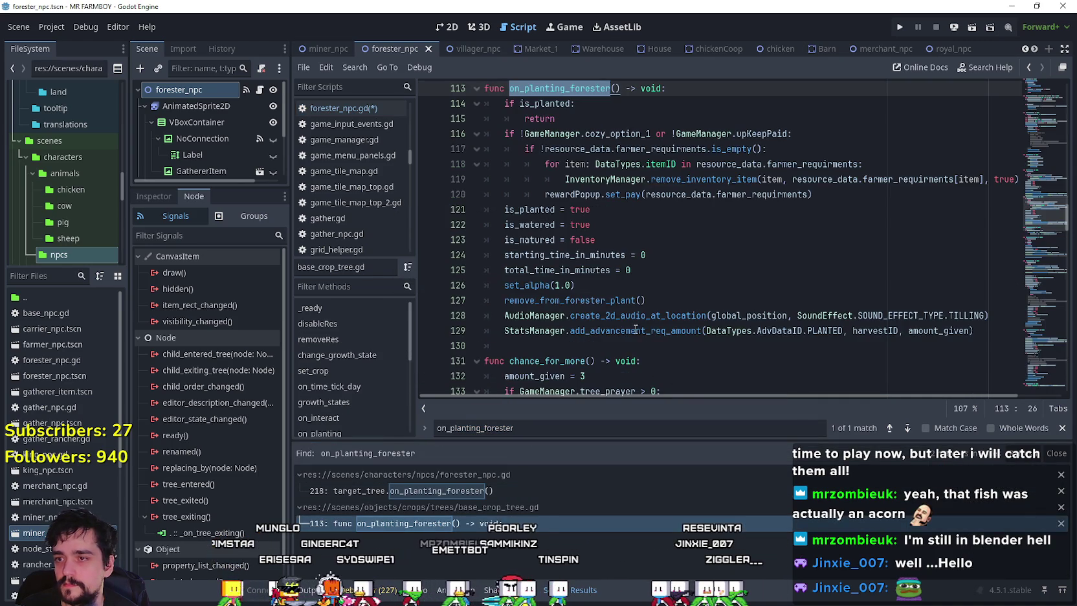
pyautogui.scroll(2, 712, 259)
pyautogui.click(636, 286)
pyautogui.scroll(5, 712, 259)
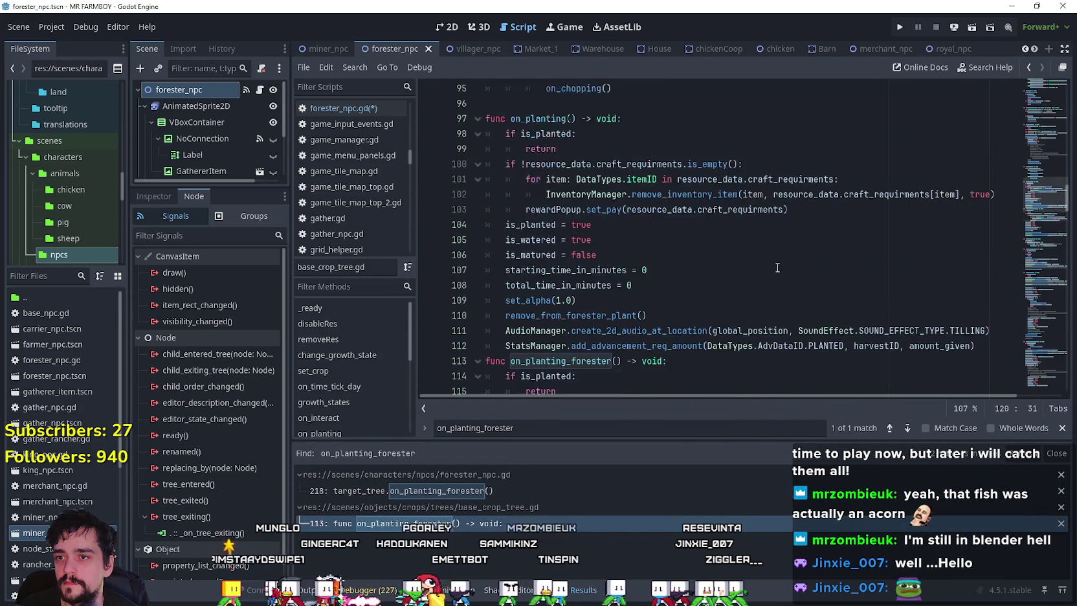
pyautogui.scroll(-2, 520, 246)
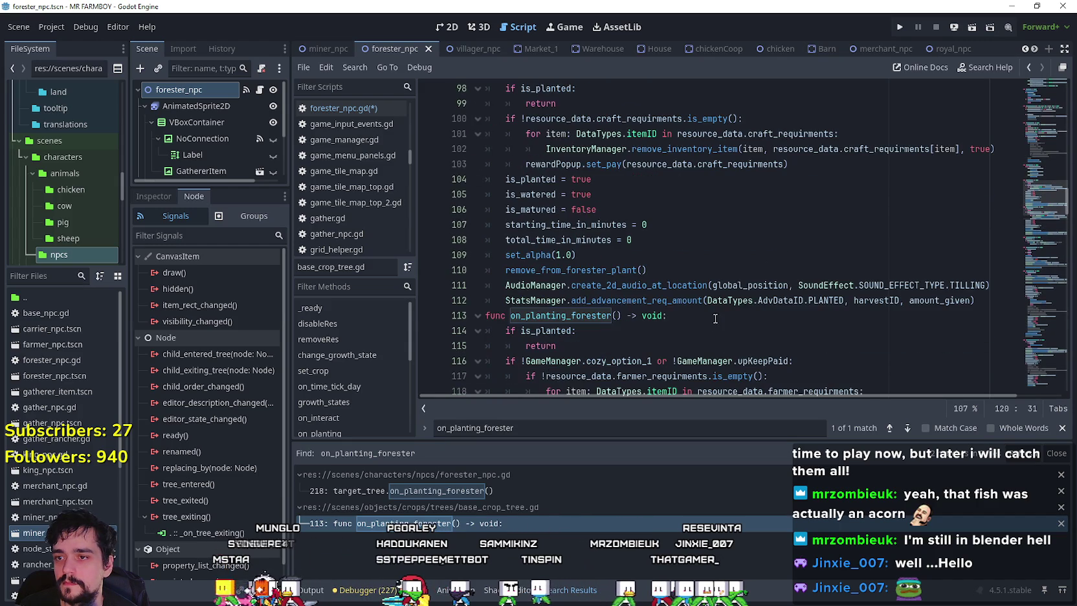
pyautogui.click(705, 318)
pyautogui.scroll(3, 705, 324)
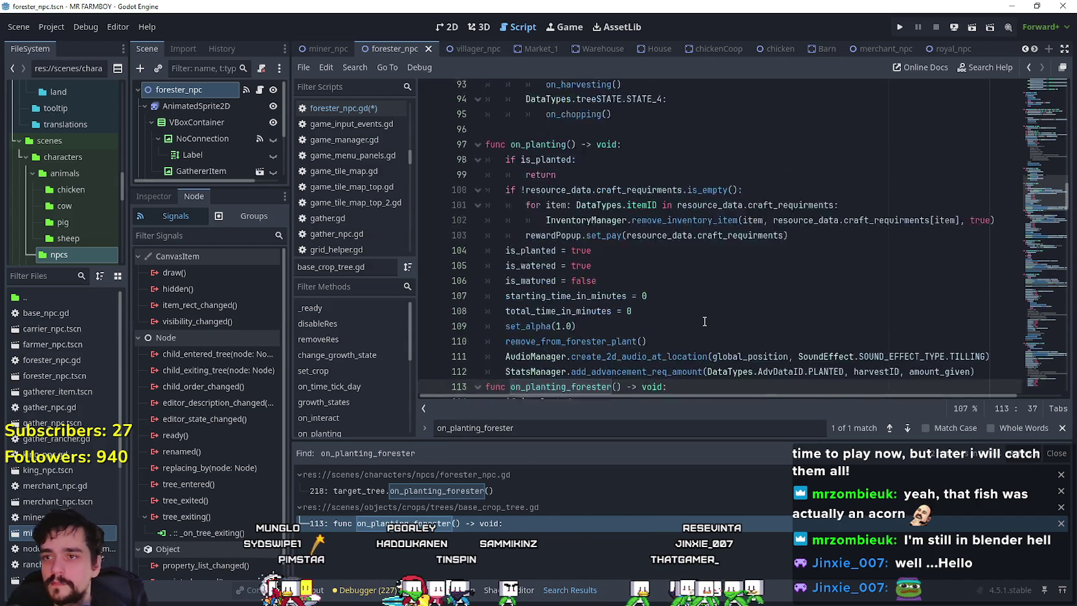
pyautogui.scroll(-2, 703, 320)
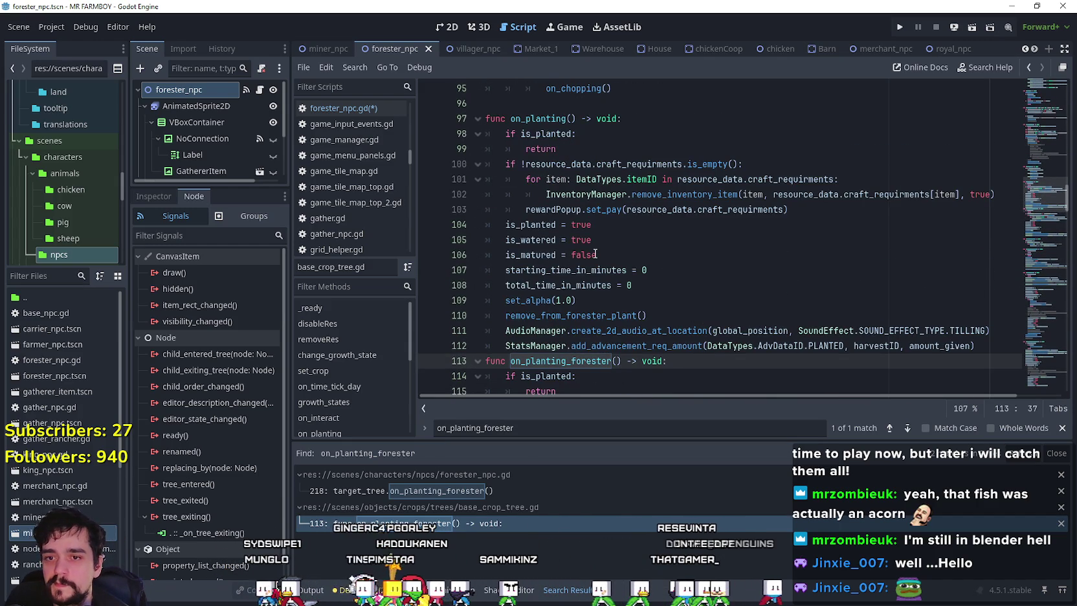
pyautogui.scroll(-1, 728, 311)
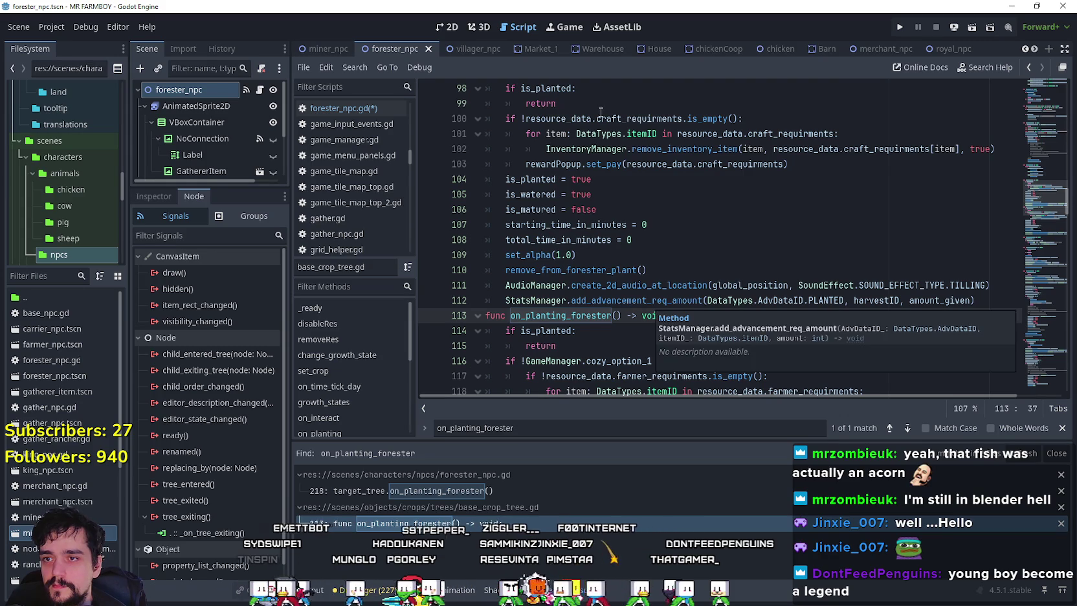
pyautogui.scroll(-3, 642, 291)
pyautogui.scroll(-1, 635, 277)
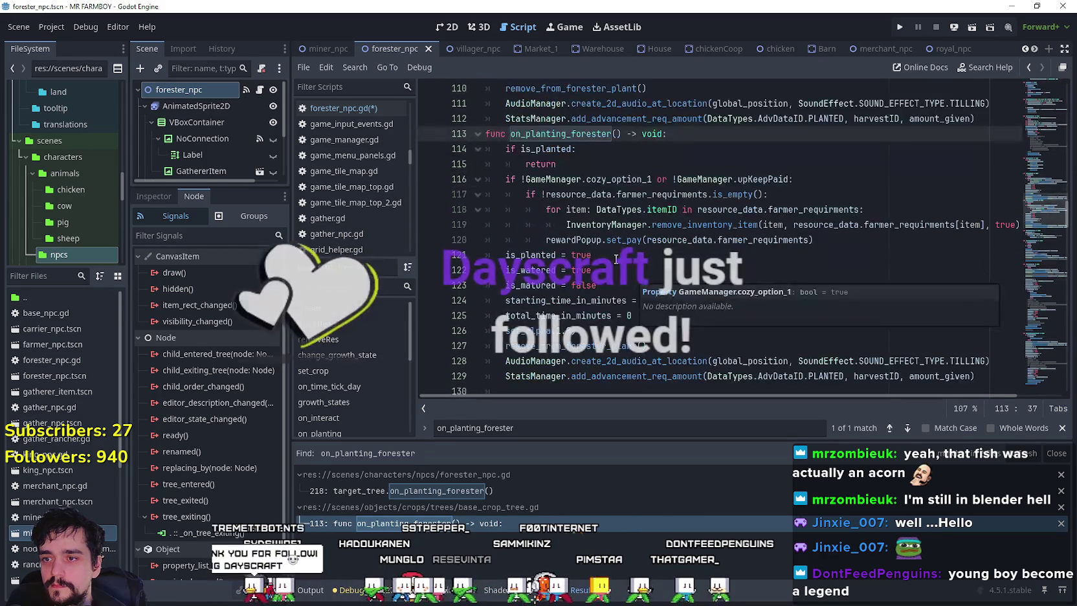
pyautogui.scroll(-1, 707, 242)
pyautogui.click(707, 242)
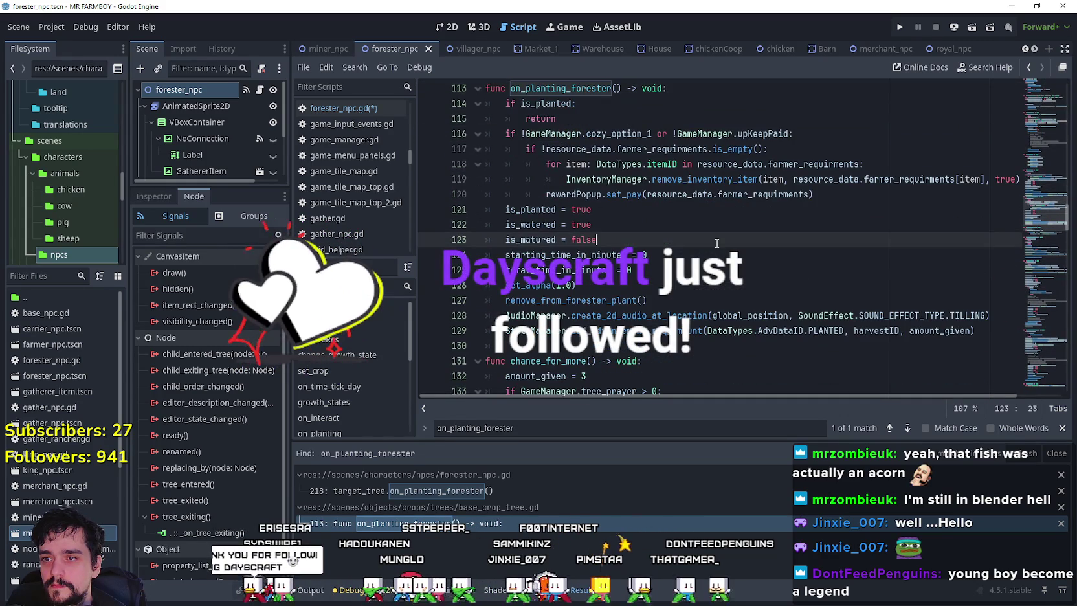
pyautogui.scroll(-1, 708, 242)
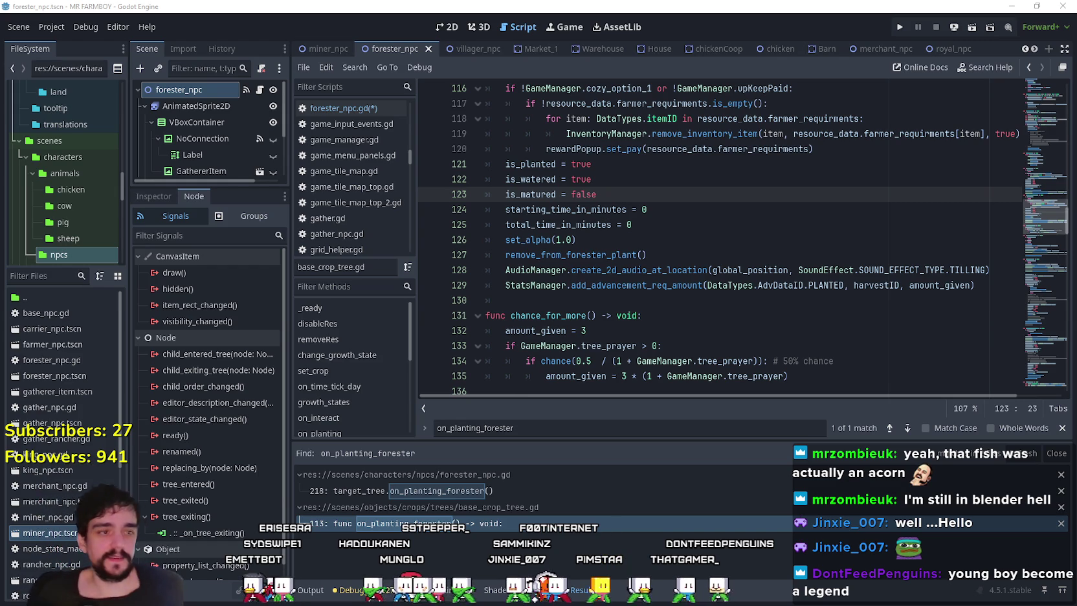
pyautogui.click(581, 314)
pyautogui.click(622, 298)
pyautogui.scroll(2, 638, 269)
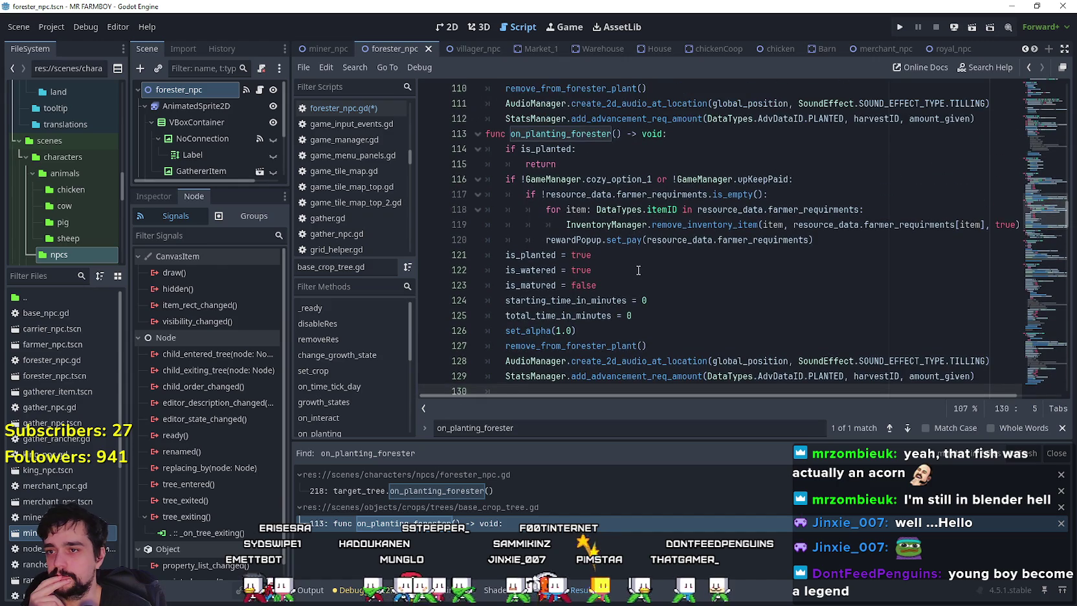
pyautogui.scroll(1, 638, 270)
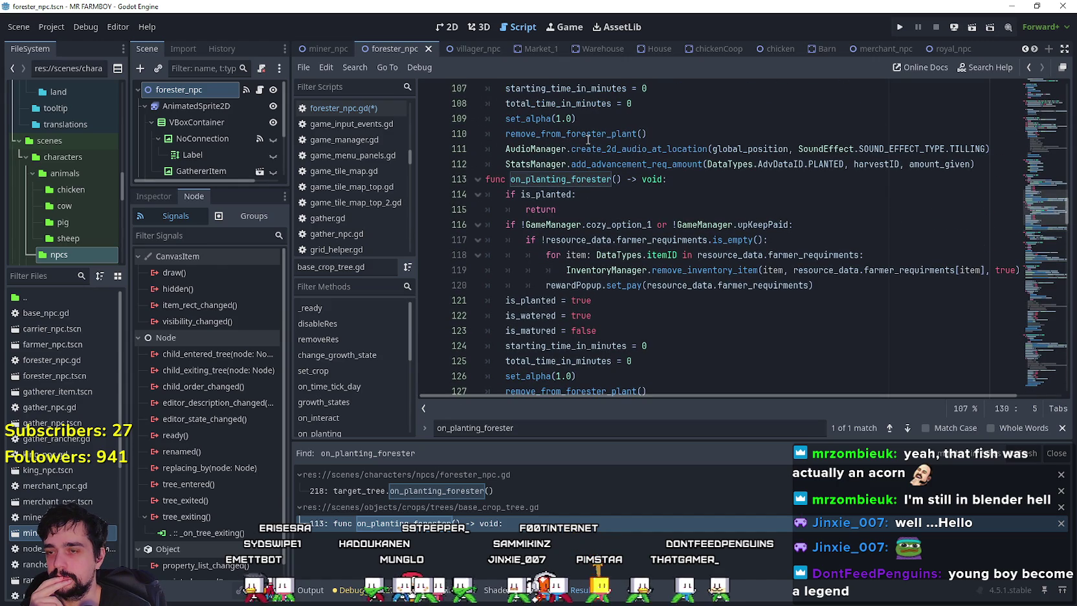
pyautogui.moveTo(588, 134)
pyautogui.scroll(3, 519, 218)
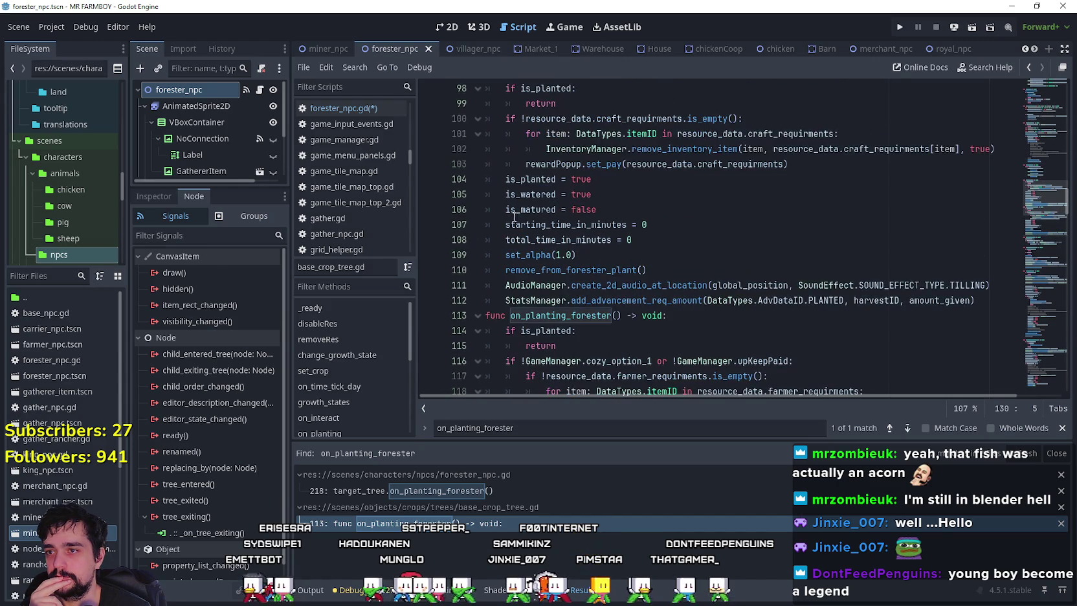
pyautogui.click(507, 270)
# Comment out the remove_from_forester_plant() call on line 127 with a #
pyautogui.write('#')
pyautogui.doubleClick(614, 270)
pyautogui.scroll(-7, 613, 269)
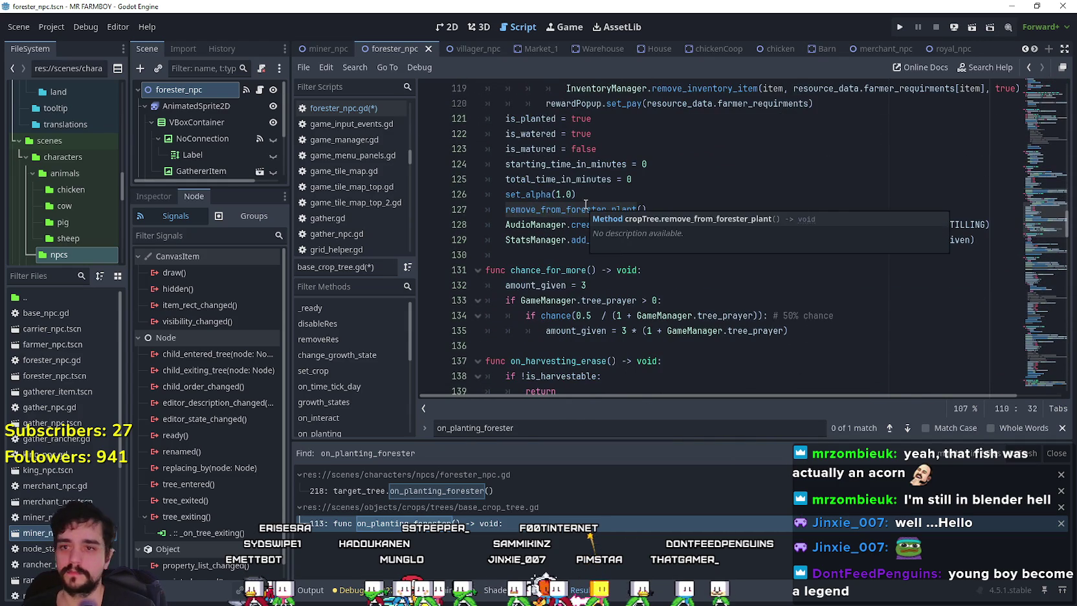
pyautogui.doubleClick(583, 209)
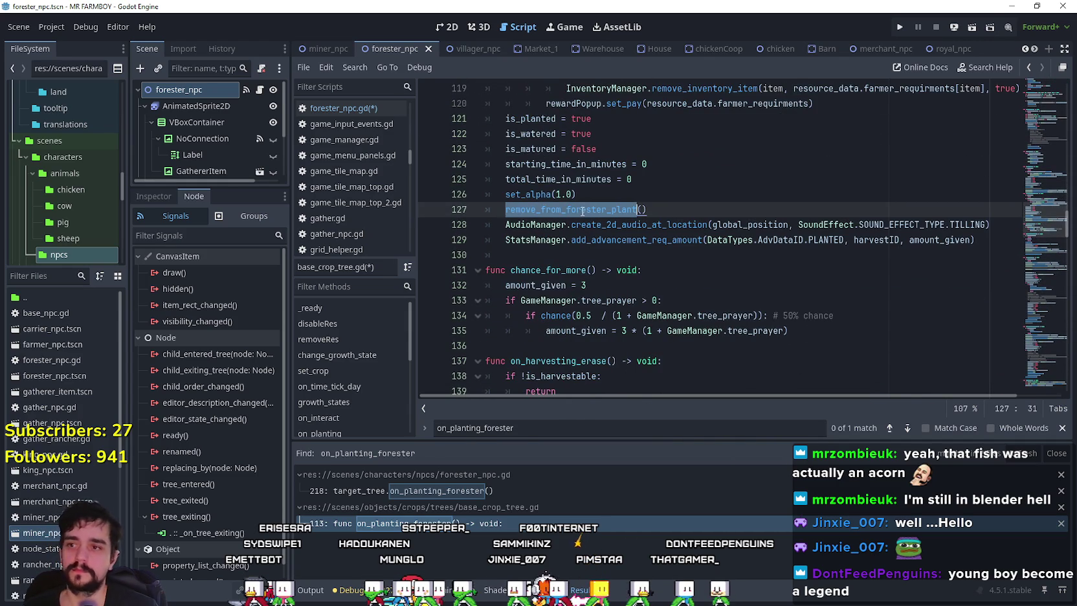
pyautogui.click(665, 209)
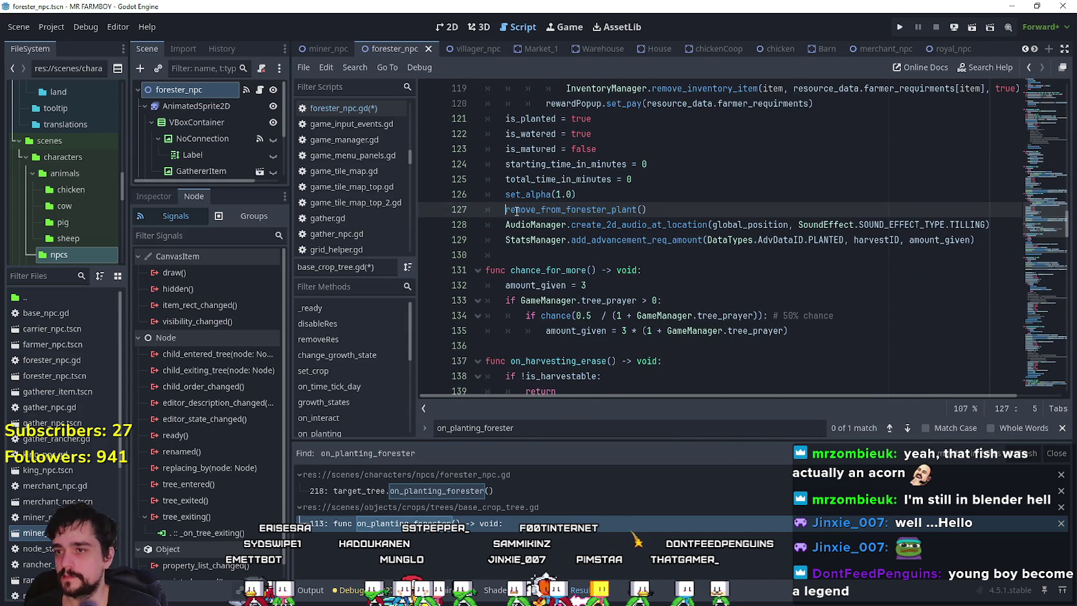
pyautogui.write('#')
# Scroll down the crop tree script and run the game with F5
pyautogui.scroll(-2, 583, 221)
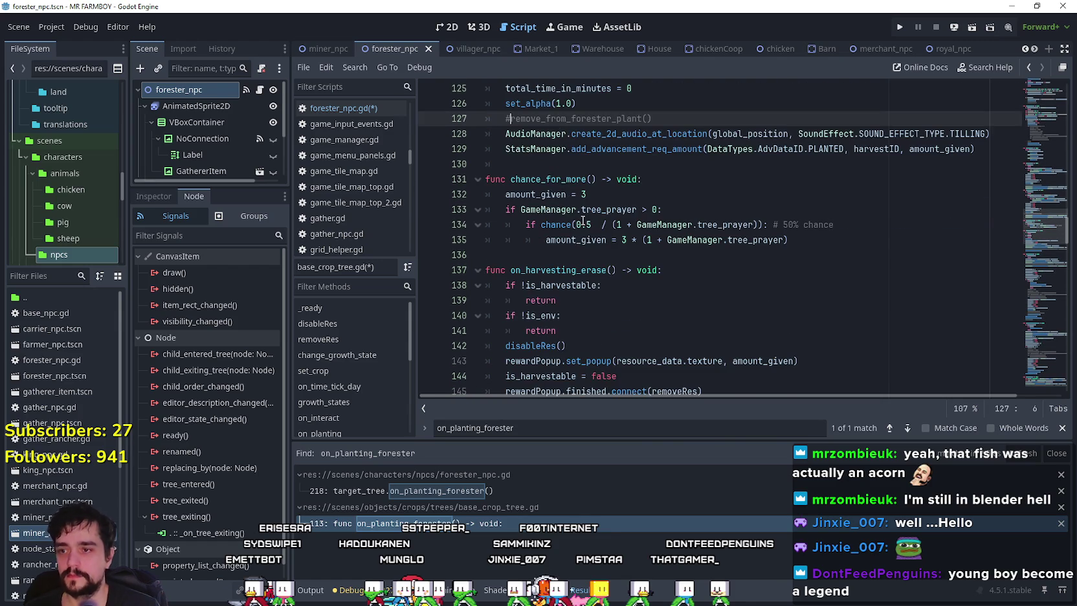
pyautogui.scroll(-1, 585, 217)
pyautogui.scroll(-3, 580, 226)
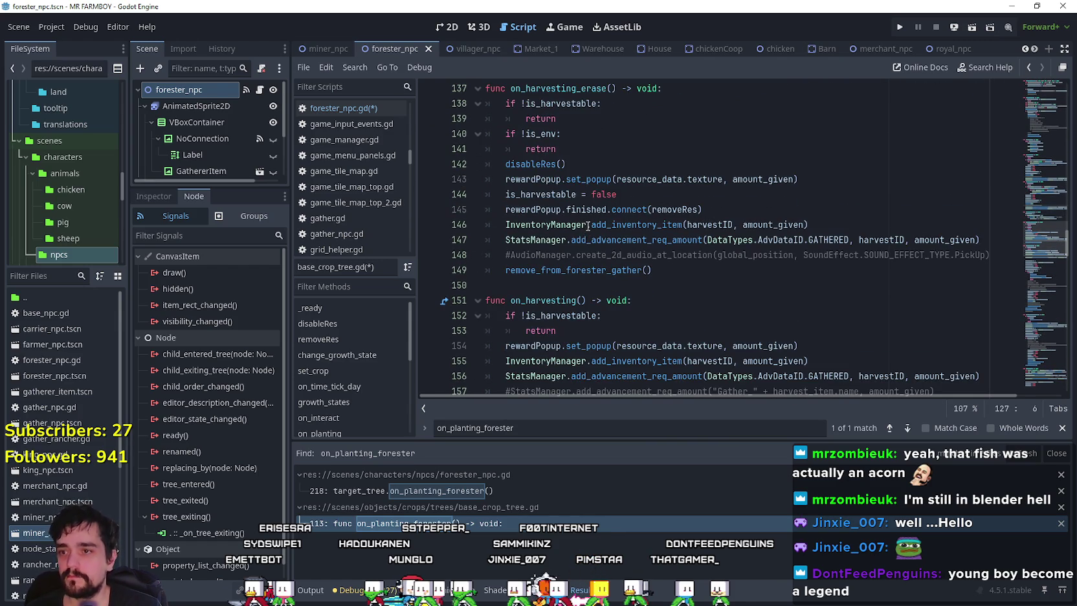
pyautogui.scroll(-1, 586, 224)
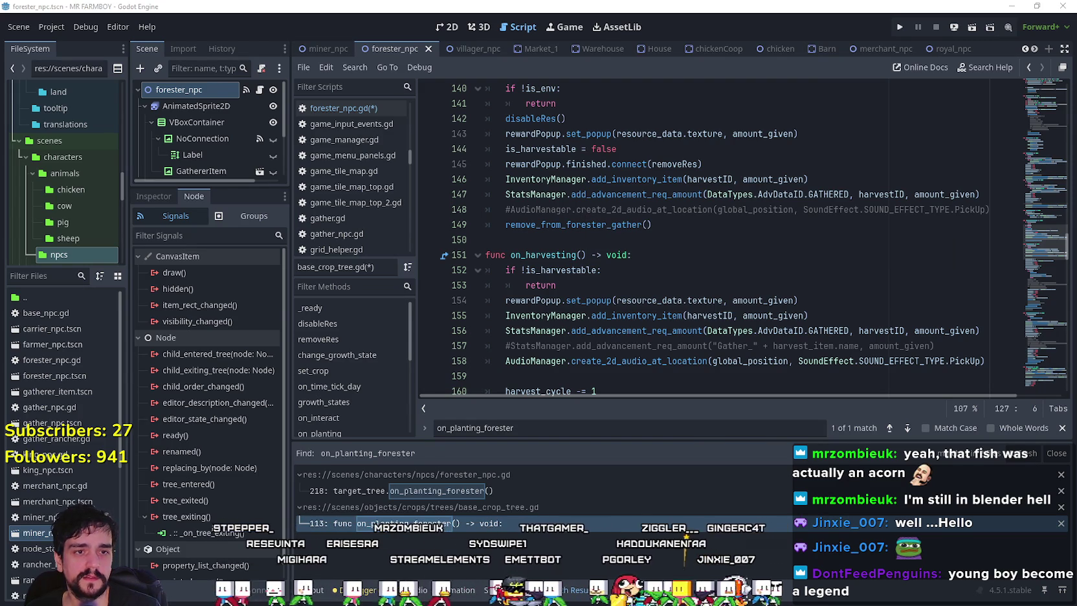
pyautogui.press('F5')
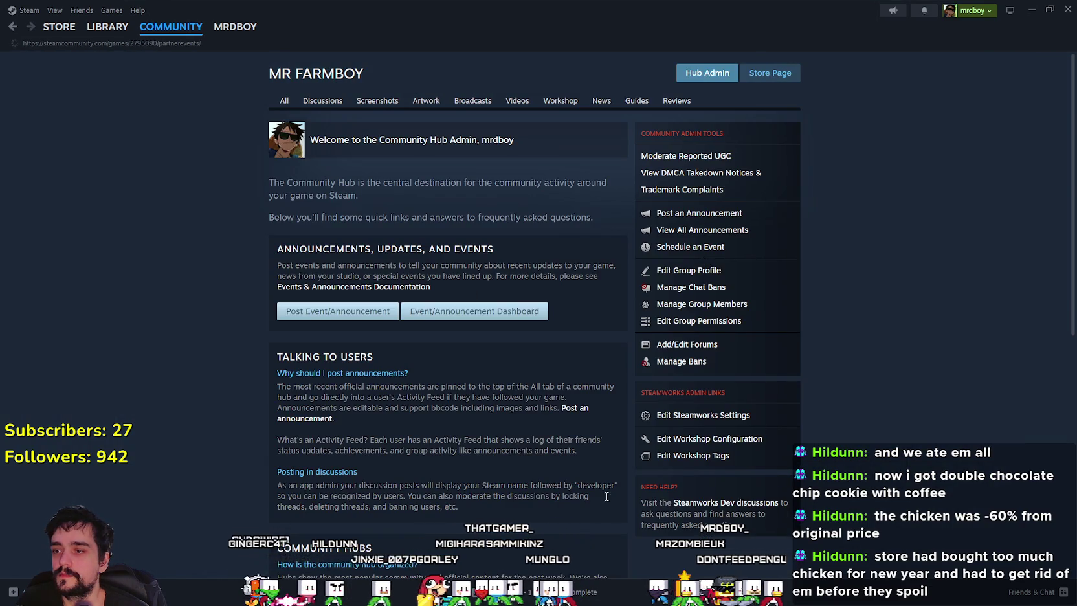
# On Steam's partner events page, create a new A Game Update > Small Update event
pyautogui.click(350, 310)
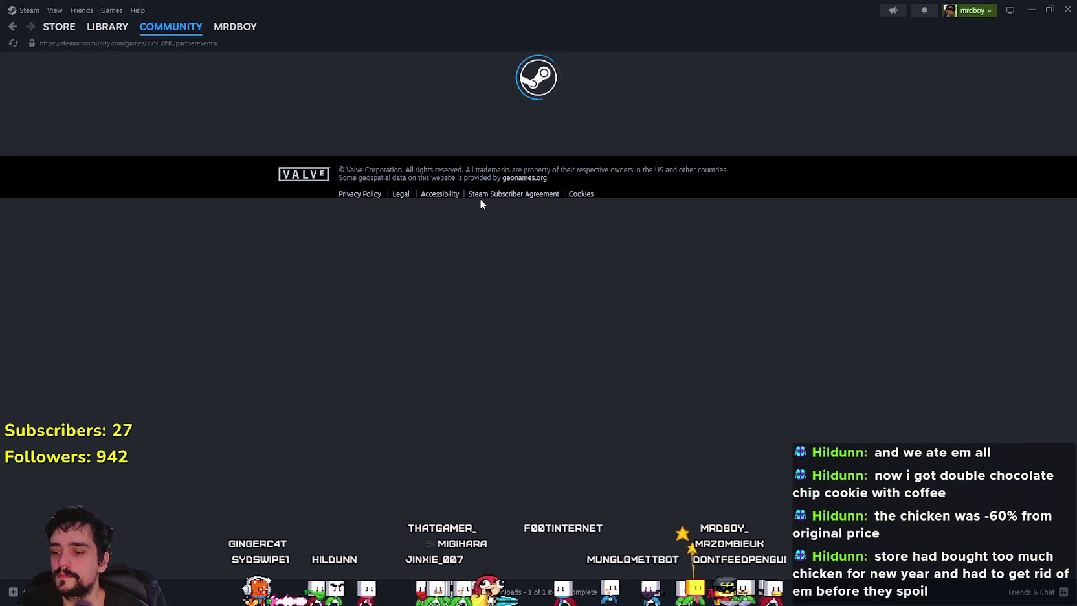
pyautogui.scroll(-2, 384, 239)
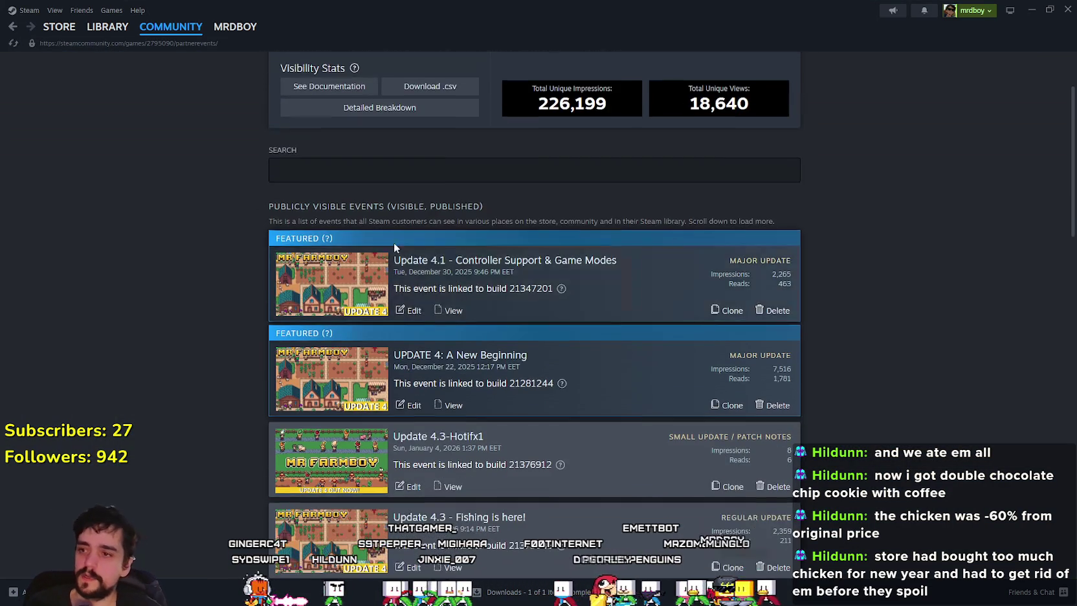
pyautogui.scroll(-5, 661, 449)
pyautogui.scroll(4, 445, 384)
pyautogui.scroll(2, 445, 384)
pyautogui.click(682, 81)
pyautogui.click(408, 240)
pyautogui.click(397, 311)
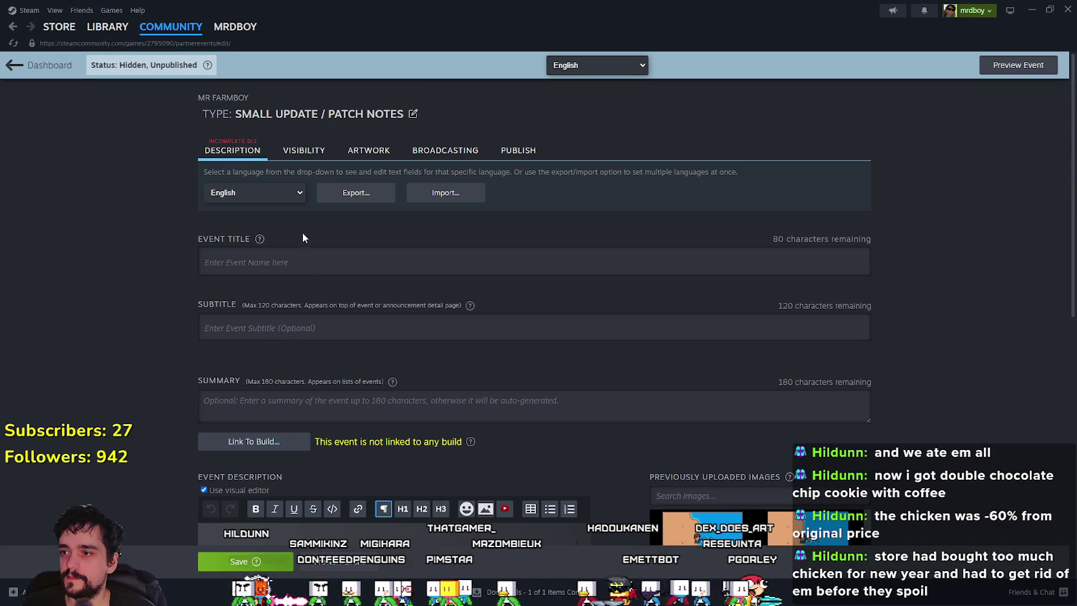
# Title the event 'Update 4.3-Hotfix2' and add the bullet about more fish, less rubbish
pyautogui.click(327, 261)
pyautogui.write('Update 4.3-Hotfix2')
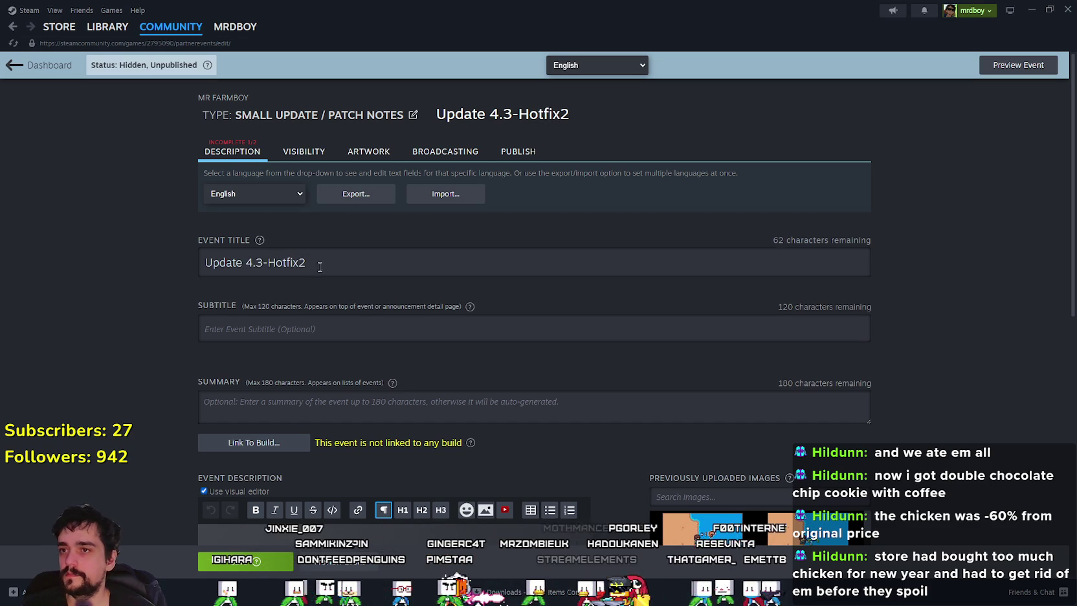
pyautogui.scroll(-3, 329, 261)
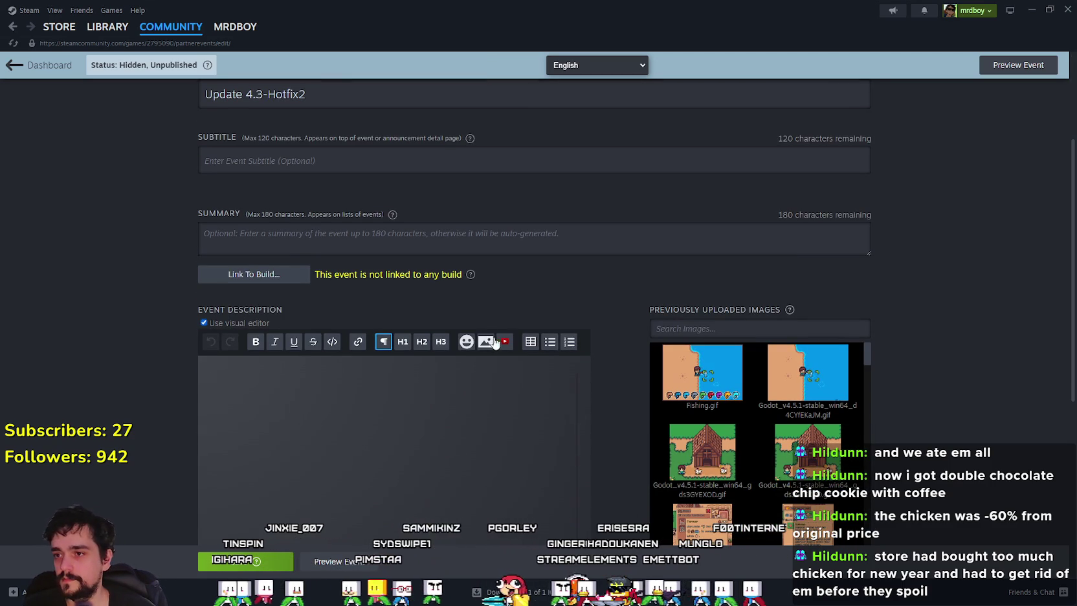
pyautogui.click(530, 341)
pyautogui.hotkey('ctrl', 'z')
pyautogui.write('* Increase')
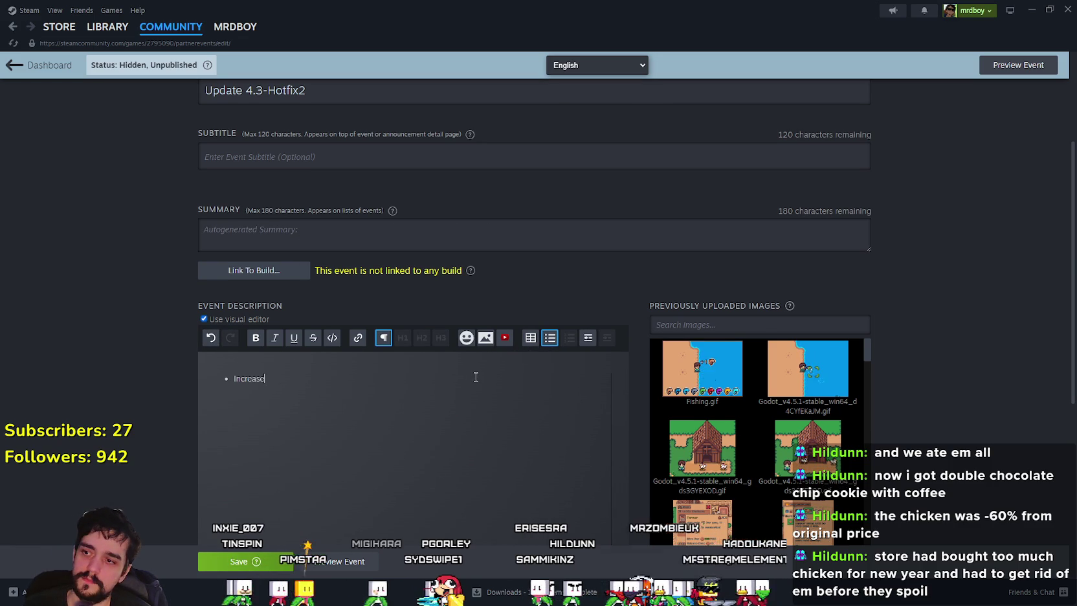
pyautogui.write('d for fish, more fish less r')
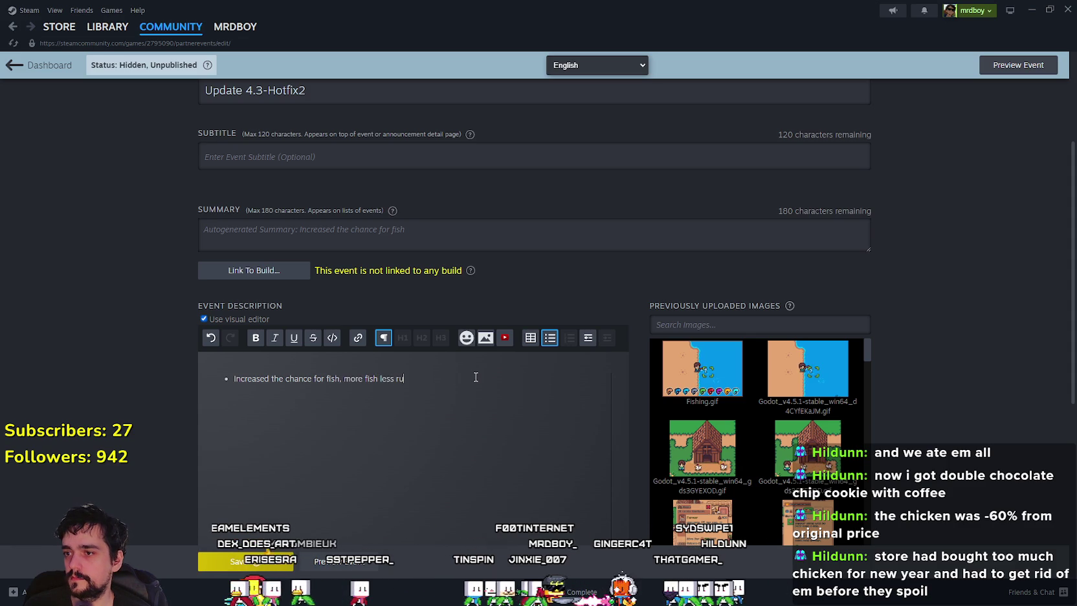
pyautogui.write('ubbish.')
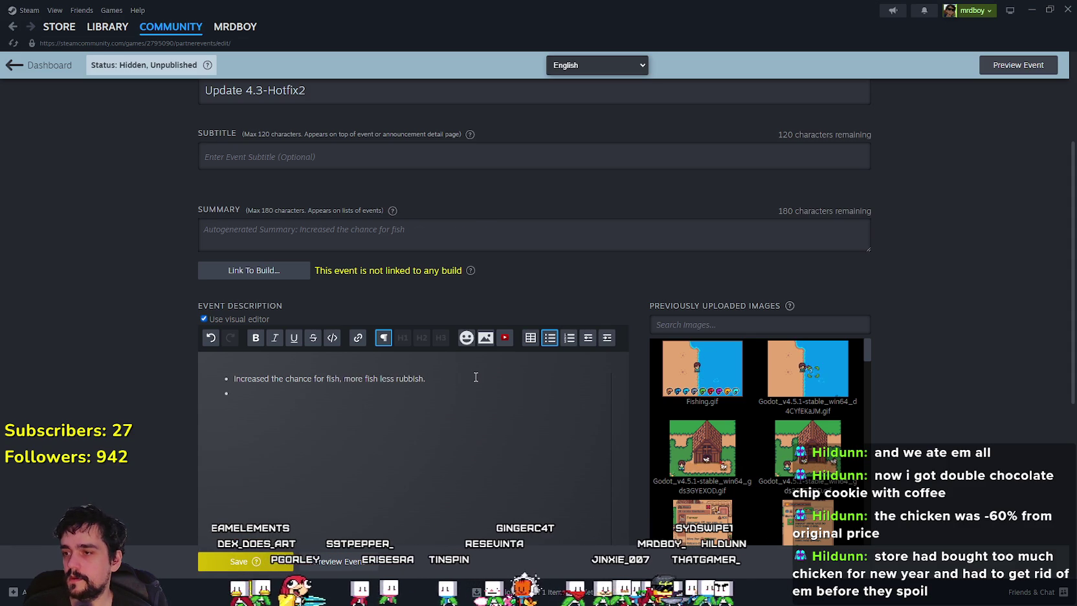
pyautogui.press('BackSpace')
# Add a Foresters Rework bullet with a numbered sub-item beneath it
pyautogui.write('R')
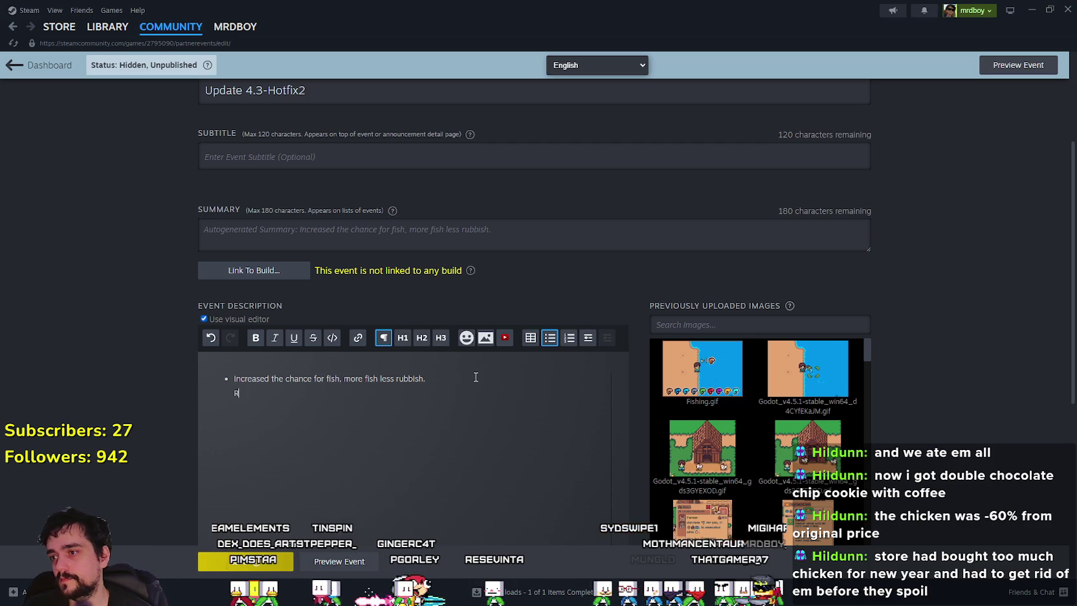
pyautogui.write('oresters Rework')
pyautogui.press('Return')
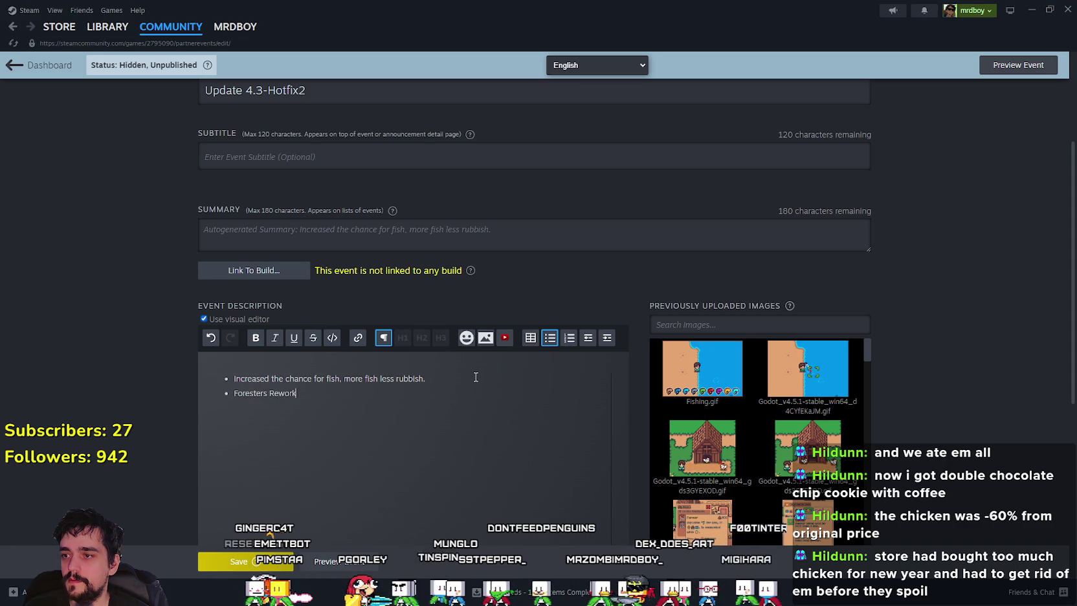
pyautogui.click(568, 338)
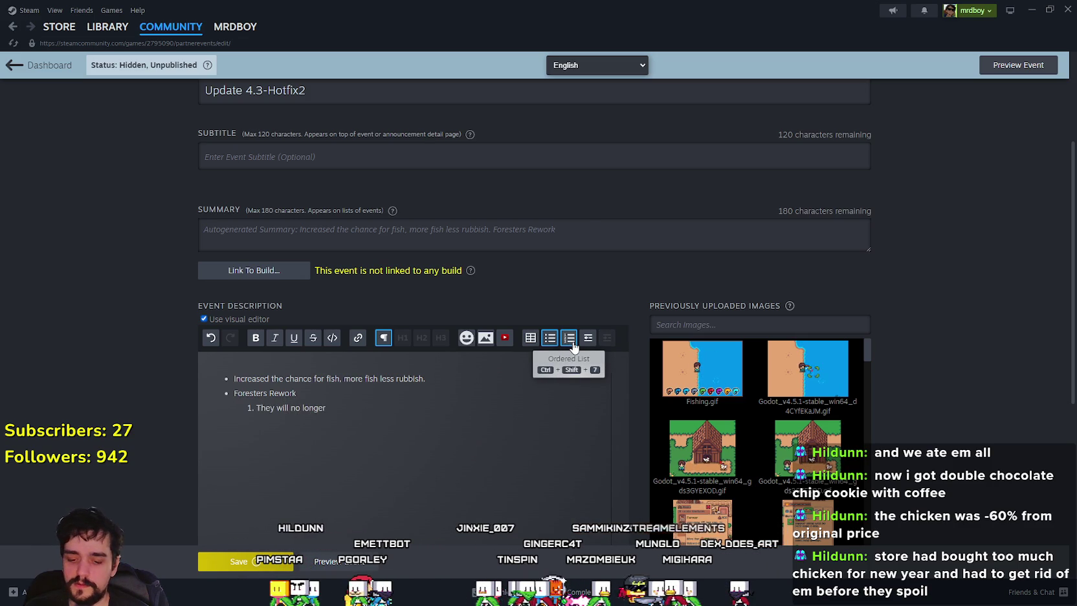
# Append '(Foresters Rework)' to the event title after Hotfix2
pyautogui.scroll(3, 573, 347)
pyautogui.tripleClick(418, 261)
pyautogui.click(418, 262)
pyautogui.write('(F')
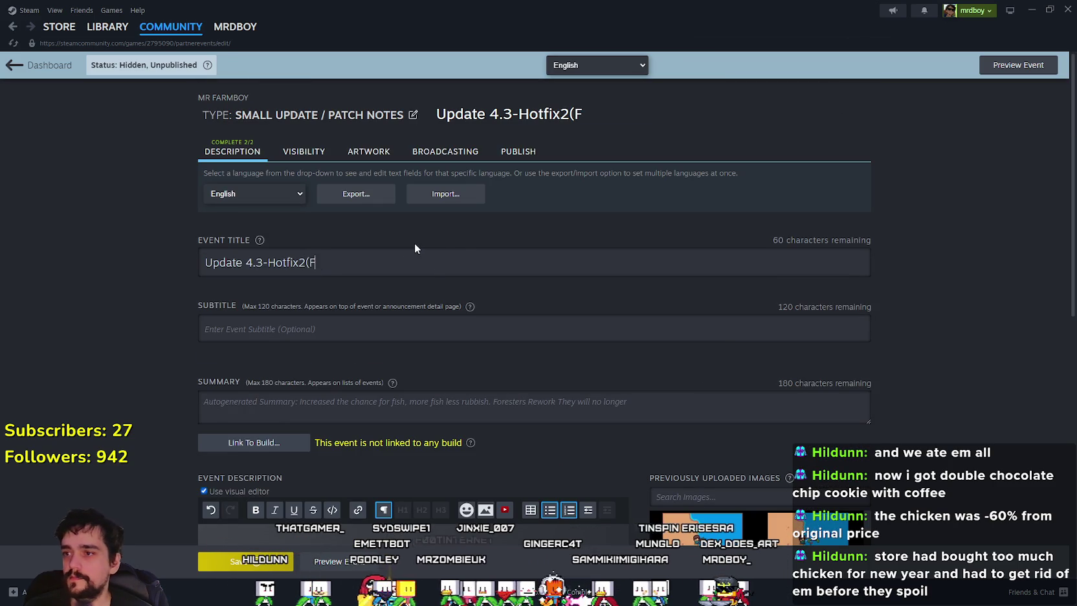
pyautogui.write('oresters REwo')
pyautogui.press('BackSpace')
pyautogui.press('BackSpace')
pyautogui.press('BackSpace')
pyautogui.write('eow')
pyautogui.press('BackSpace')
pyautogui.press('BackSpace')
pyautogui.write('work)')
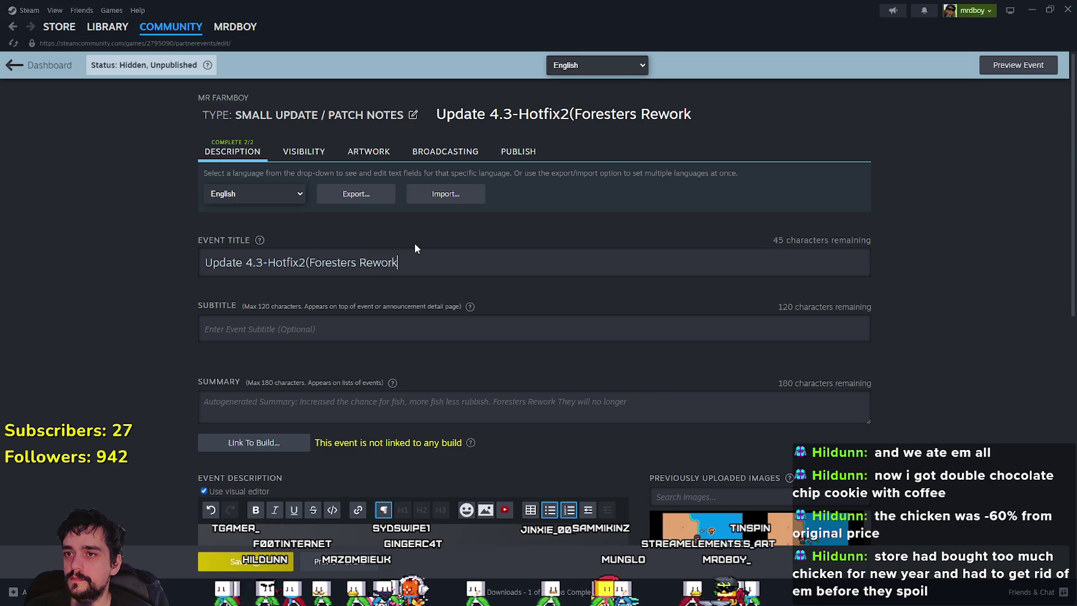
pyautogui.scroll(-5, 382, 329)
pyautogui.scroll(-1, 382, 329)
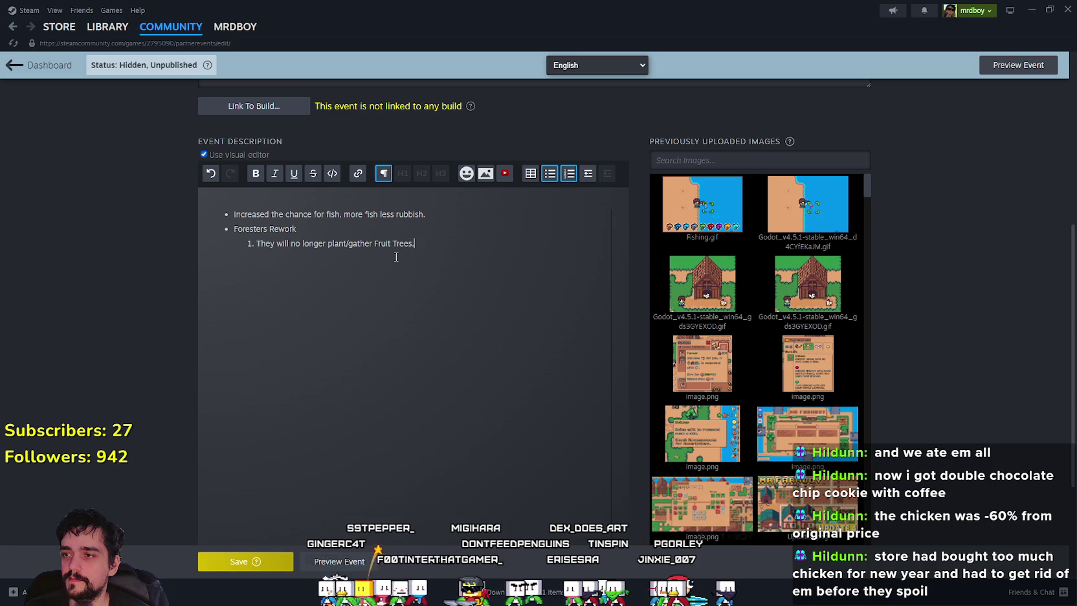
pyautogui.write('(')
# Add the developer note about aligning Foresters with Miners, focusing only on Wood
pyautogui.press('BackSpace')
pyautogui.press('BackSpace')
pyautogui.write('(Develope')
pyautogui.write('M')
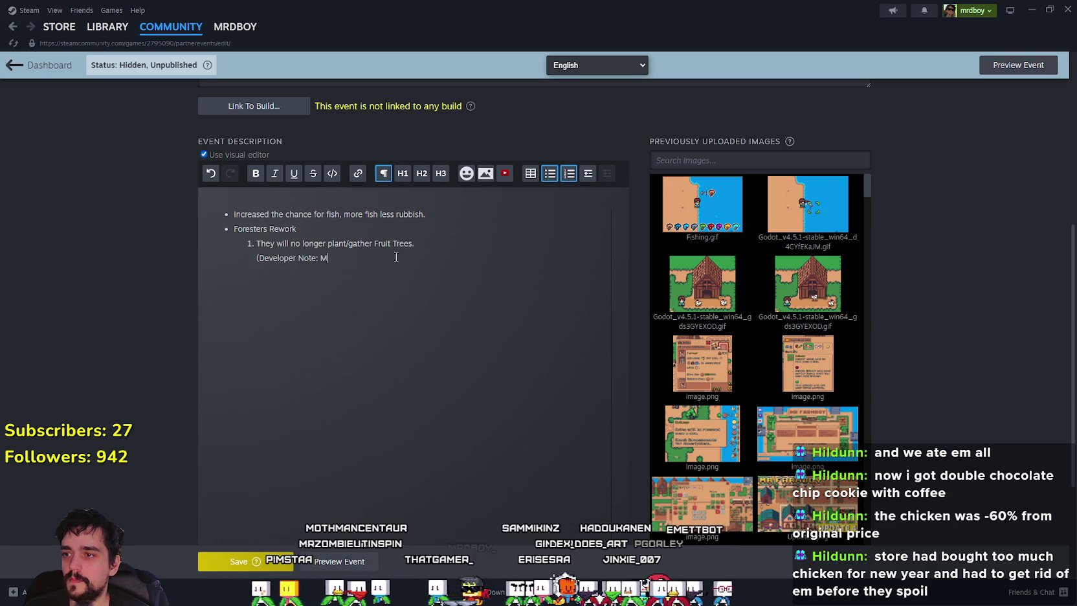
pyautogui.write('ade this dec')
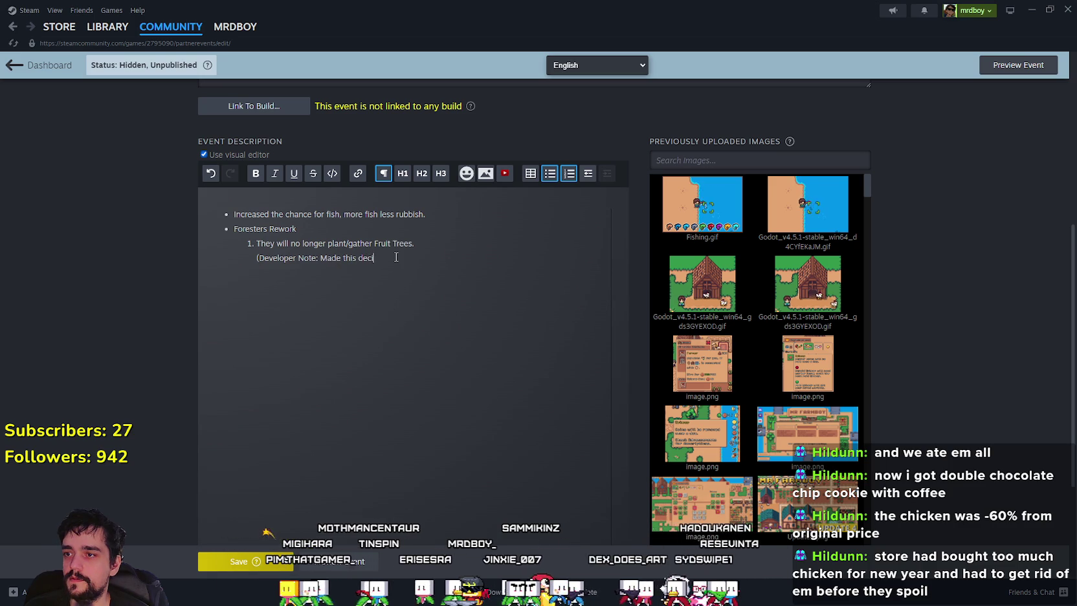
pyautogui.write('ision so it more aligns with Miners, where they only focus on')
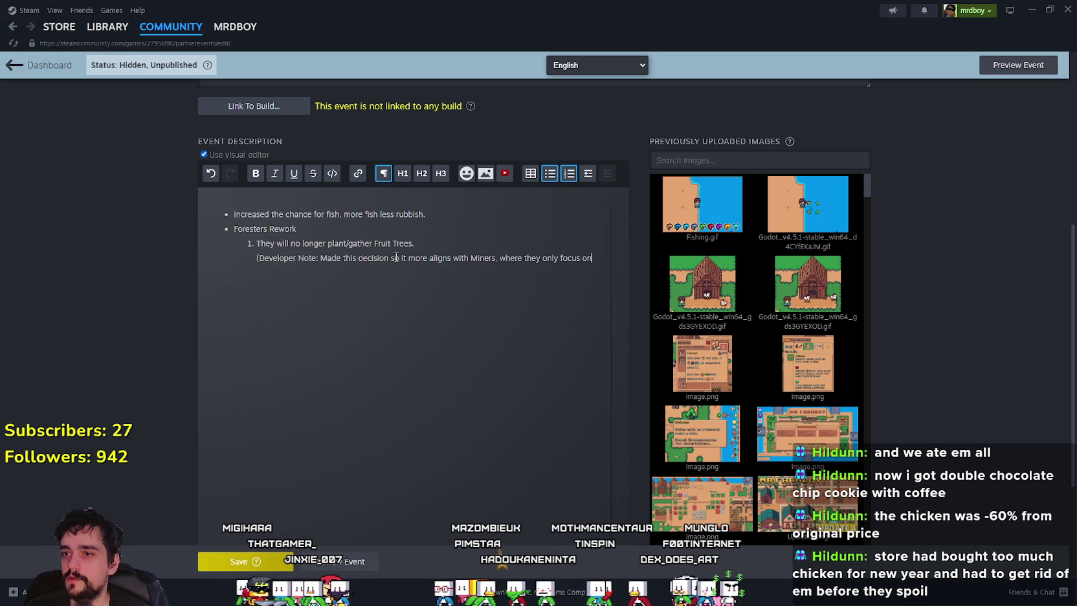
pyautogui.write(' the ')
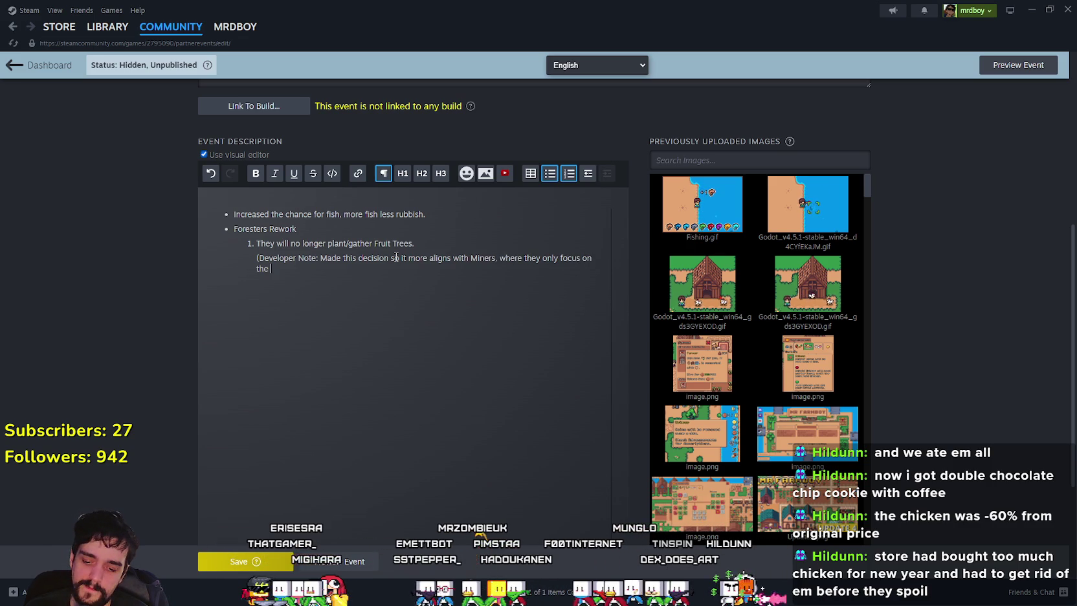
pyautogui.write('Wood.')
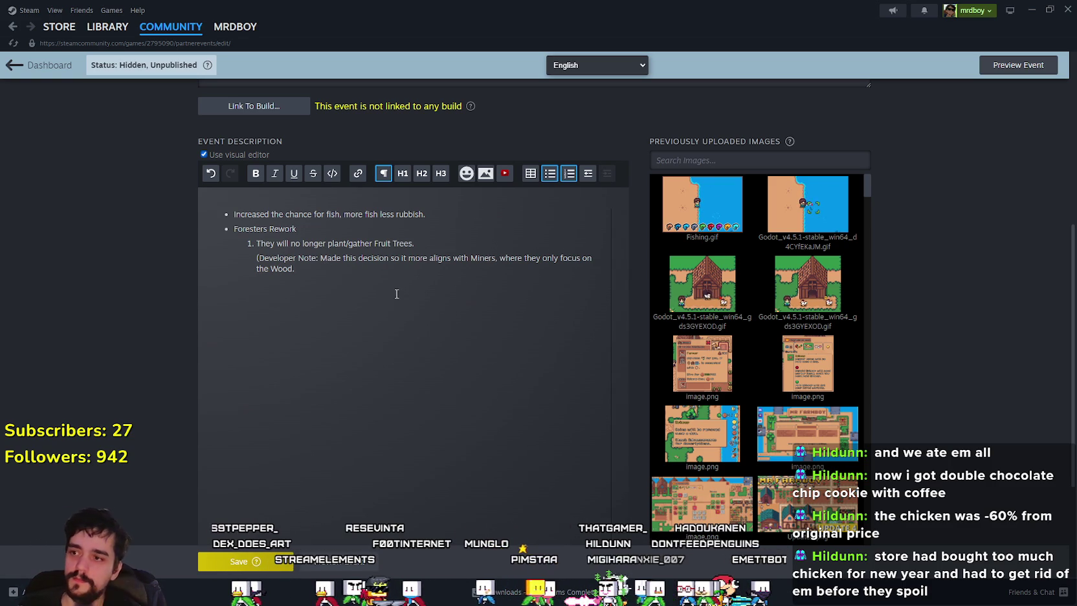
pyautogui.write(')')
# Add 'Removed the Forestry Tile from Advancement/Crafting.' and begin the next numbered item
pyautogui.press('Return')
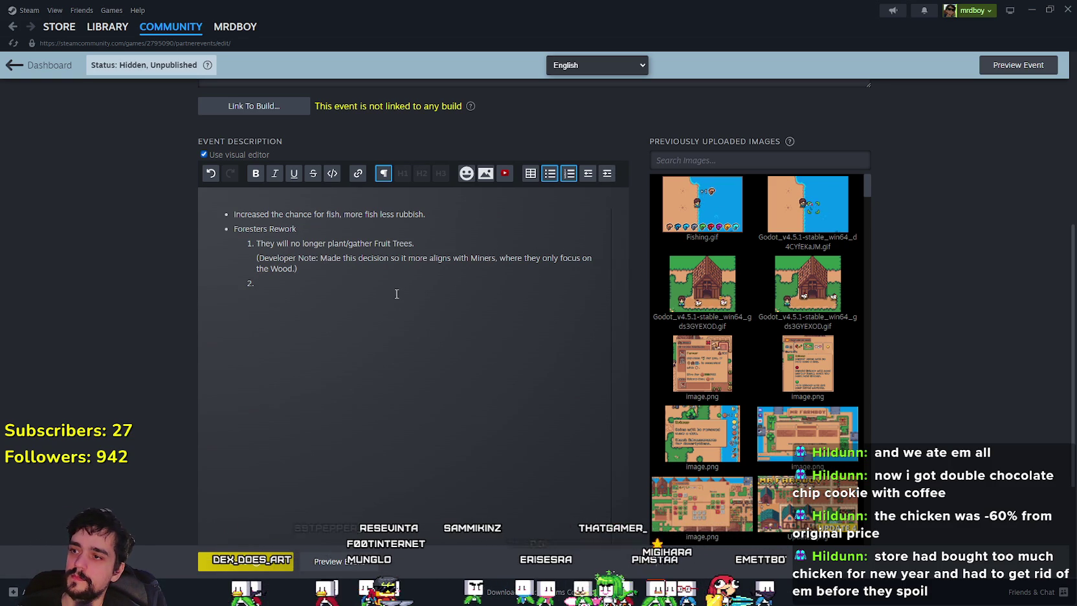
pyautogui.press('BackSpace')
pyautogui.write('Removed the For')
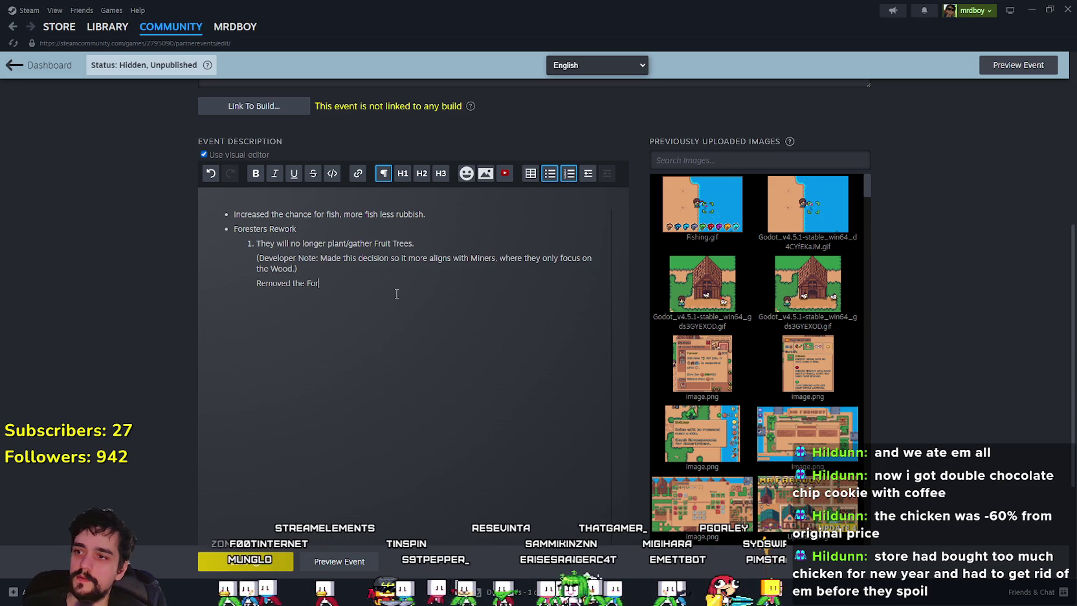
pyautogui.write('estry Tile from Advancement/')
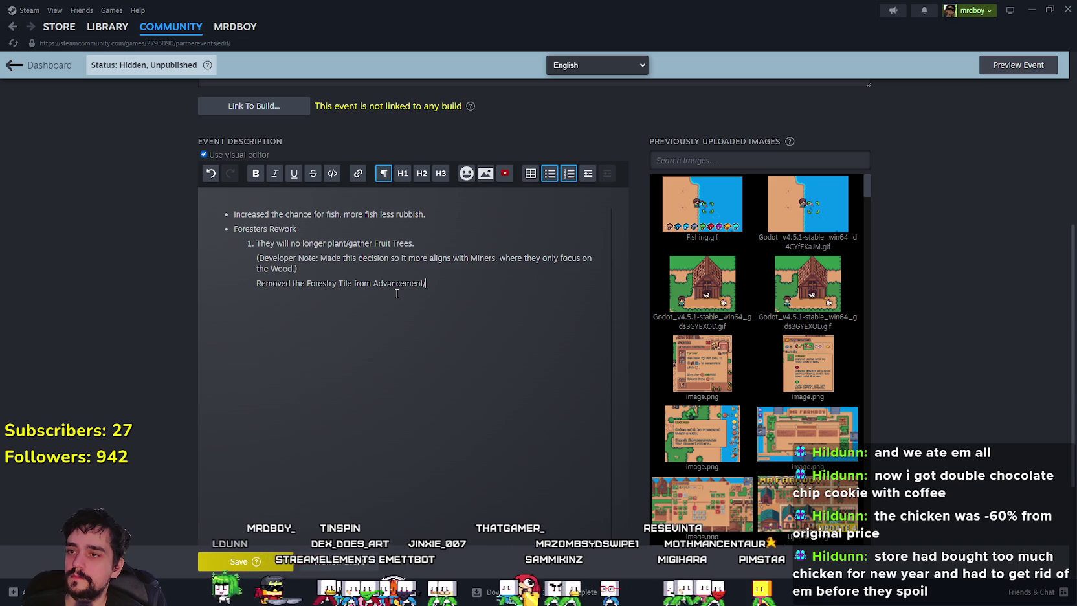
pyautogui.write('Cra')
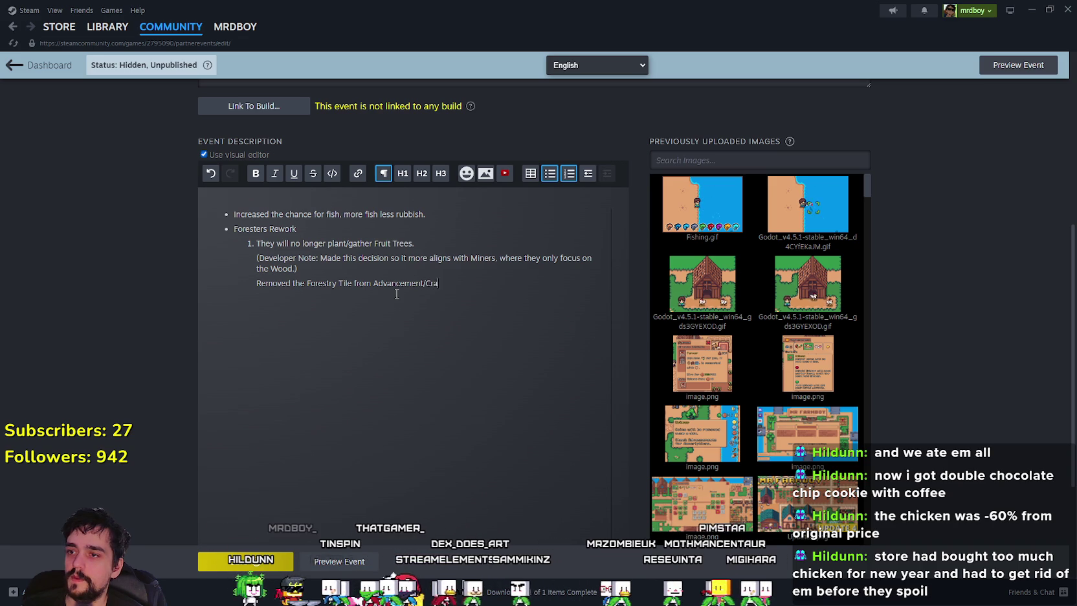
pyautogui.write('fting.')
pyautogui.press('Return')
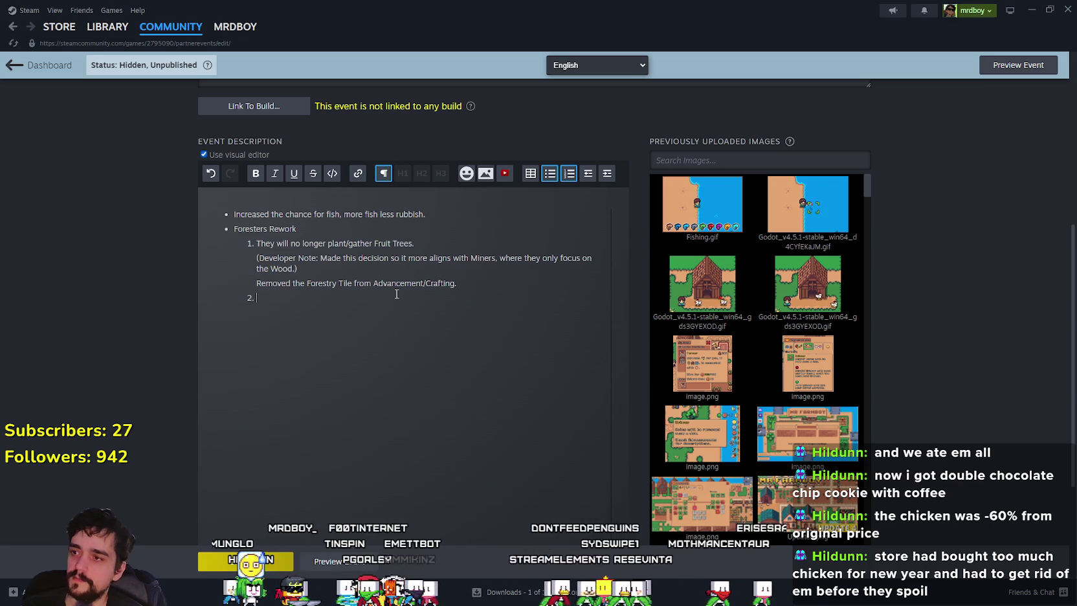
pyautogui.write('F')
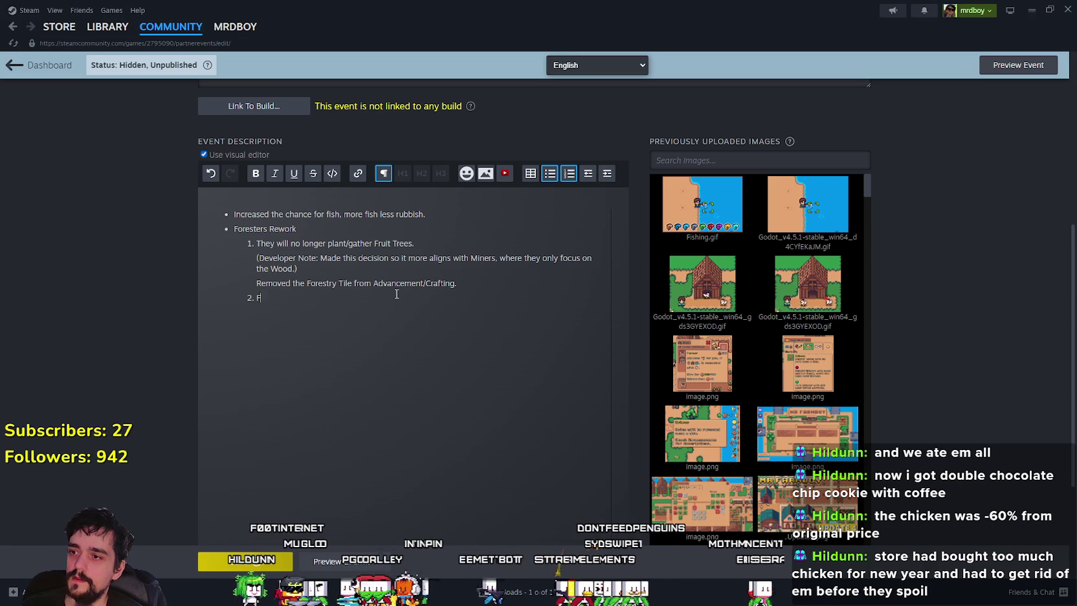
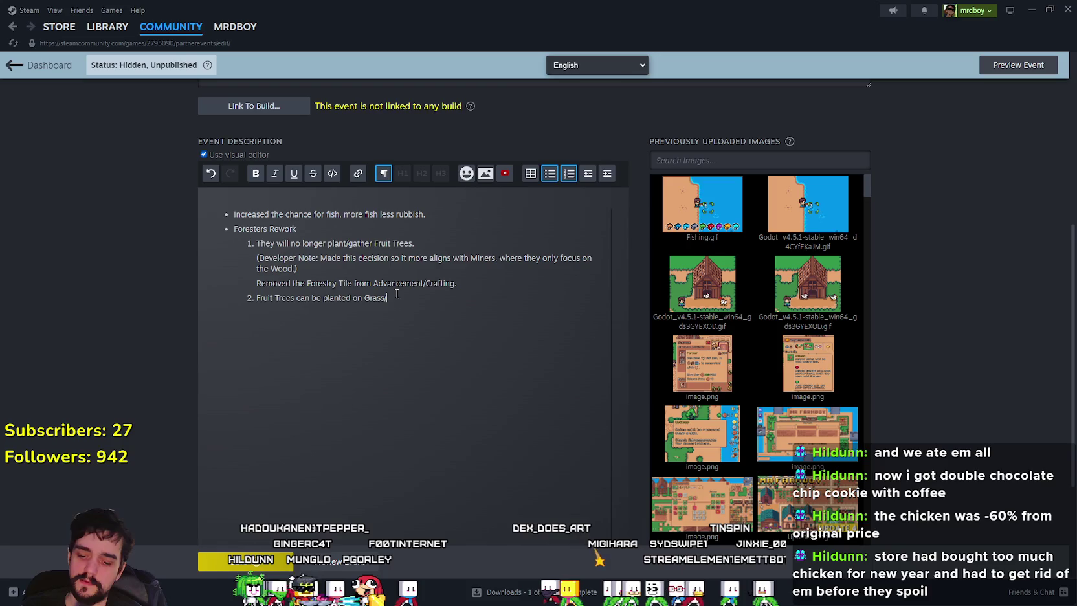
# Finish note 2: Fruit Trees planted on Grass/Sand can still be stored in warehouses for Carriers to take to Markets
pyautogui.write('Sand -')
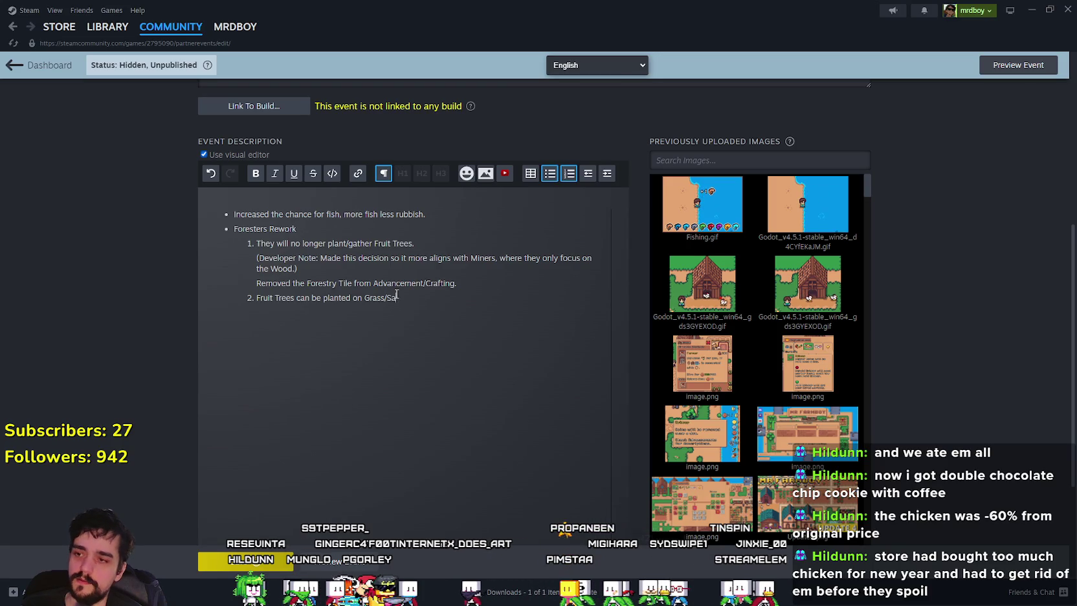
pyautogui.press('BackSpace')
pyautogui.press('BackSpace')
pyautogui.press('BackSpace')
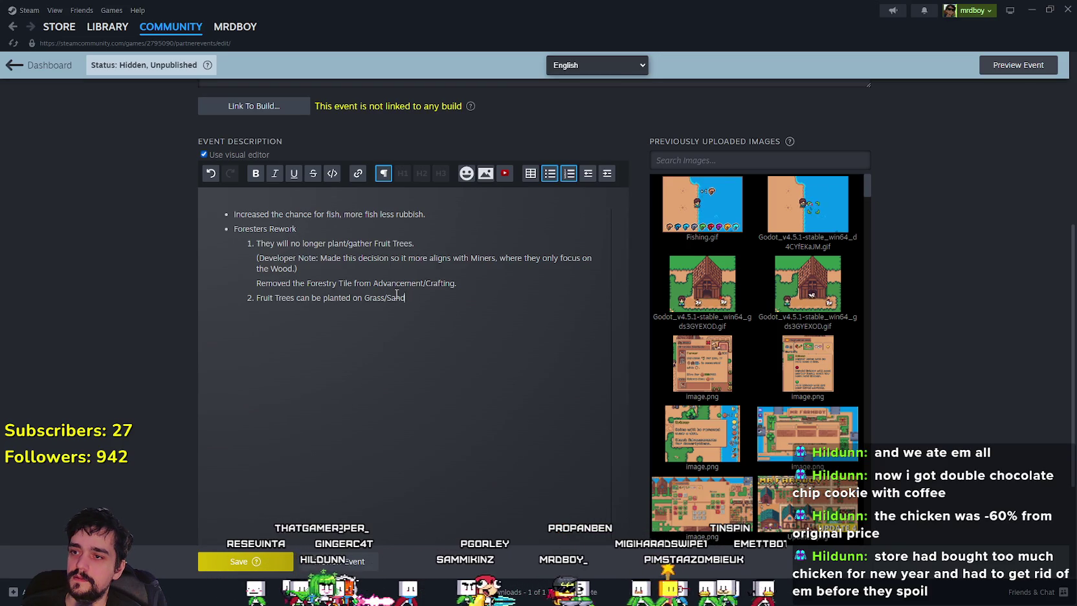
pyautogui.write(', Player Act')
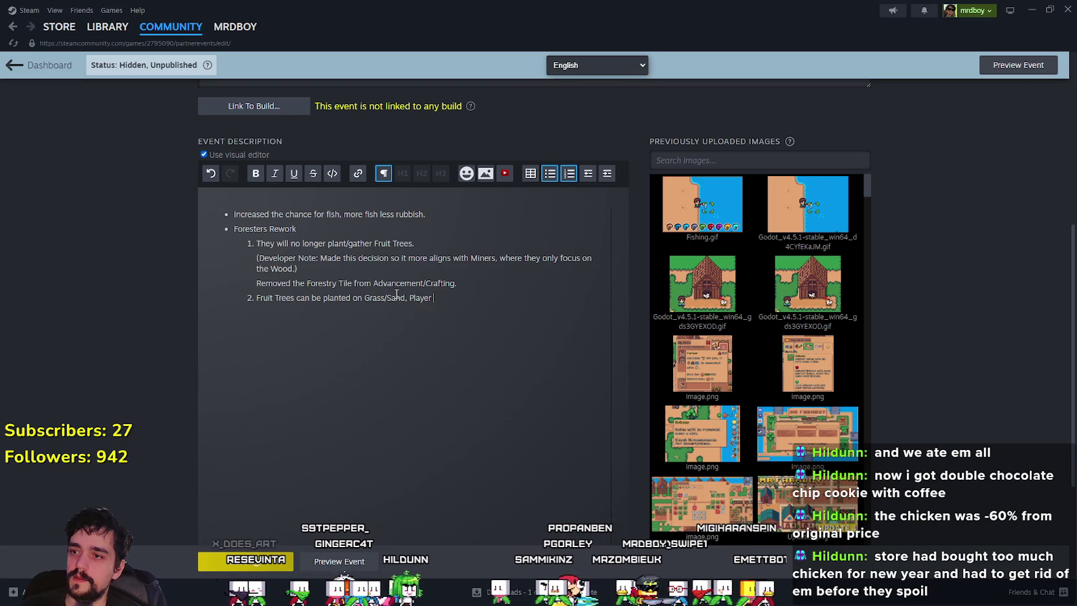
pyautogui.write('ivity.')
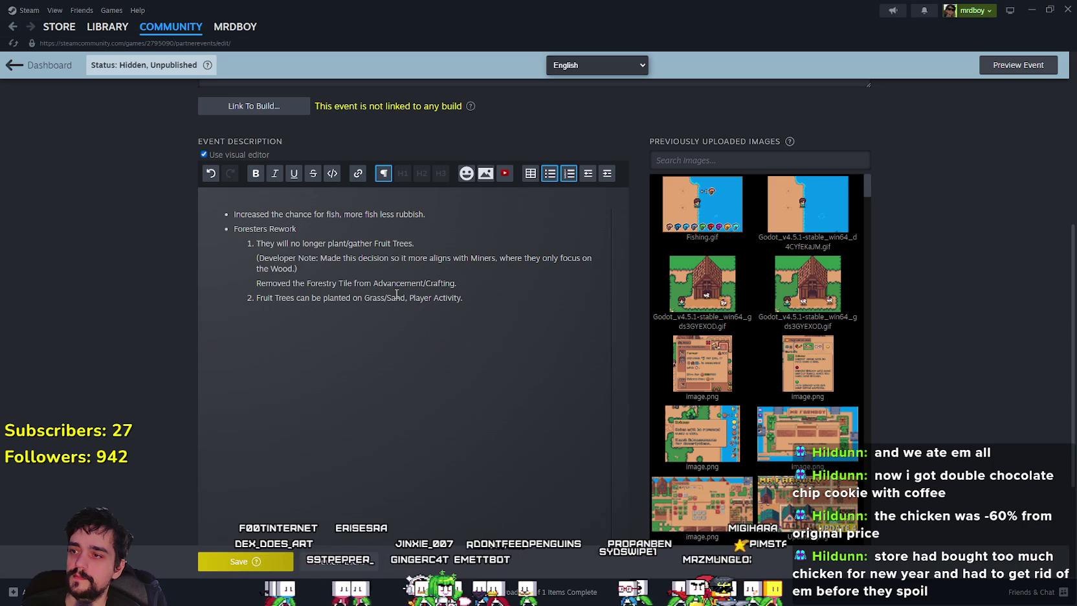
pyautogui.write('can stil lbe s')
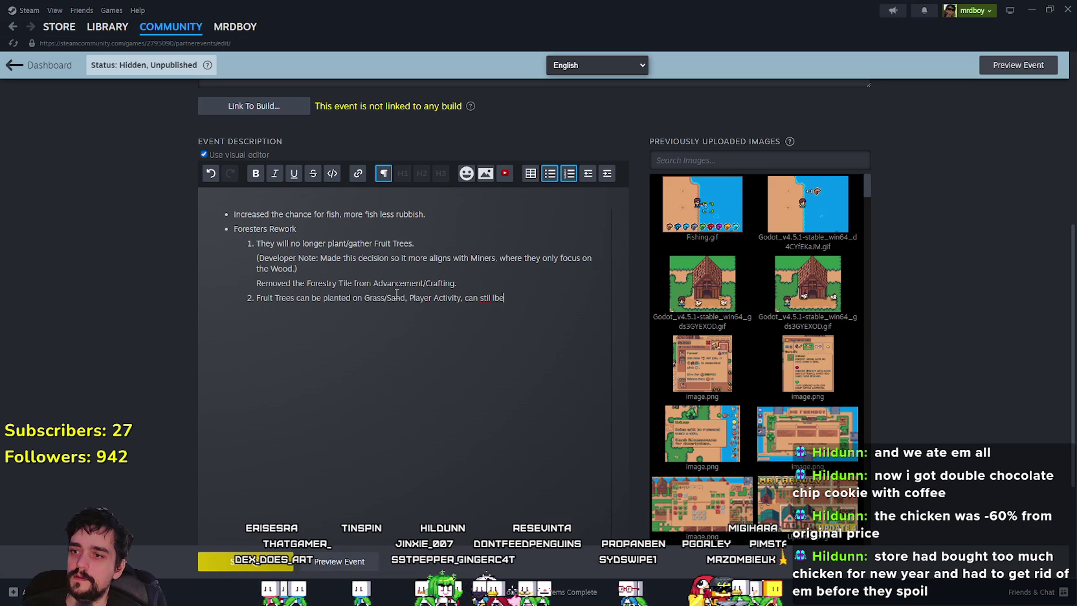
pyautogui.press('BackSpace')
pyautogui.press('BackSpace')
pyautogui.press('BackSpace')
pyautogui.write('l s')
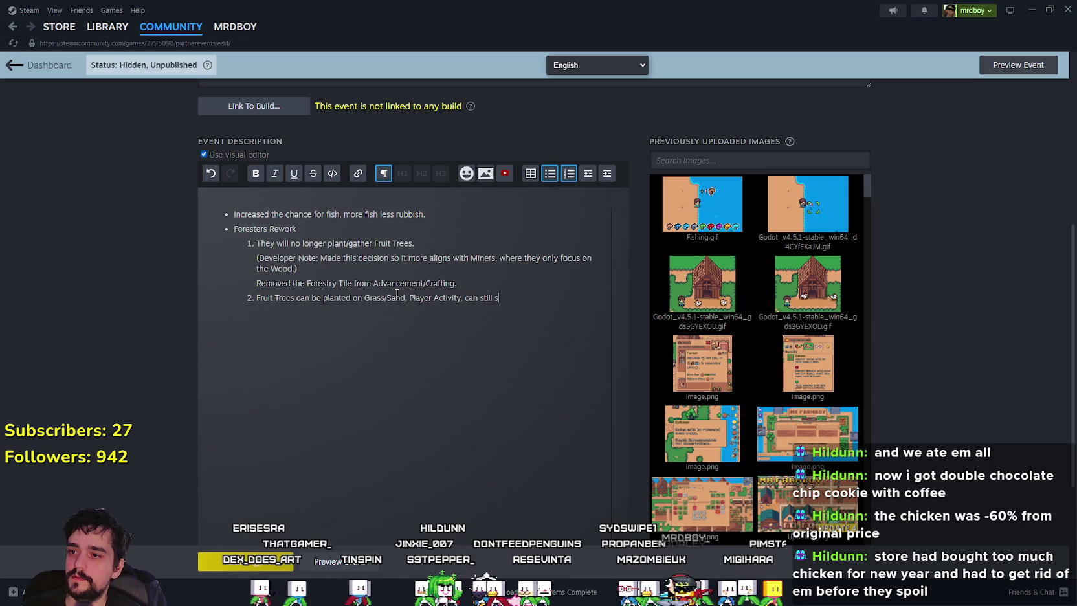
pyautogui.write('tored in ware')
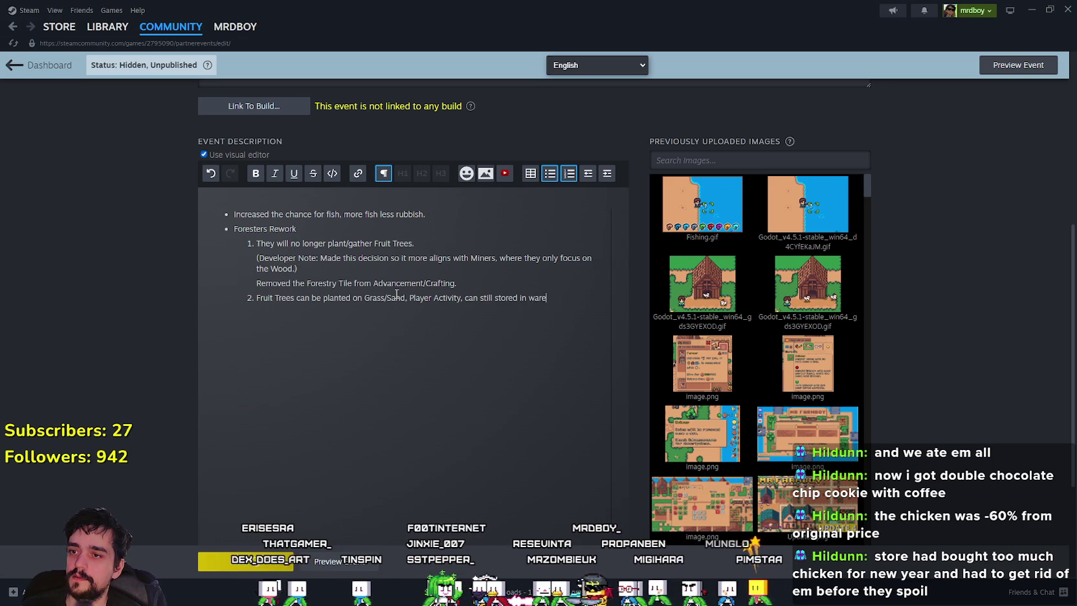
pyautogui.write('houses for')
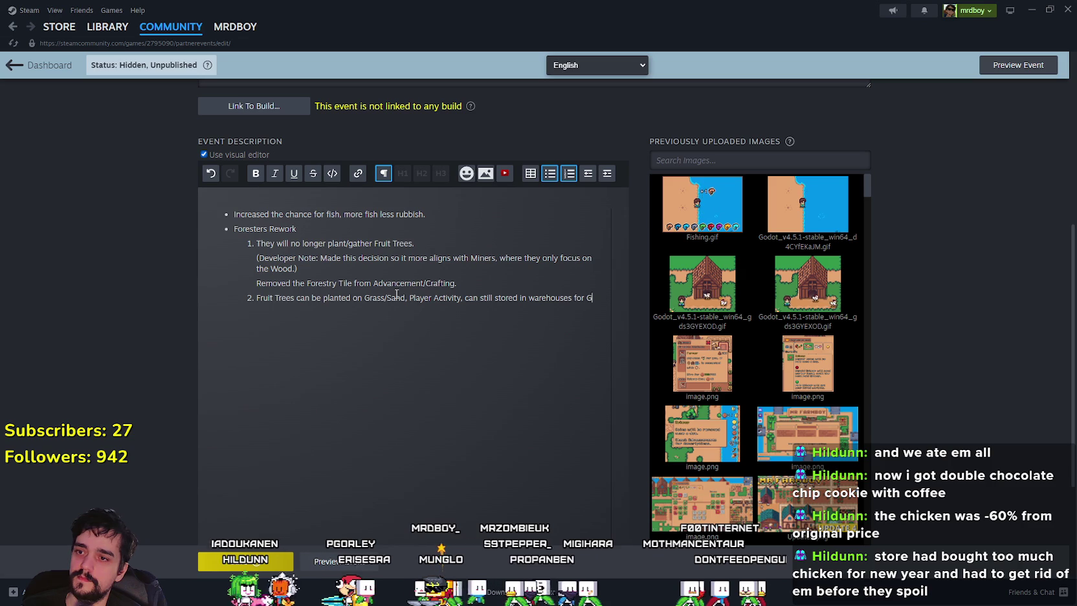
pyautogui.write('Carriers to take to')
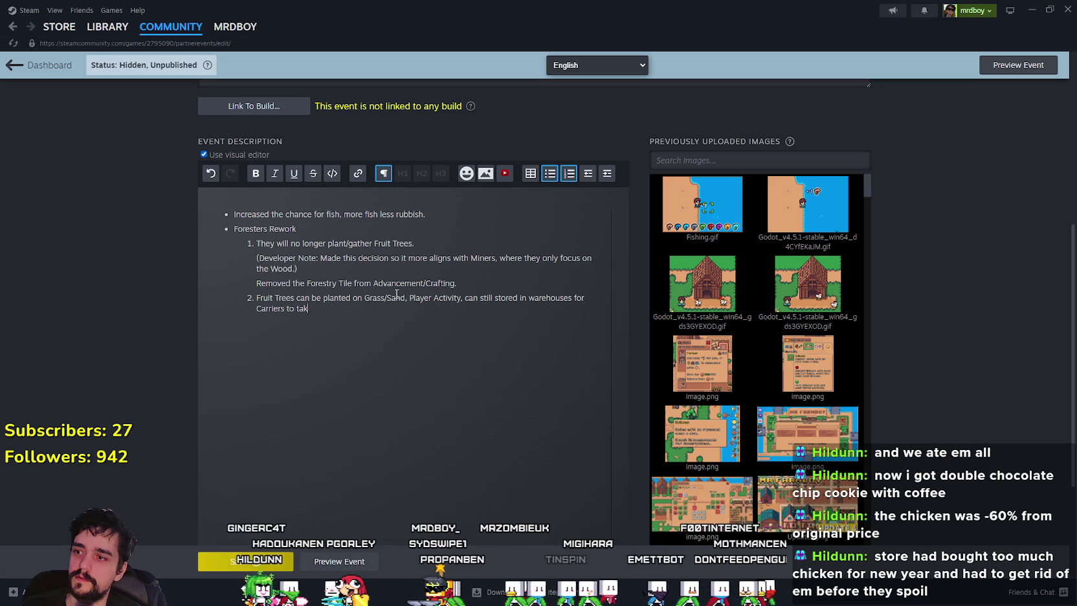
pyautogui.write(' Markets.')
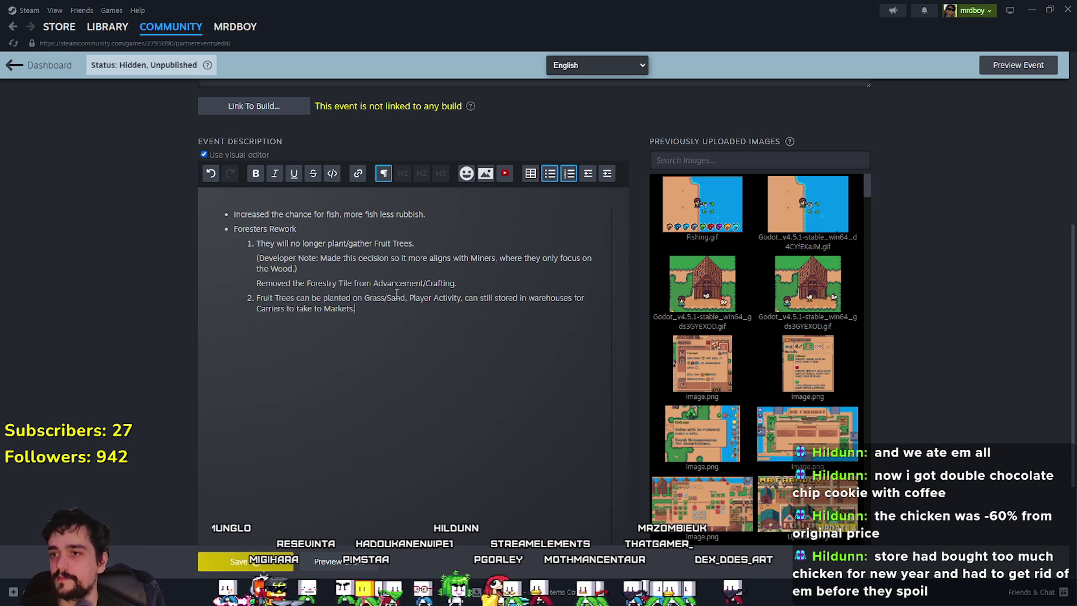
pyautogui.click(495, 298)
pyautogui.write('be')
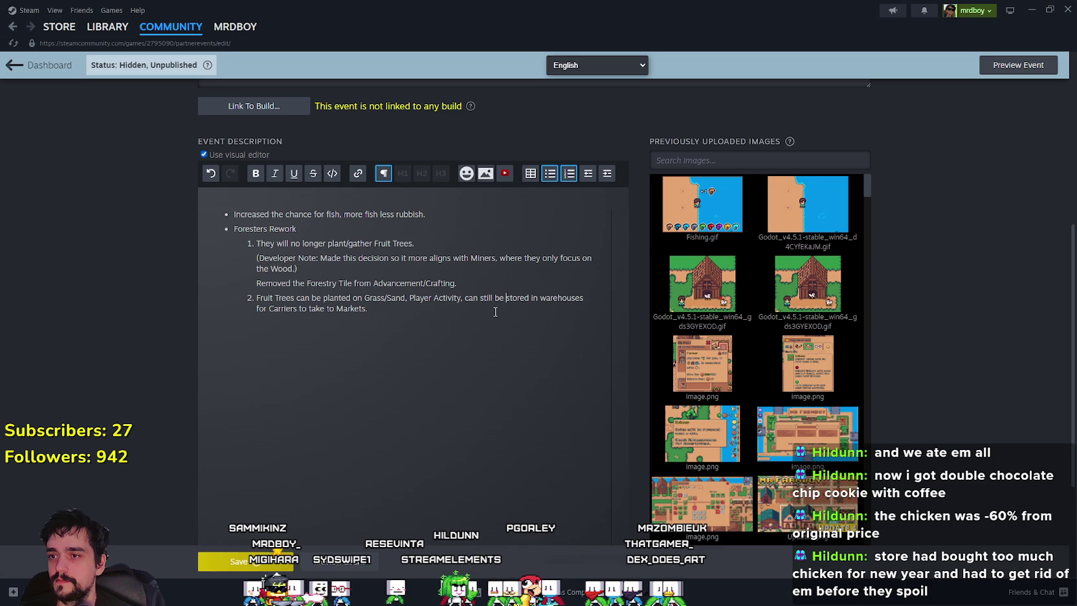
pyautogui.click(501, 322)
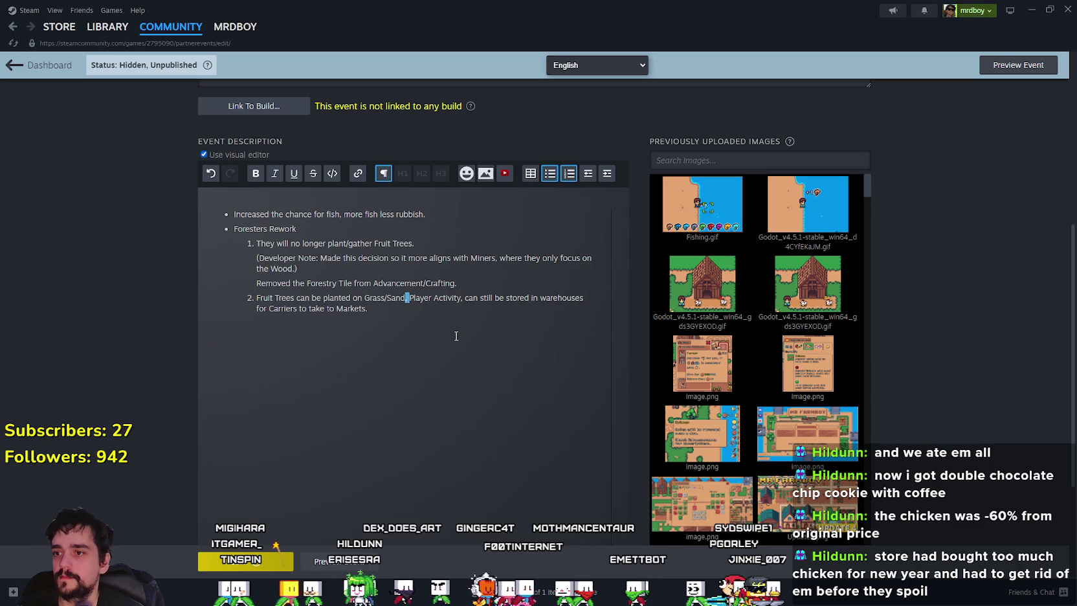
# Reword note 2 to read 'planted on Grass/Sand as a player activity', with 'activity' in lowercase
pyautogui.write('as a p')
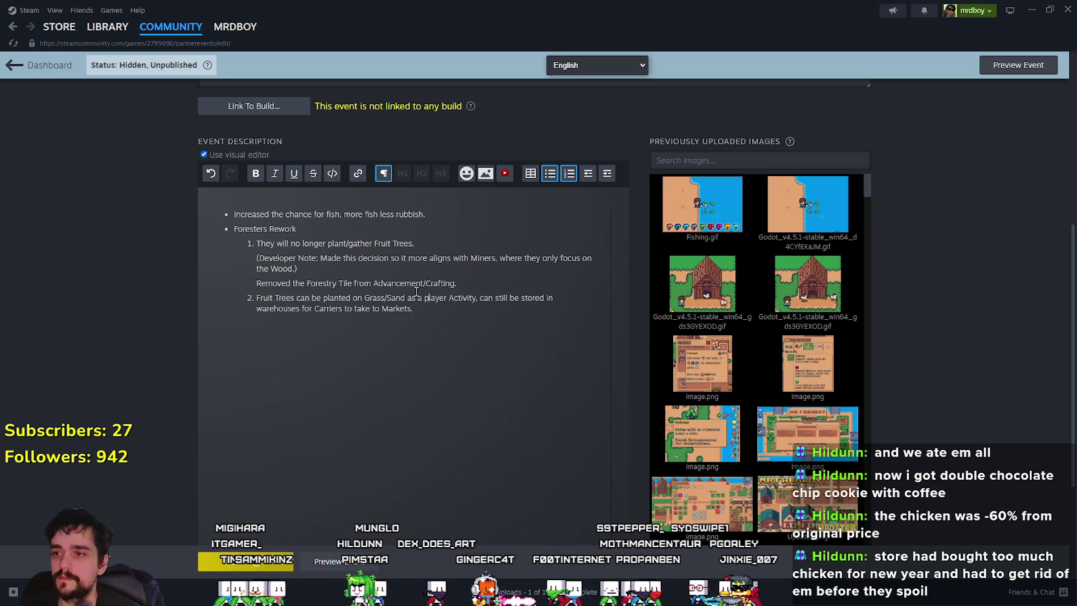
pyautogui.doubleClick(453, 297)
pyautogui.write('activity')
pyautogui.click(469, 326)
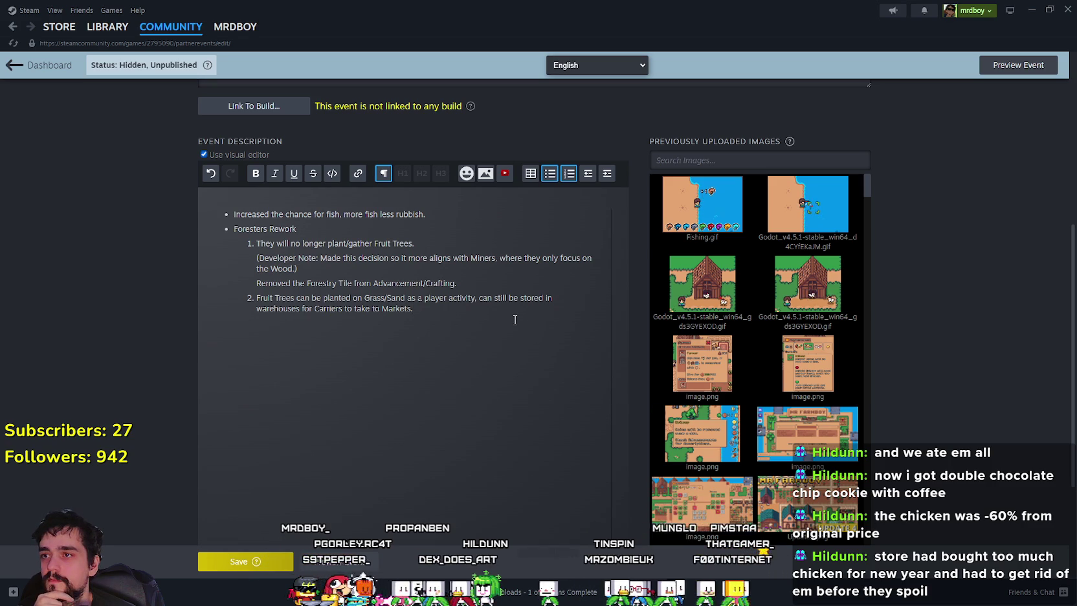
# Retitle the event 'Update 4.3-Hotfix2(Foresters & Fruit Trees Rework)'
pyautogui.scroll(5, 515, 319)
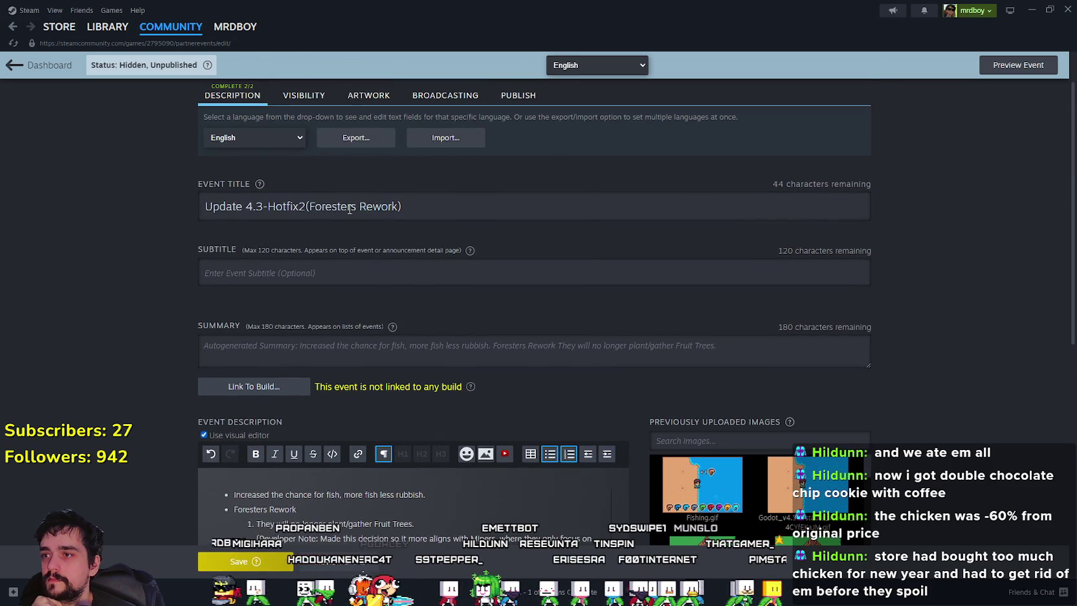
pyautogui.tripleClick(309, 202)
pyautogui.click(398, 207)
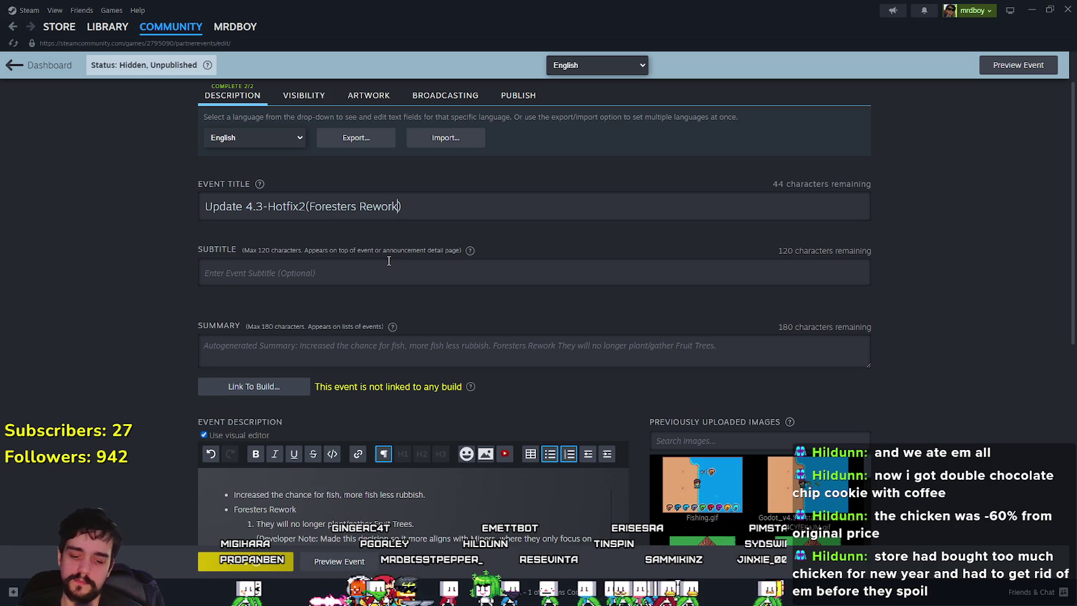
pyautogui.write(', Fruit')
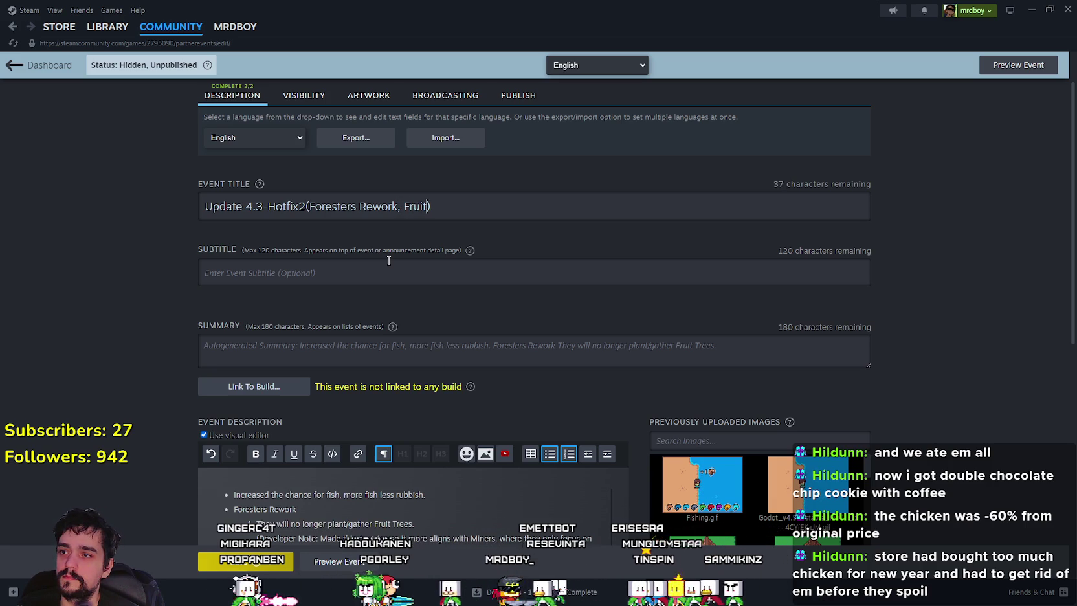
pyautogui.write(' Tree Rework')
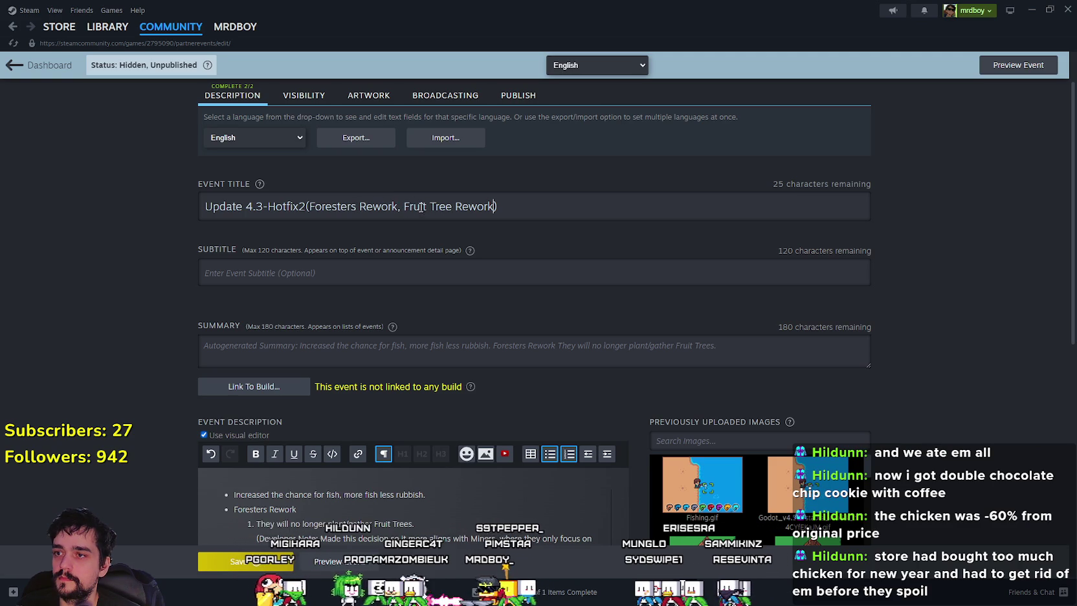
pyautogui.click(451, 206)
pyautogui.write('s')
pyautogui.moveTo(406, 206); pyautogui.dragTo(357, 206)
pyautogui.press('BackSpace')
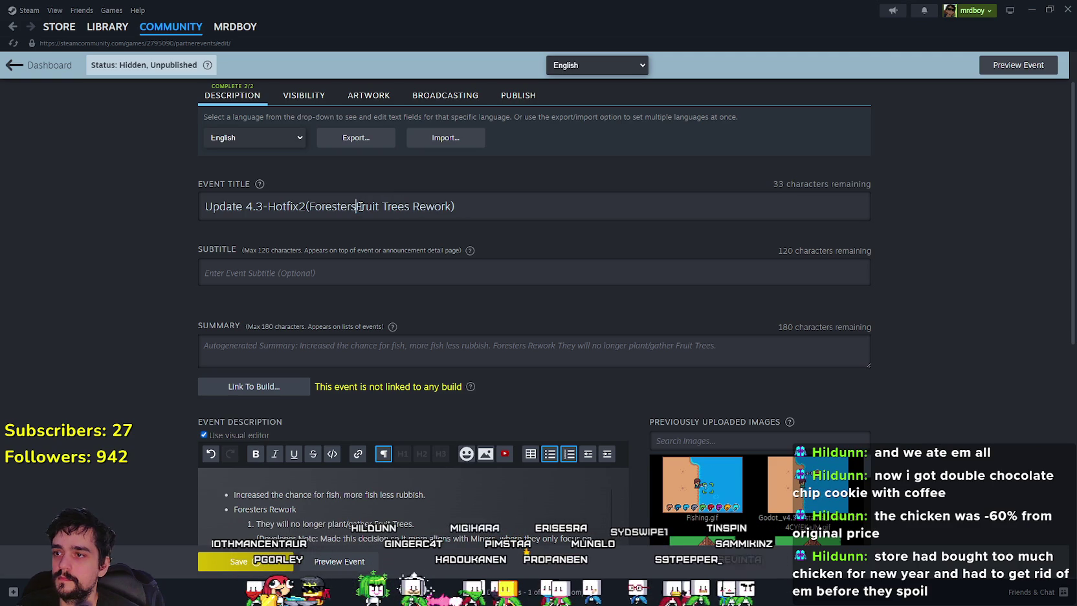
pyautogui.write('&')
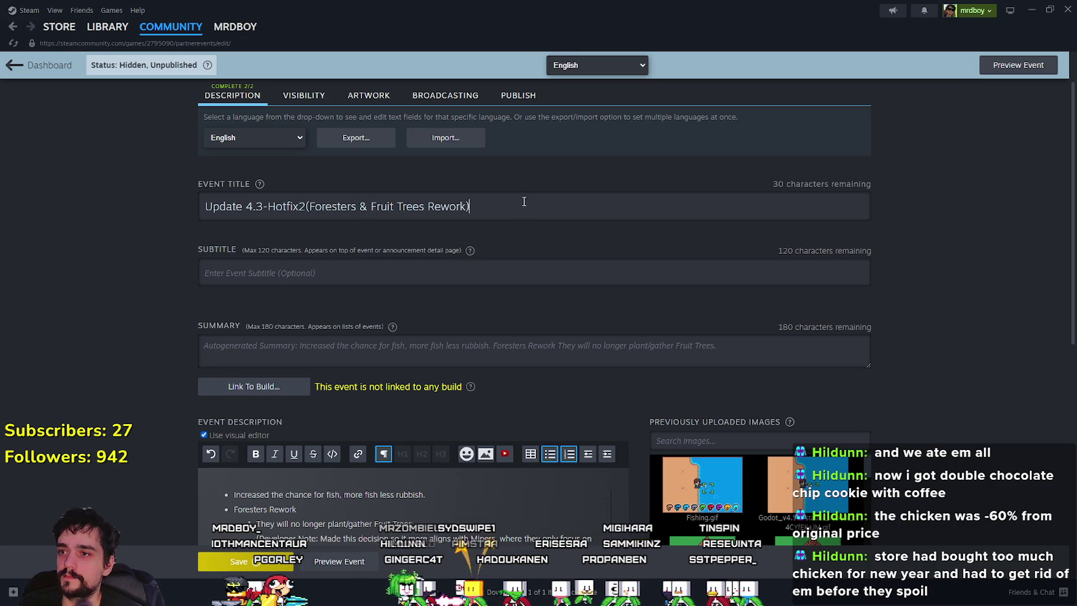
pyautogui.scroll(-3, 462, 365)
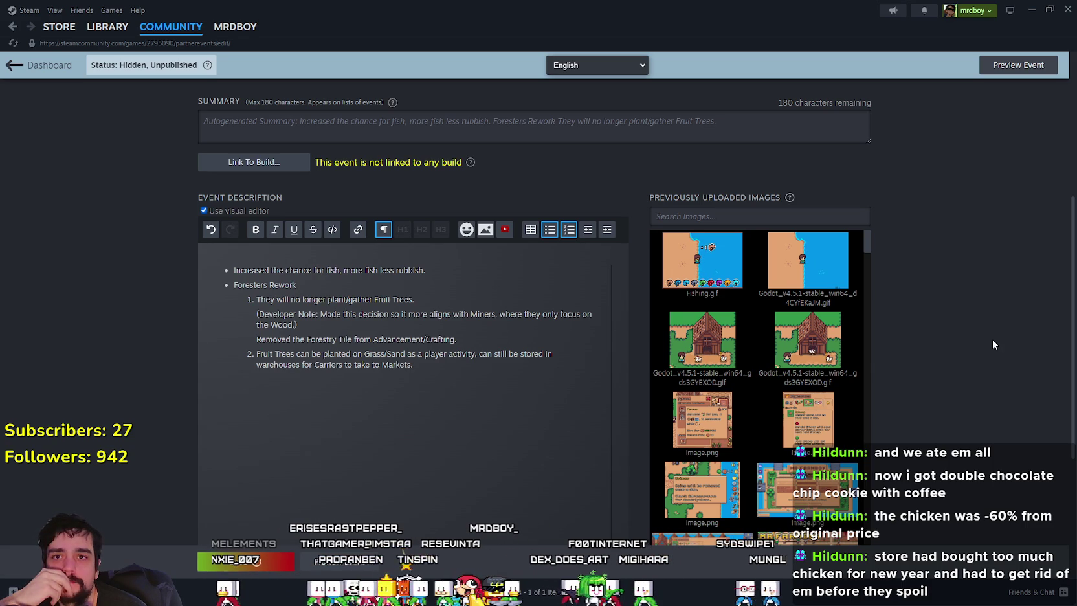
pyautogui.hotkey('alt', 'Tab')
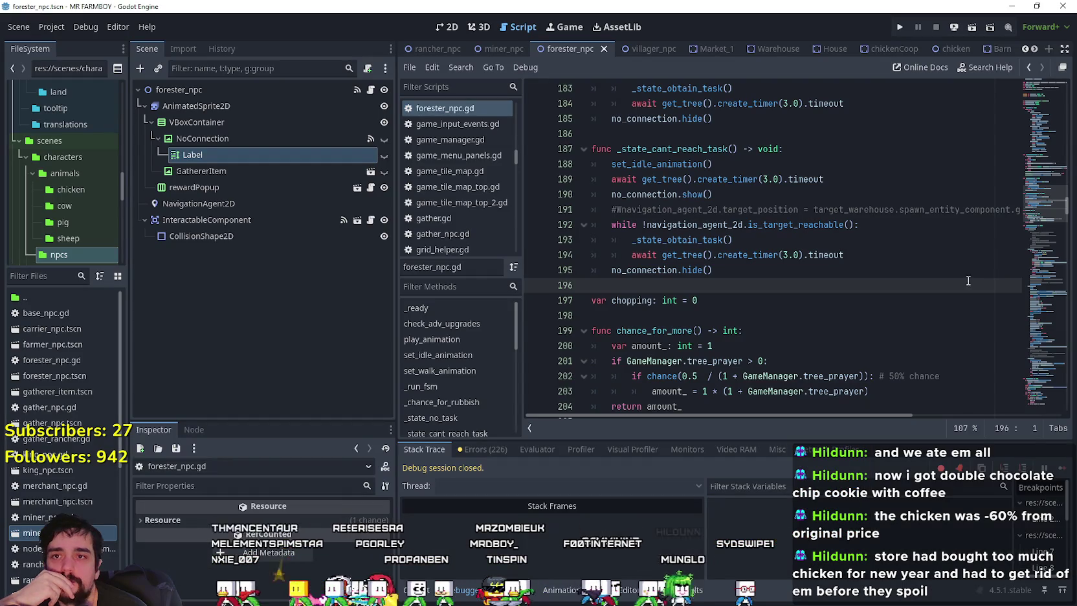
# Run the MR FARMBOY project and load Save 3 from the Continue menu
pyautogui.click(838, 194)
pyautogui.click(901, 28)
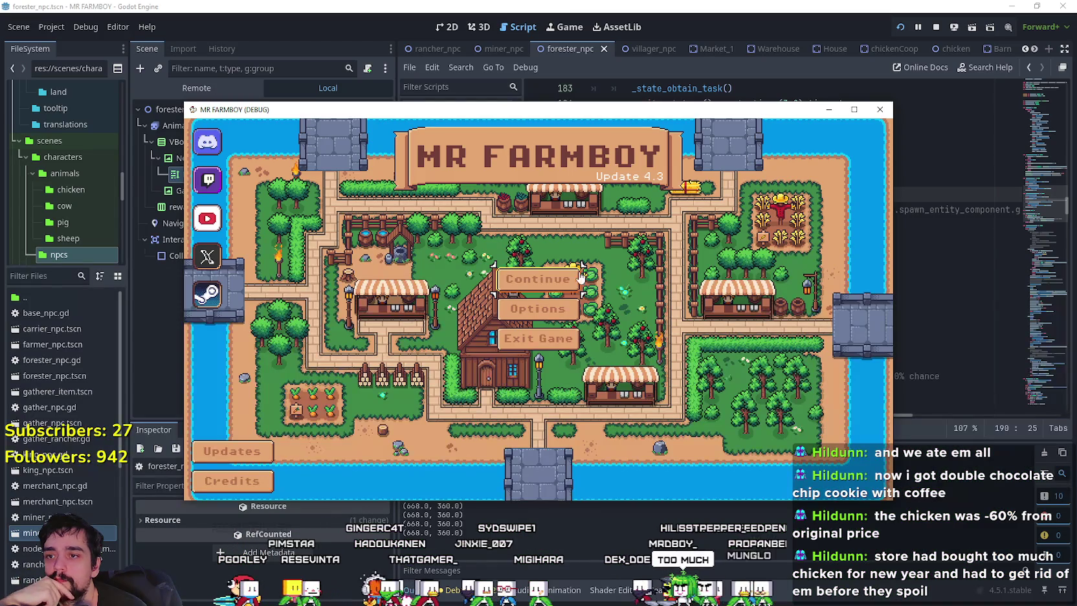
pyautogui.click(616, 309)
pyautogui.click(596, 256)
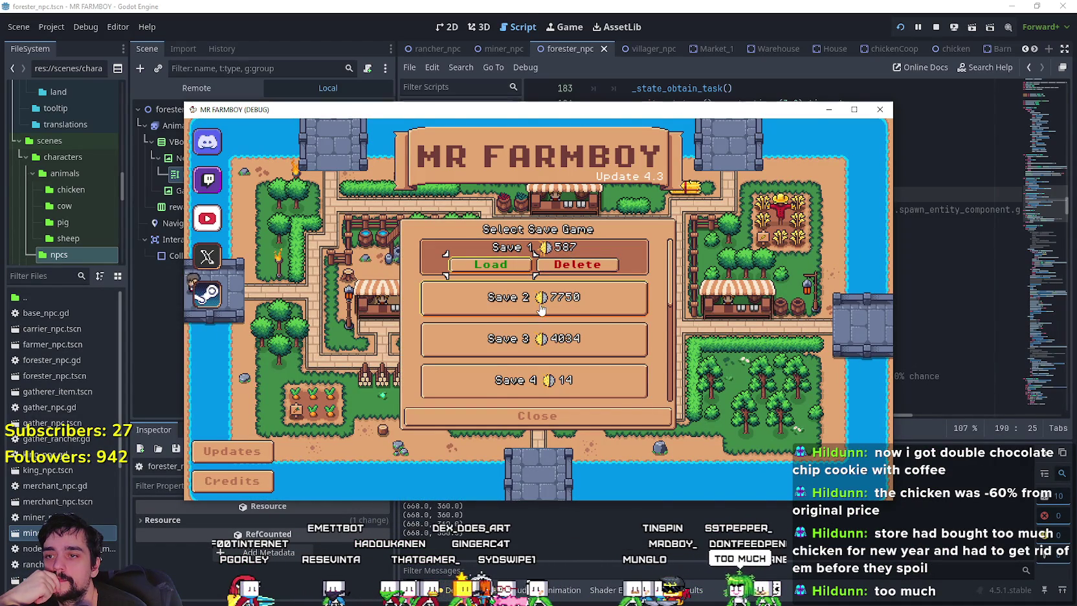
pyautogui.click(576, 304)
pyautogui.click(499, 333)
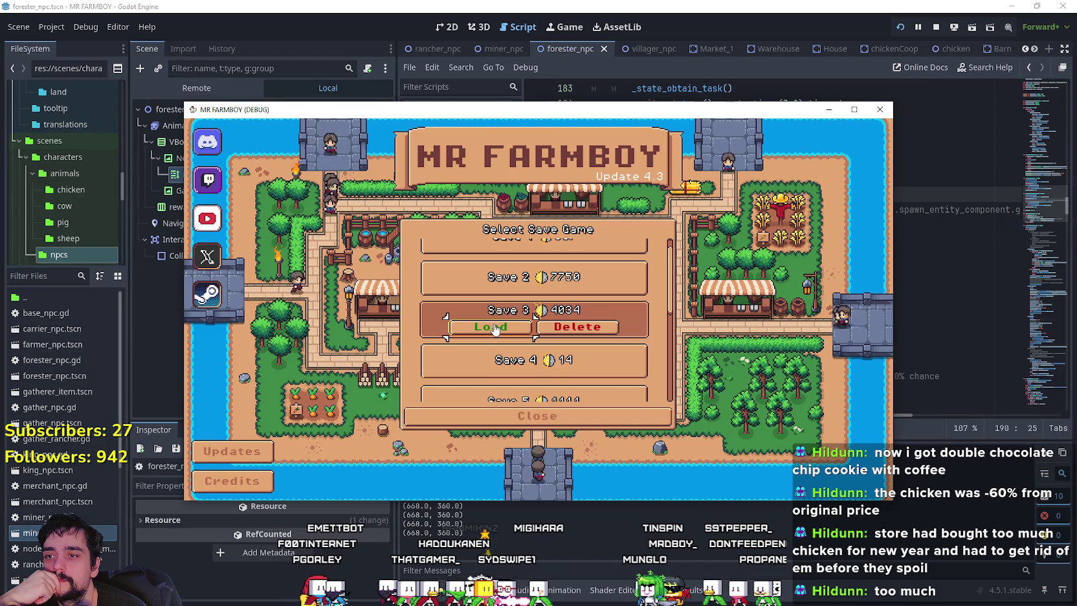
pyautogui.click(495, 328)
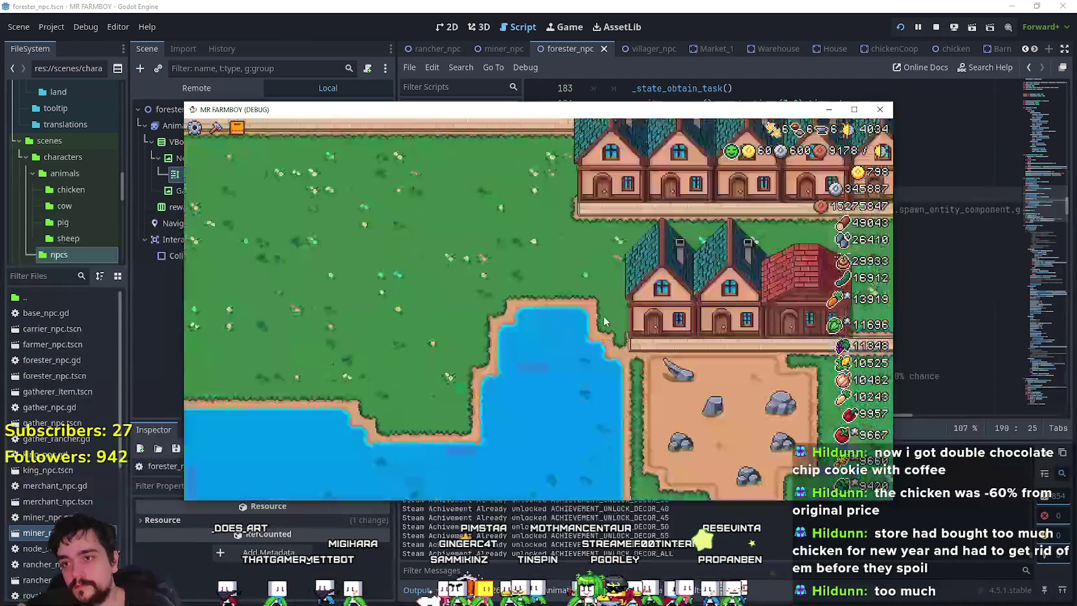
pyautogui.press('Tab')
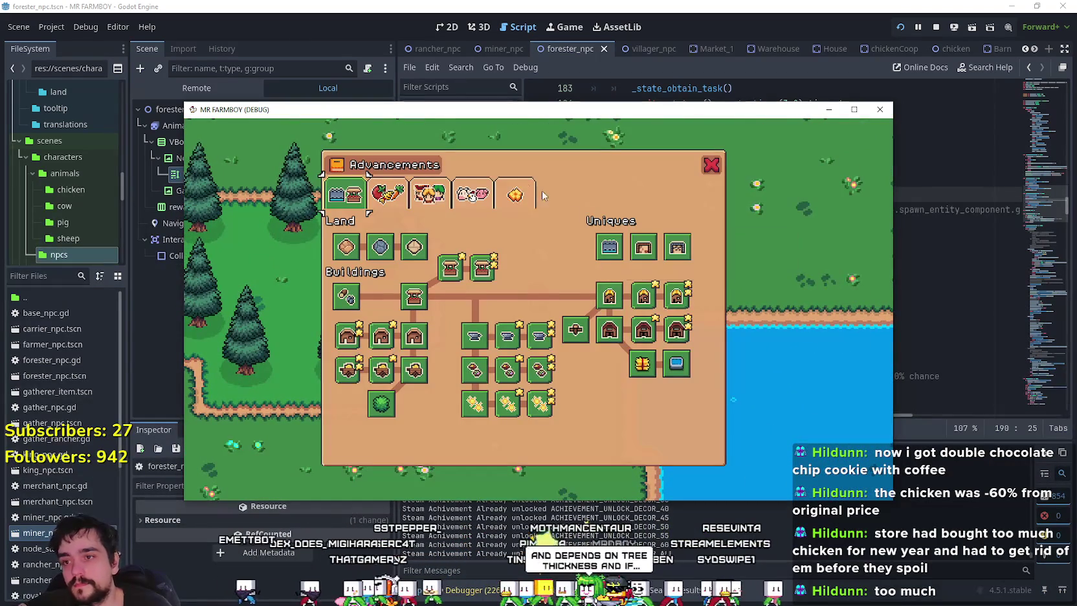
pyautogui.click(387, 193)
pyautogui.moveTo(602, 302)
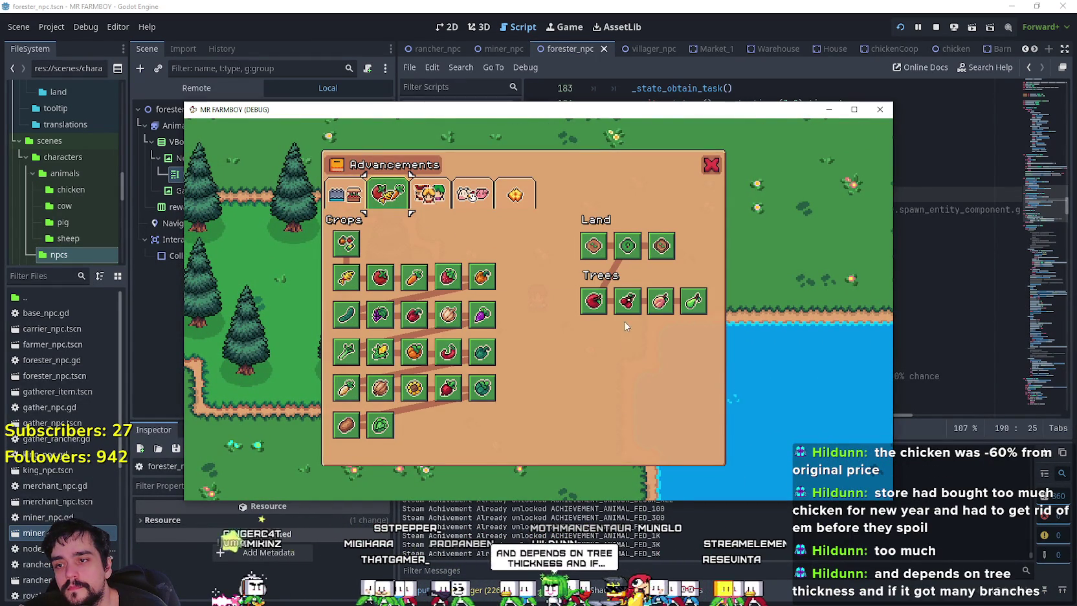
pyautogui.moveTo(625, 315)
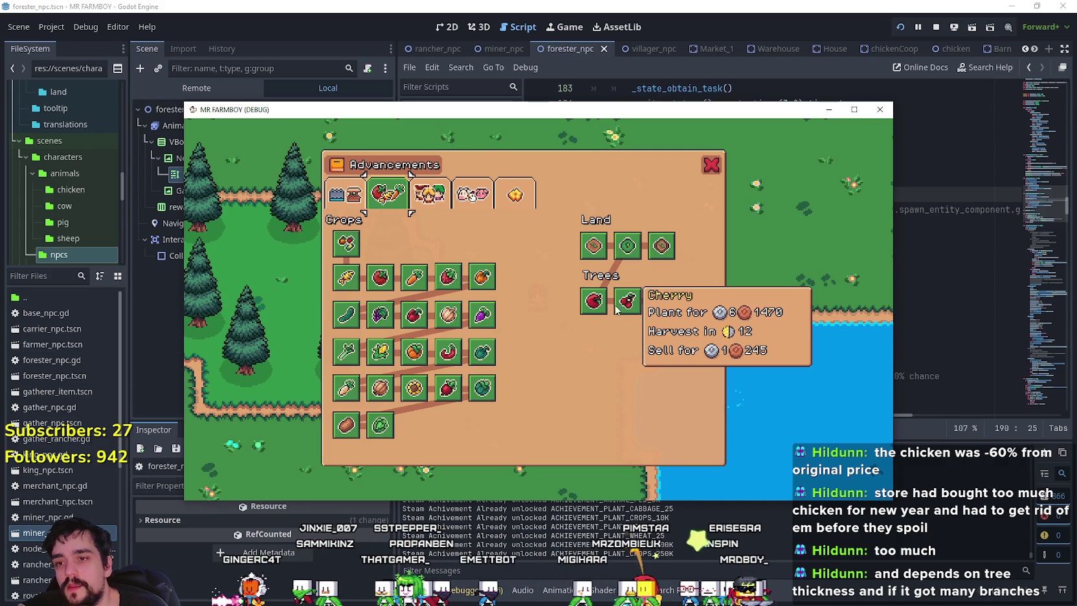
pyautogui.moveTo(667, 310)
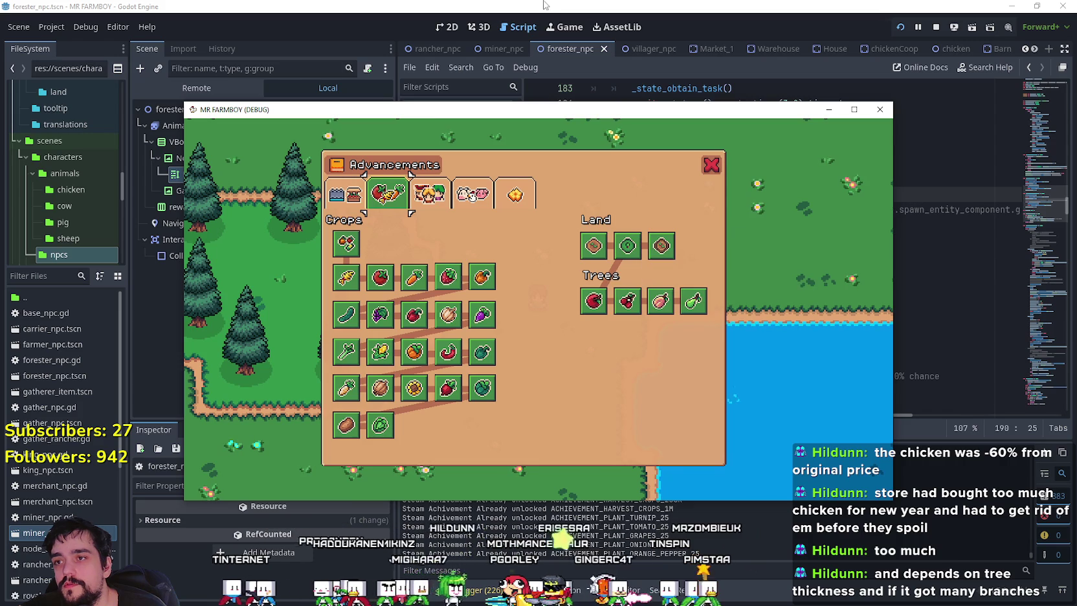
pyautogui.press('Escape')
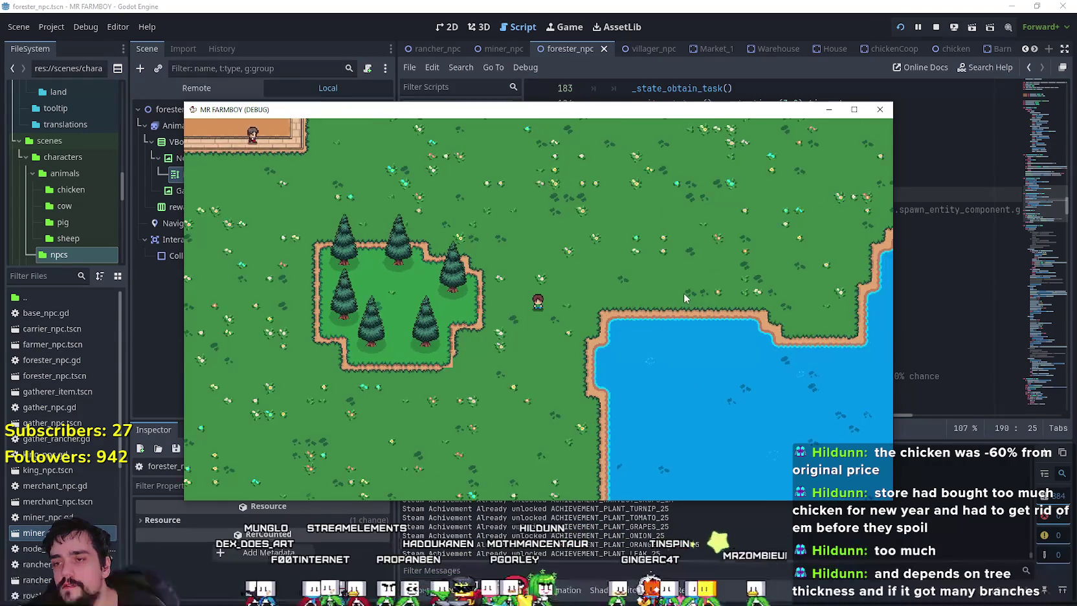
# Walk the farmer right and up past the house to the road, then stop the game
pyautogui.scroll(2, 679, 296)
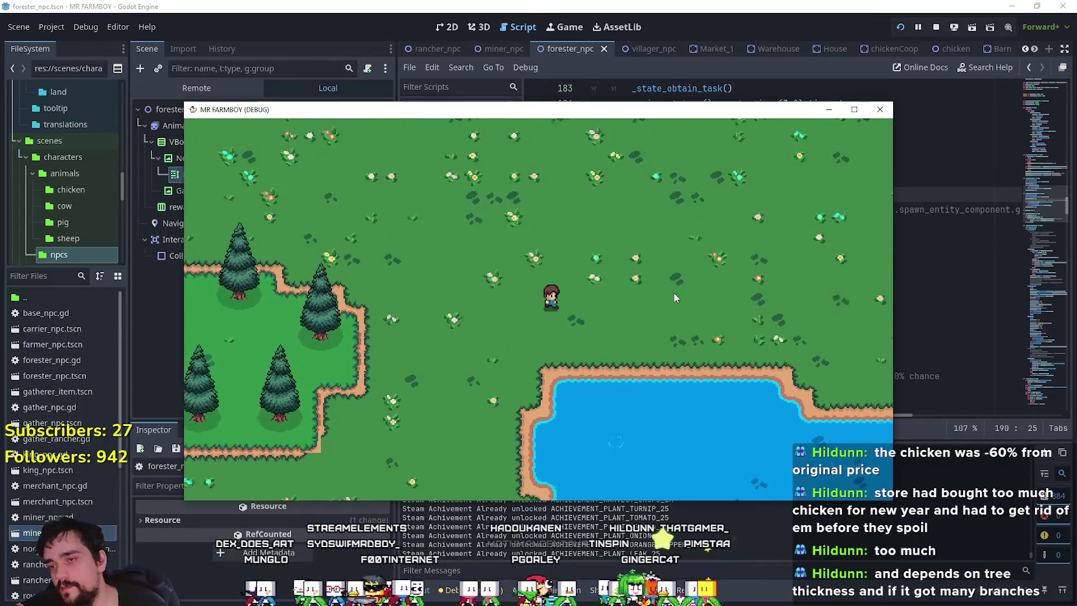
pyautogui.press('d')
pyautogui.press('w')
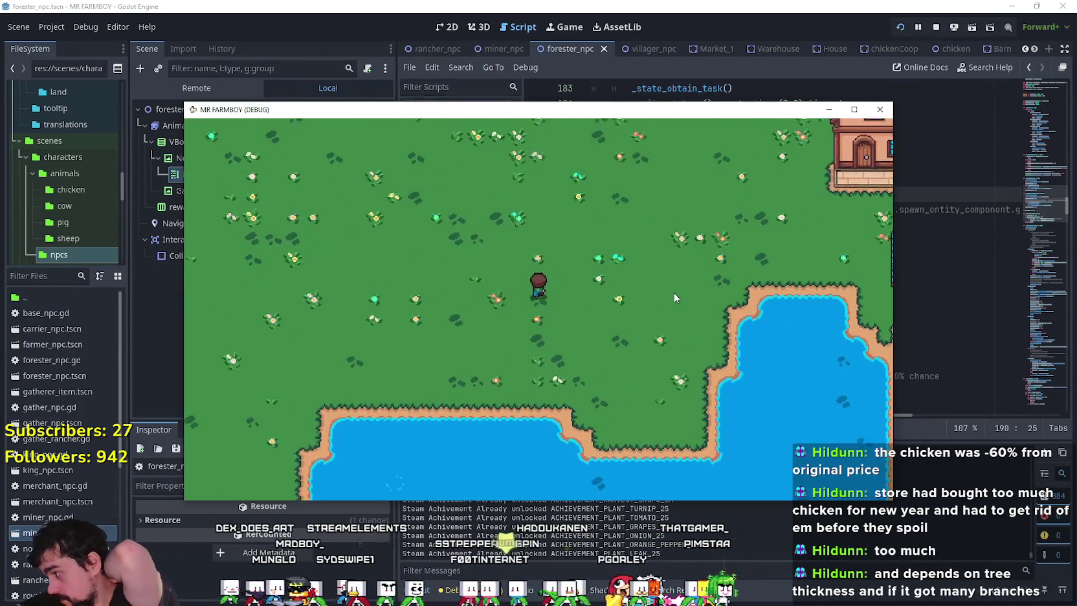
pyautogui.press('w')
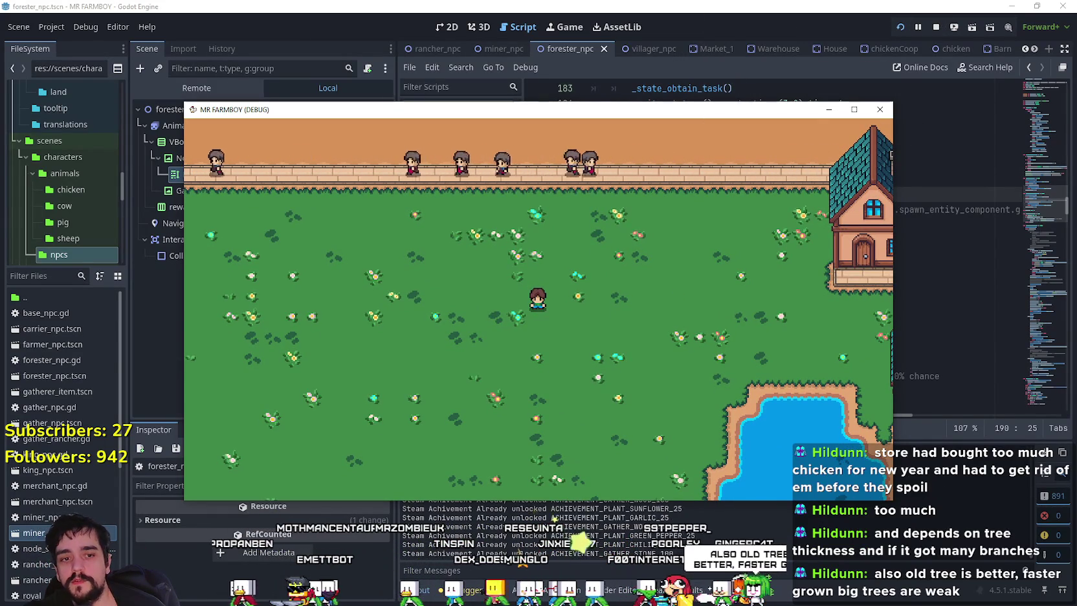
pyautogui.click(933, 28)
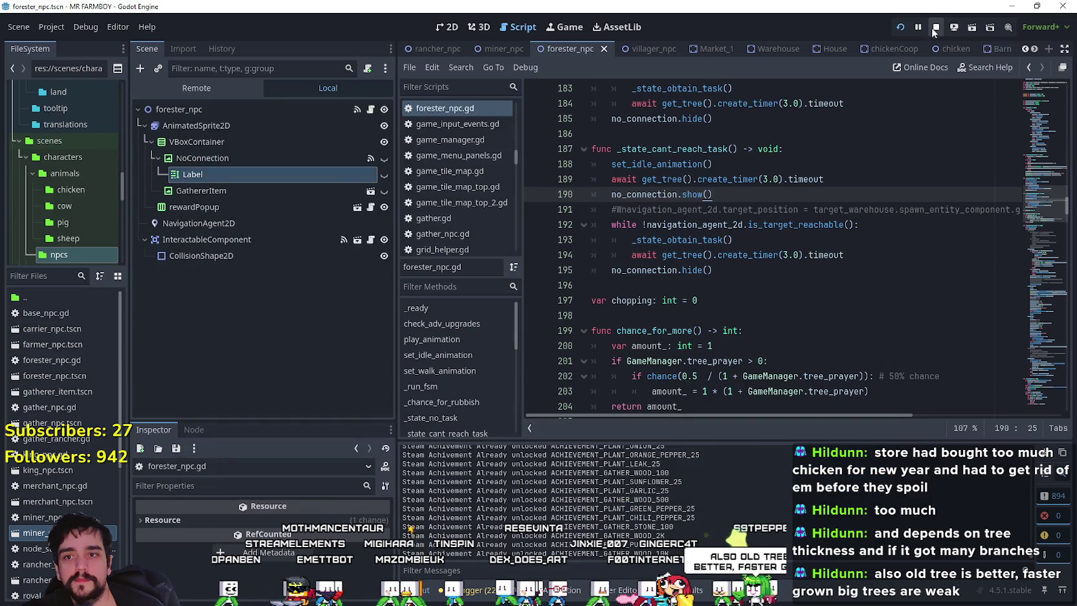
# In the 2D workspace, filter FileSystem for 'test' and open test_scene_everything.tscn
pyautogui.click(718, 291)
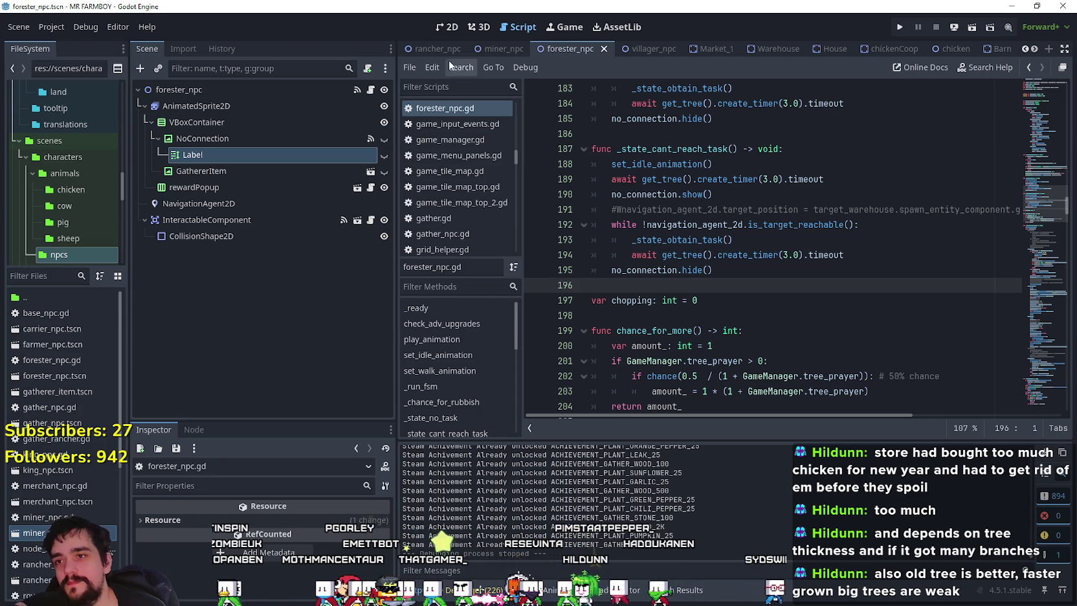
pyautogui.click(447, 27)
pyautogui.scroll(2, 529, 125)
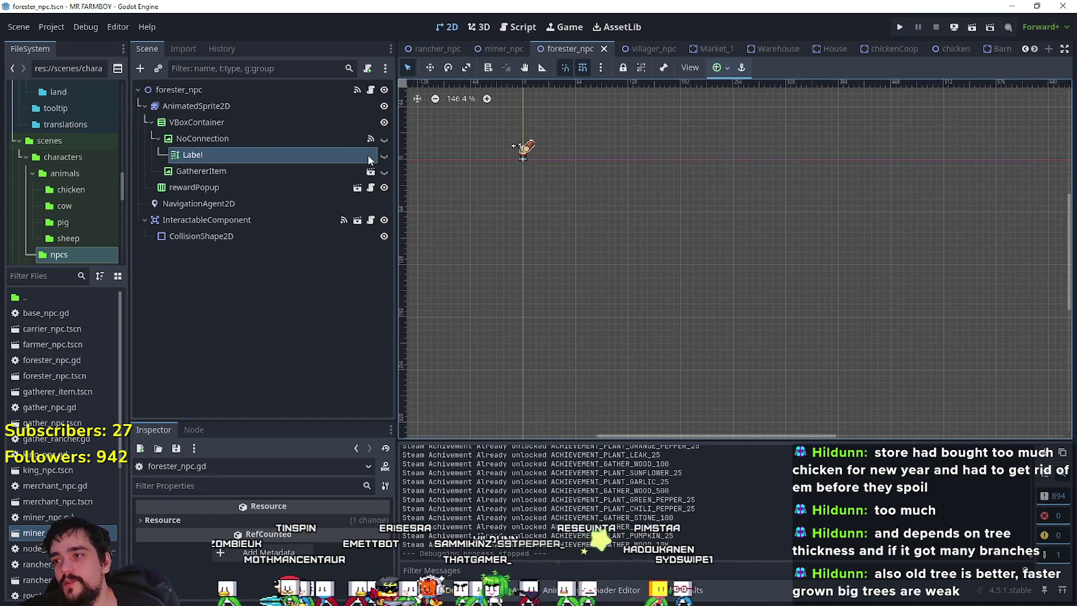
pyautogui.click(27, 275)
pyautogui.write('test')
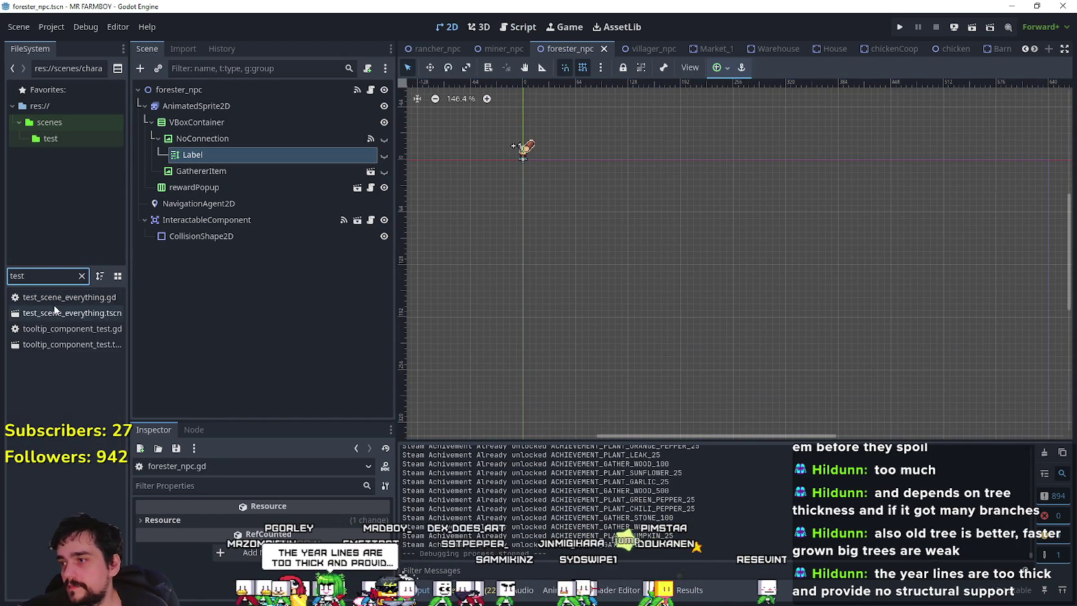
pyautogui.click(59, 315)
pyautogui.doubleClick(88, 314)
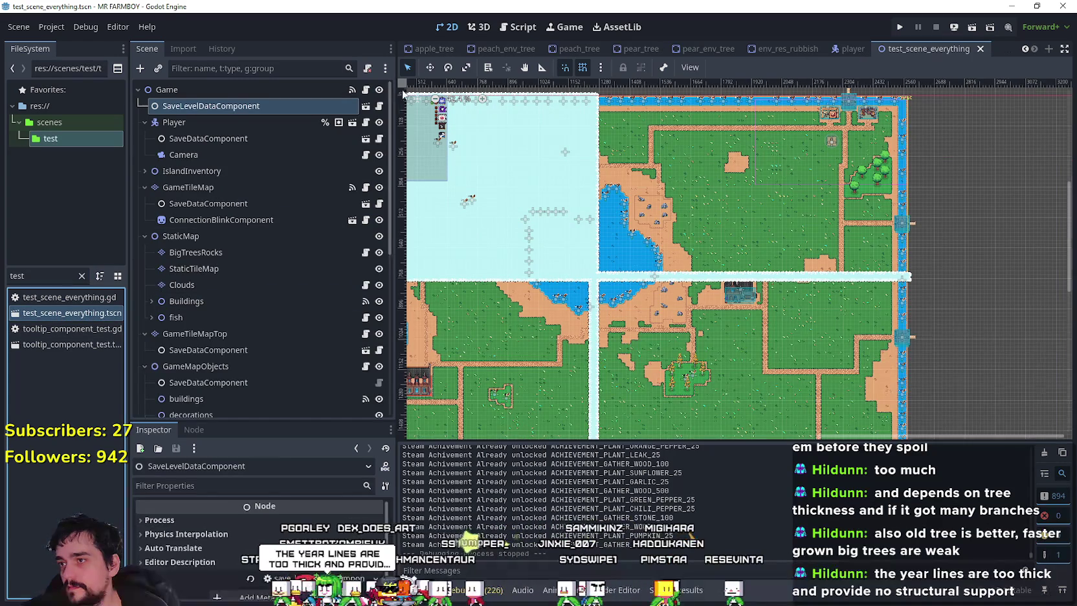
# Zoom and pan the farm map to the crop tree patch and select crop_tree9
pyautogui.scroll(4, 686, 324)
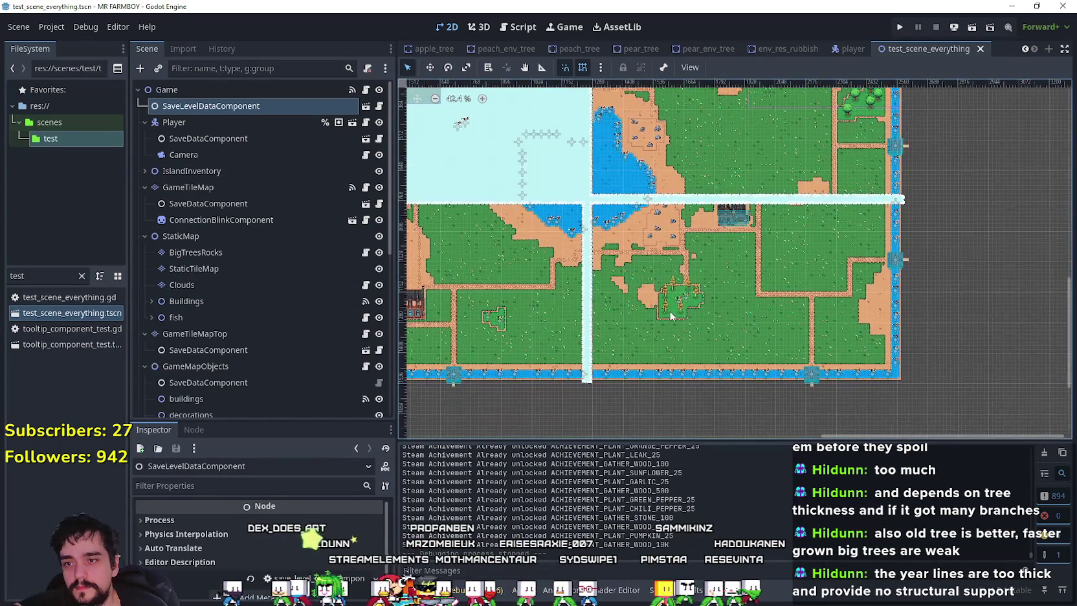
pyautogui.scroll(-5, 325, 268)
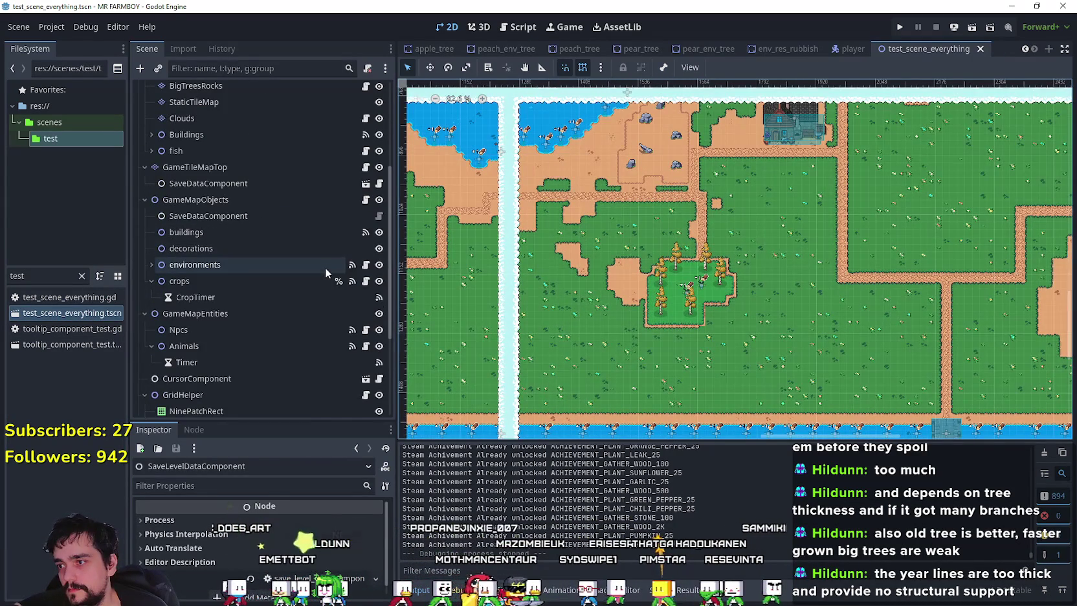
pyautogui.scroll(-1, 802, 258)
pyautogui.scroll(-4, 803, 258)
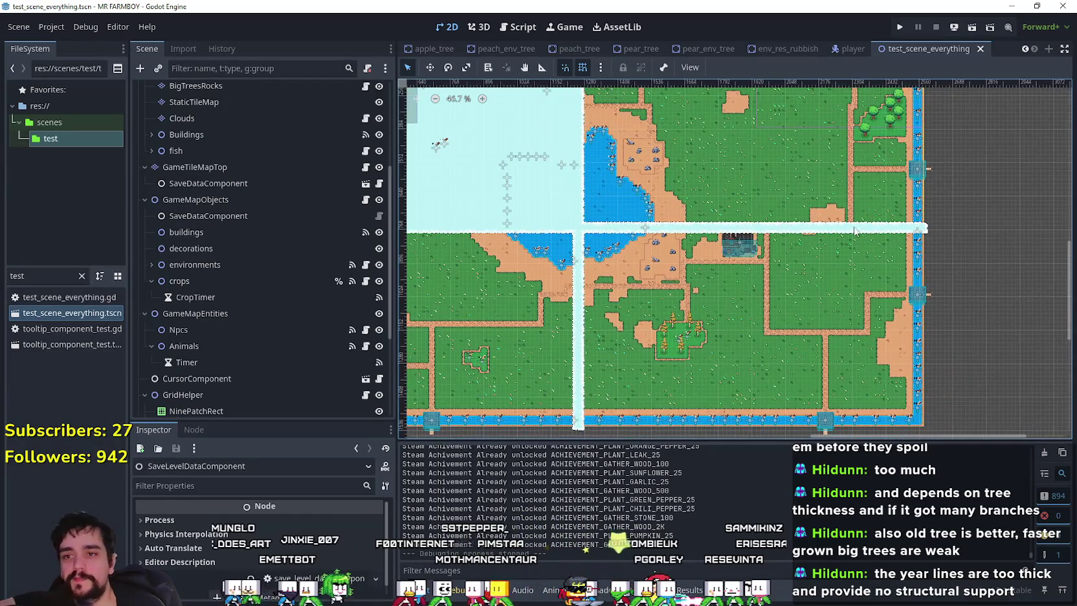
pyautogui.scroll(2, 855, 231)
pyautogui.scroll(-1, 627, 344)
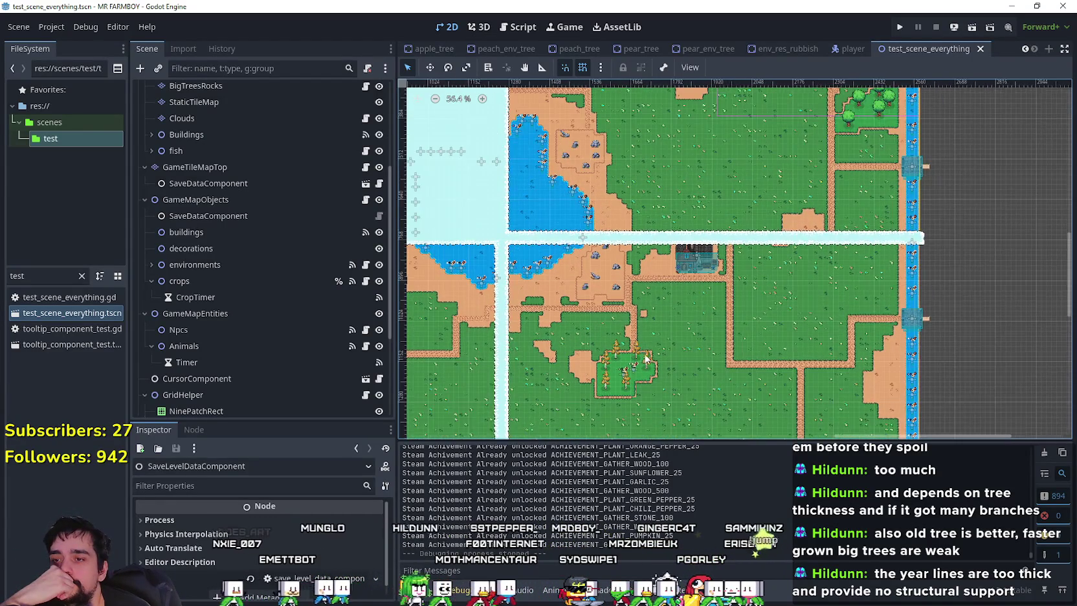
pyautogui.moveTo(525, 281); pyautogui.dragTo(606, 289)
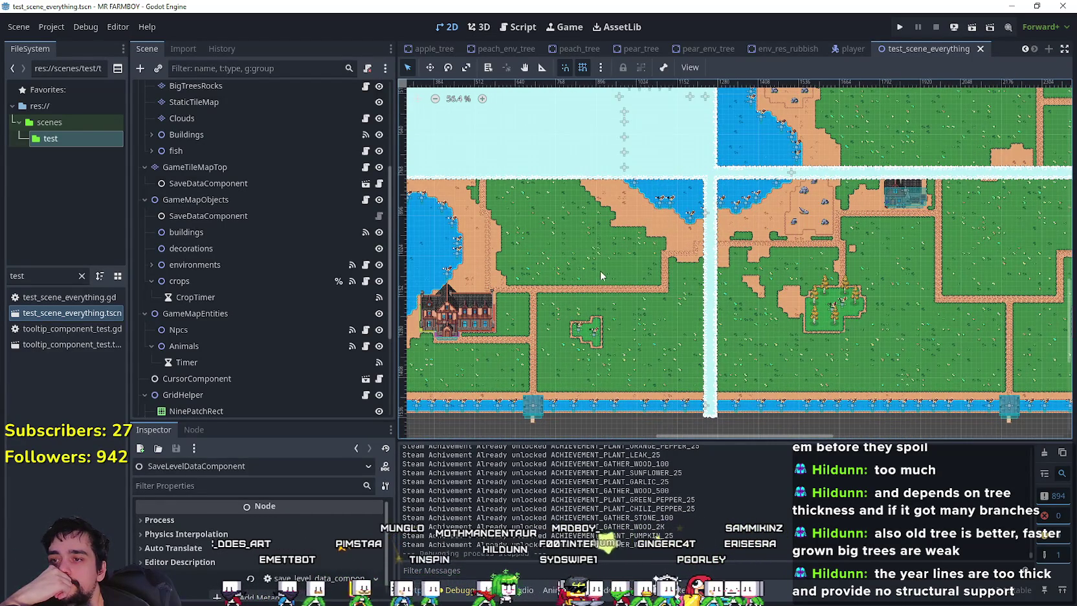
pyautogui.moveTo(859, 248)
pyautogui.mouseDown()
pyautogui.moveTo(710, 292)
pyautogui.moveTo(705, 264)
pyautogui.moveTo(681, 309)
pyautogui.mouseUp()
pyautogui.scroll(-1, 681, 304)
pyautogui.moveTo(862, 174); pyautogui.dragTo(832, 208)
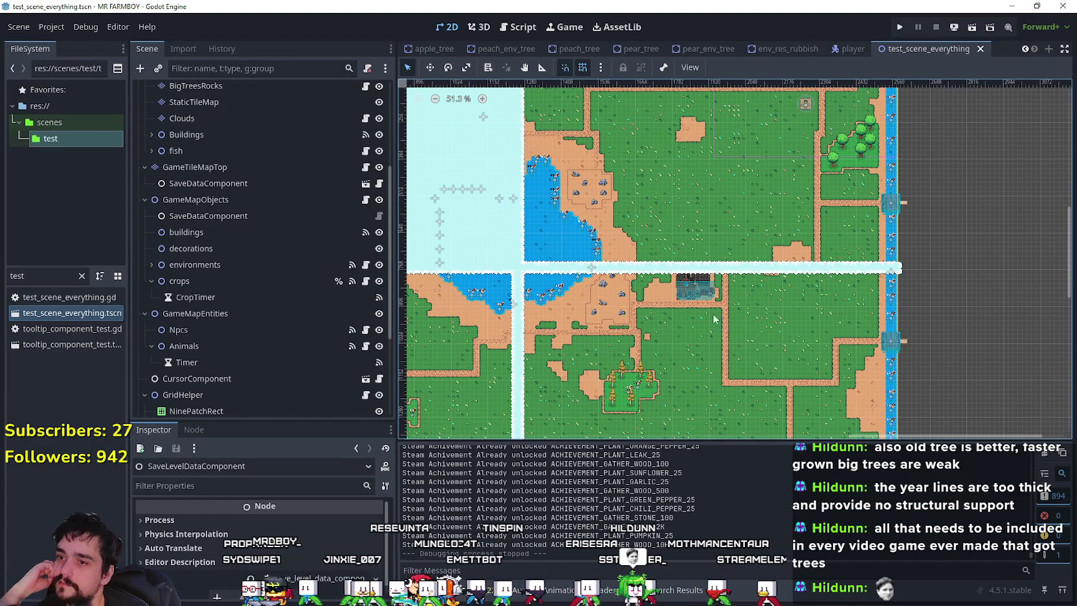
pyautogui.scroll(-2, 714, 319)
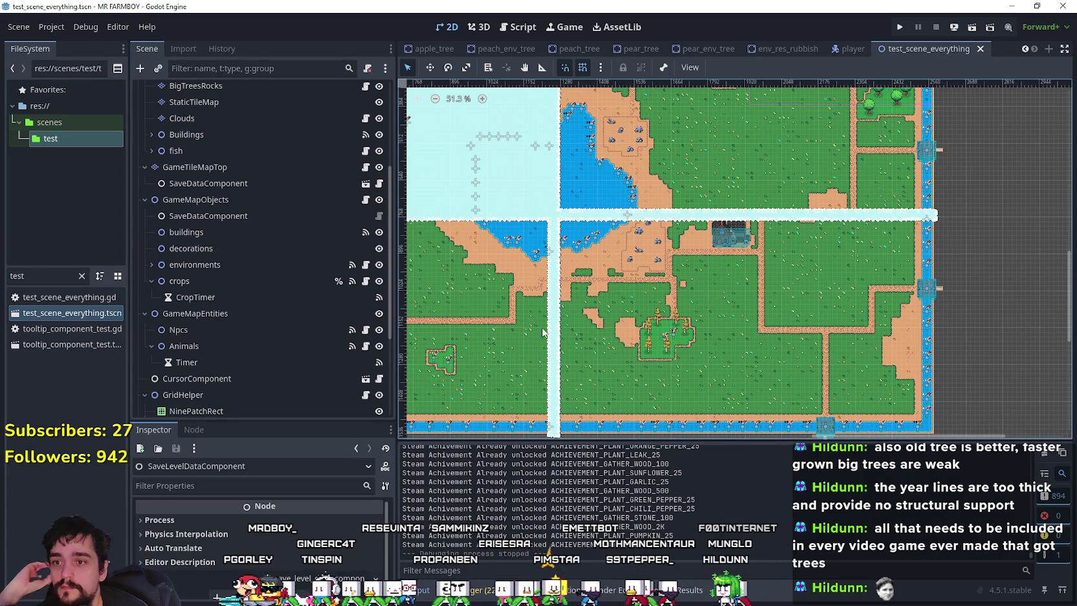
pyautogui.scroll(8, 622, 337)
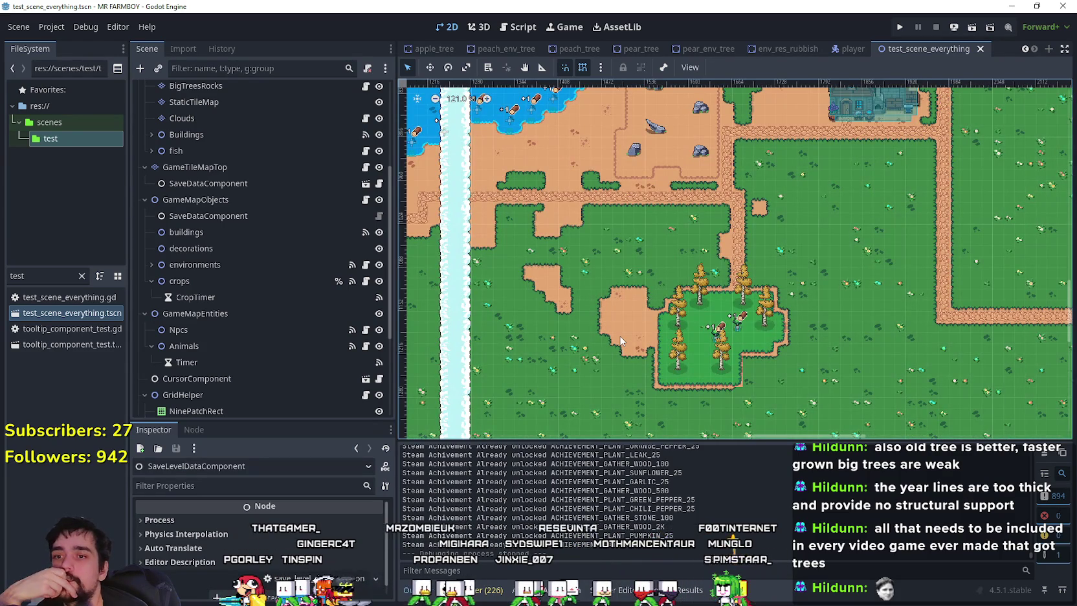
pyautogui.scroll(4, 621, 340)
pyautogui.scroll(-10, 620, 339)
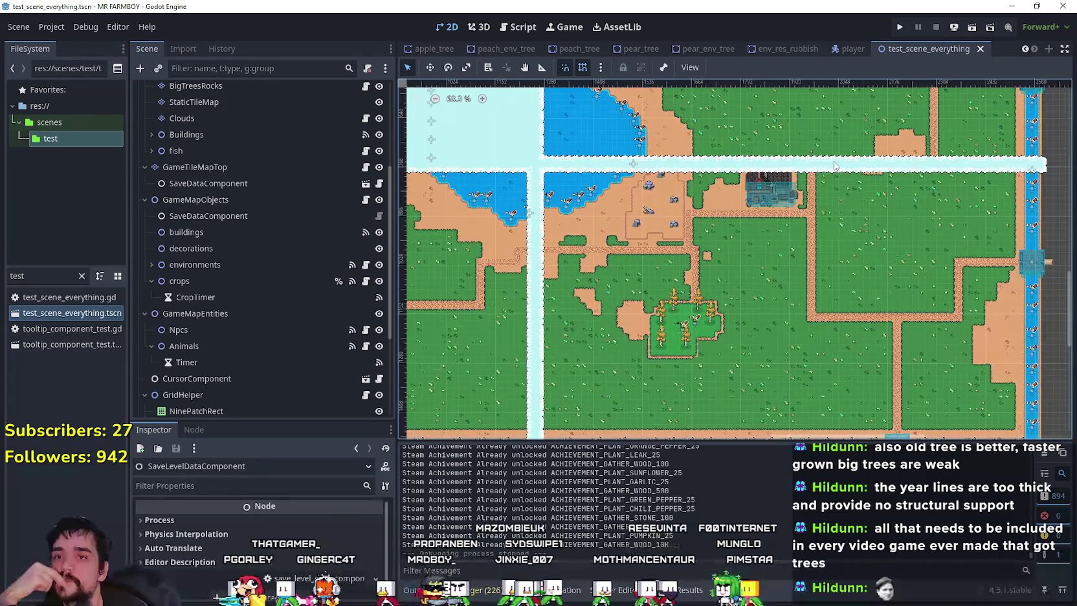
pyautogui.scroll(6, 809, 246)
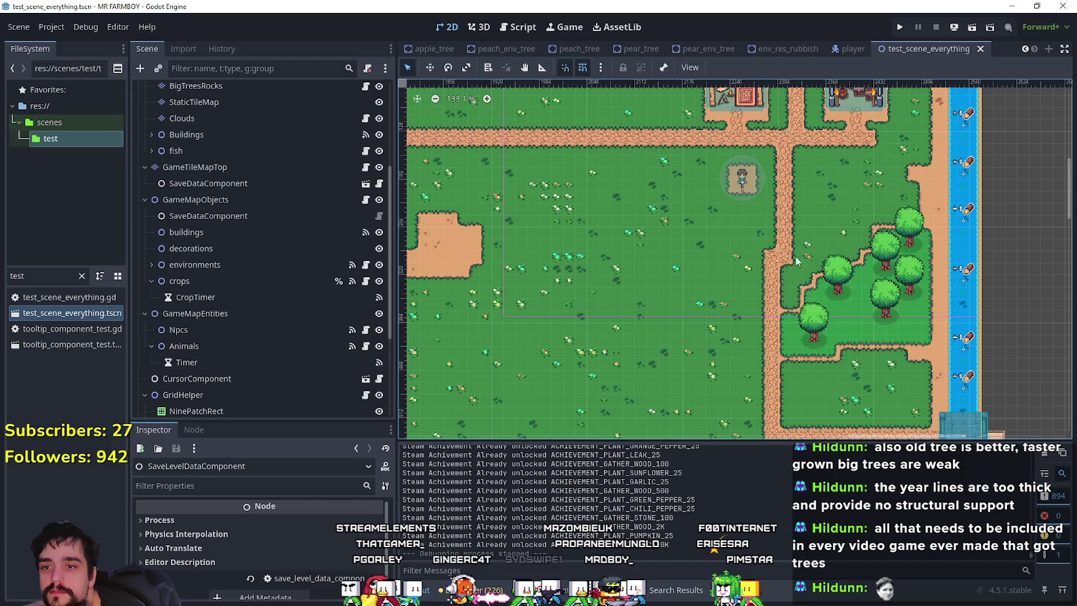
pyautogui.scroll(-6, 651, 350)
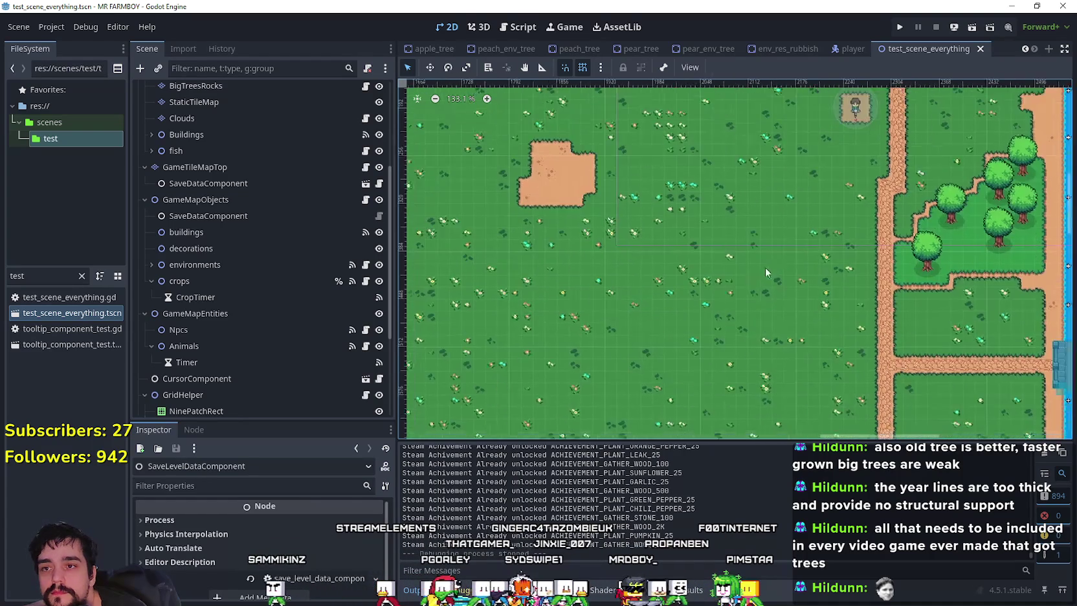
pyautogui.scroll(-3, 651, 353)
pyautogui.scroll(7, 590, 343)
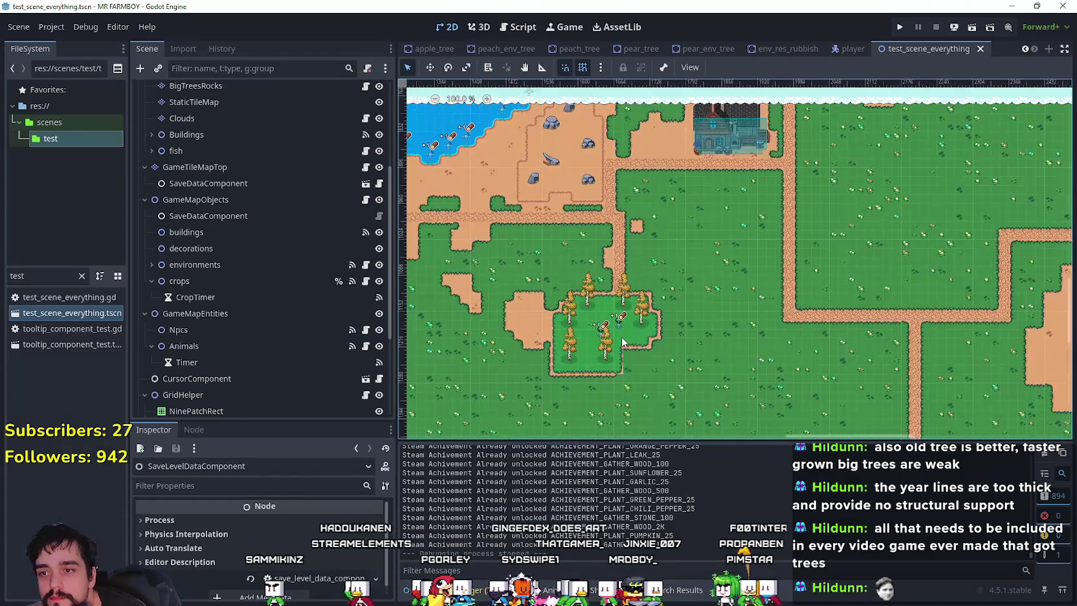
pyautogui.scroll(1, 590, 339)
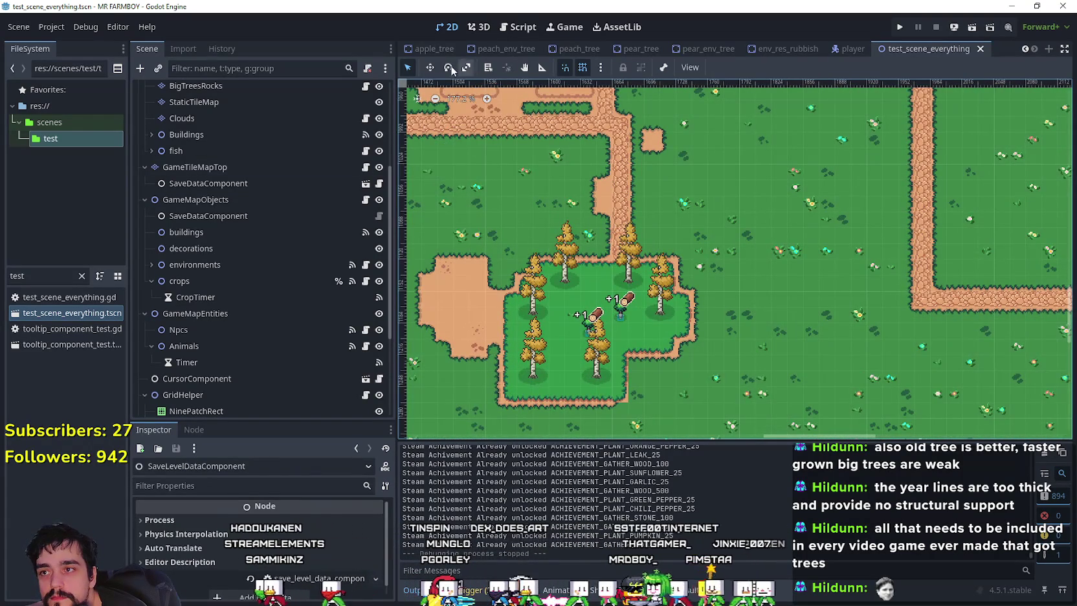
pyautogui.scroll(2, 605, 379)
pyautogui.click(625, 308)
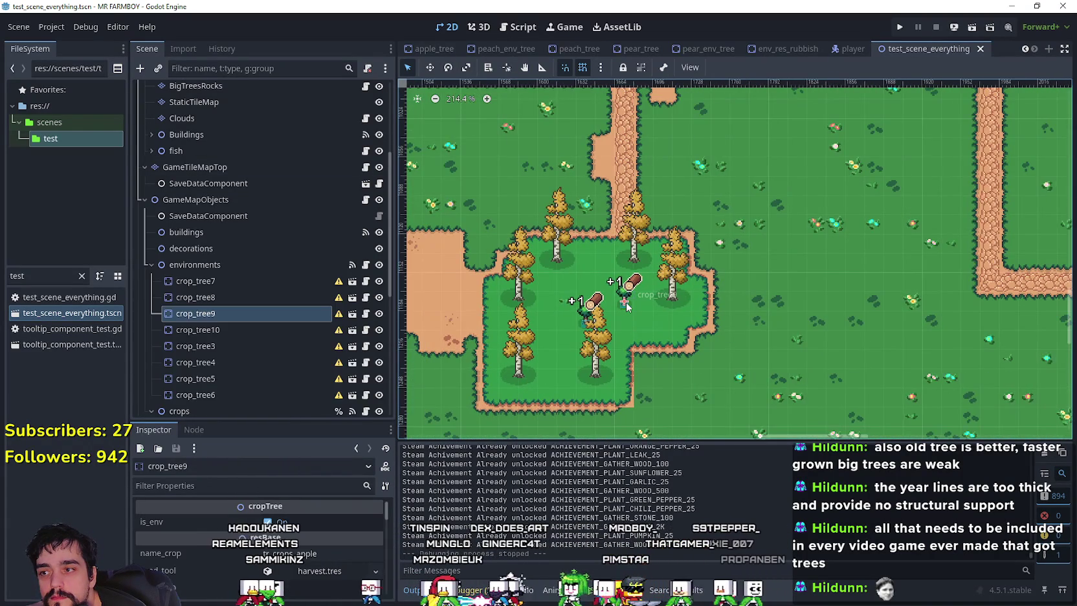
# Move crop_tree9 onto the upper-left dirt patch and fine-tune its position
pyautogui.scroll(-6, 625, 307)
pyautogui.click(430, 67)
pyautogui.scroll(-3, 571, 386)
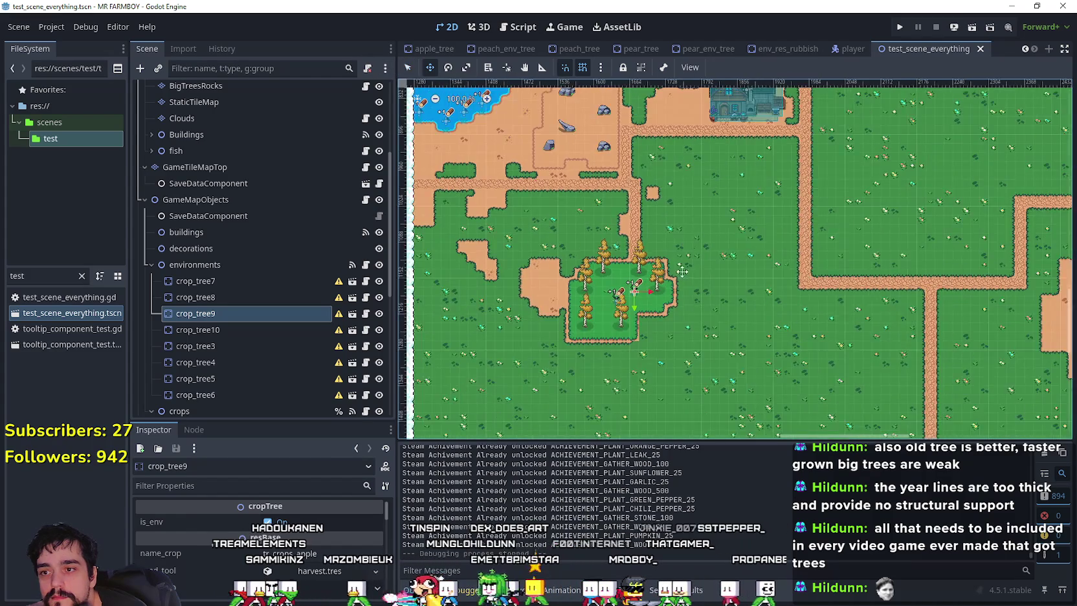
pyautogui.moveTo(561, 396); pyautogui.dragTo(759, 134)
pyautogui.scroll(2, 759, 136)
pyautogui.scroll(5, 748, 179)
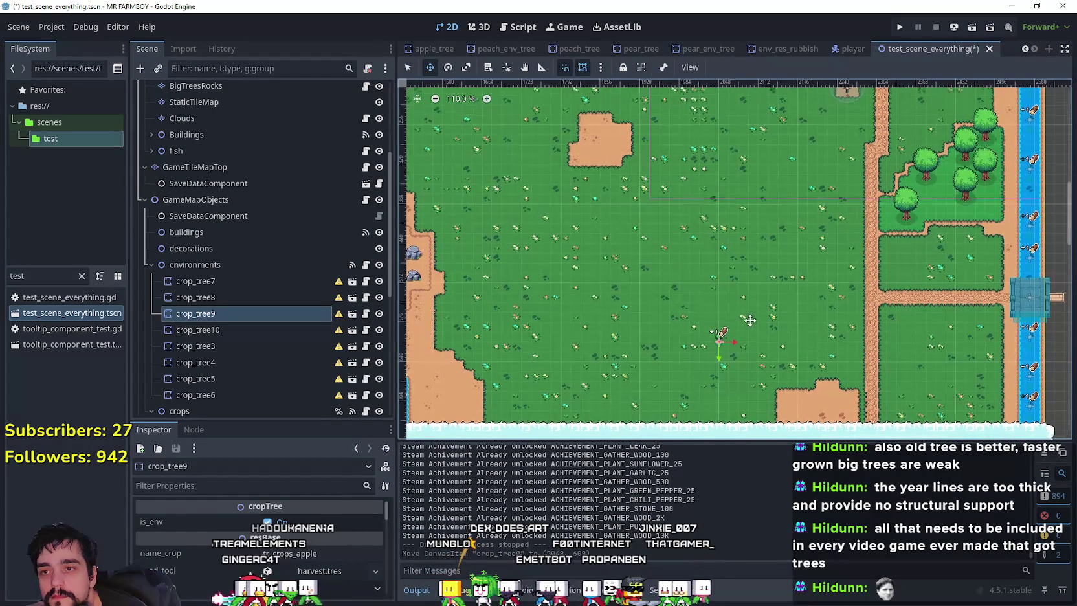
pyautogui.moveTo(722, 347); pyautogui.dragTo(606, 136)
pyautogui.scroll(16, 607, 136)
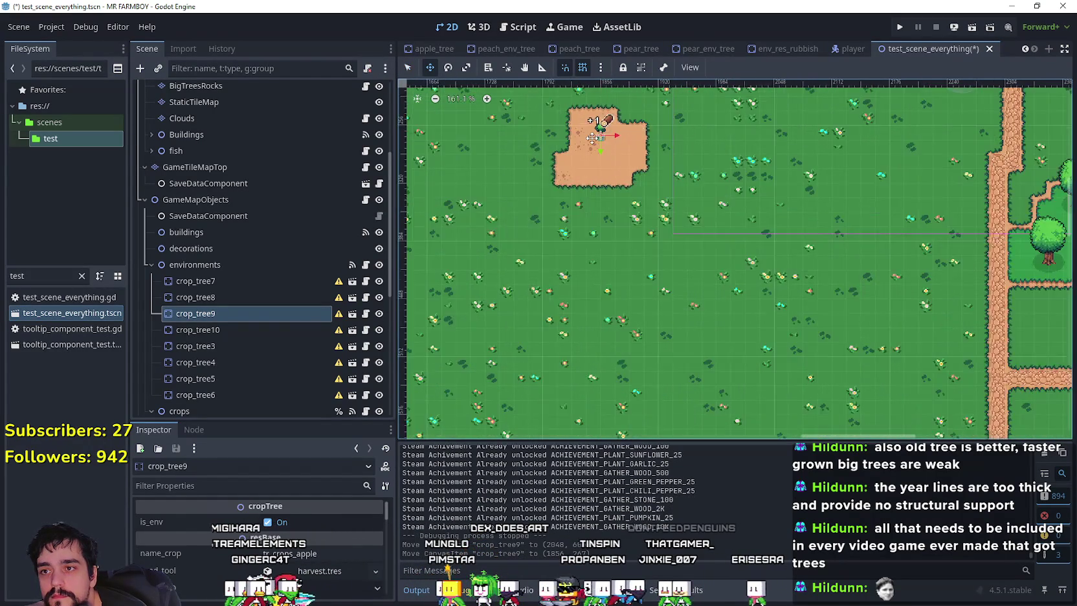
pyautogui.scroll(4, 665, 289)
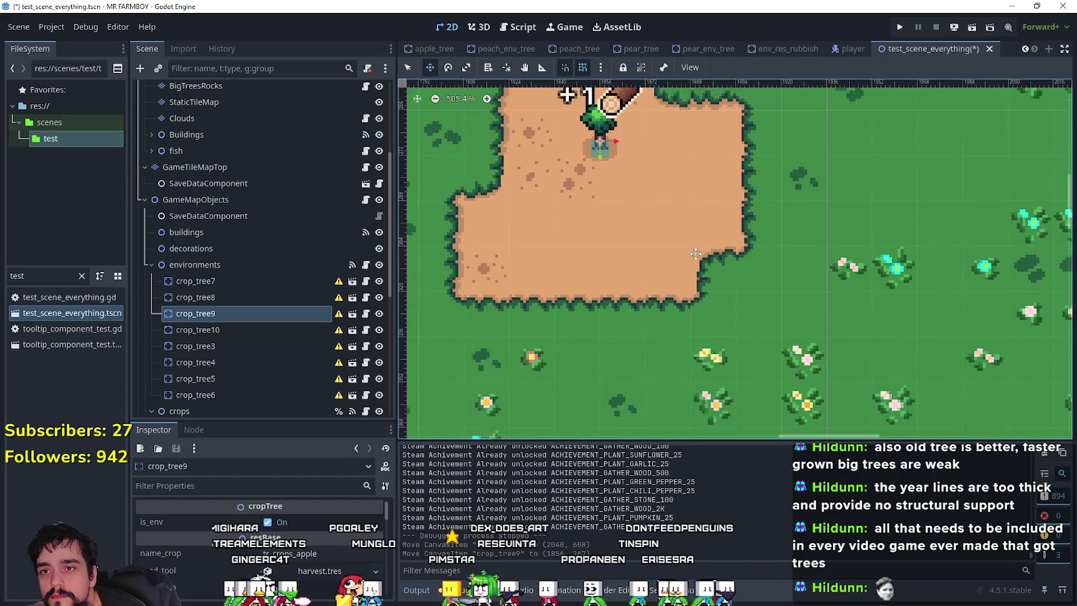
pyautogui.scroll(-2, 665, 289)
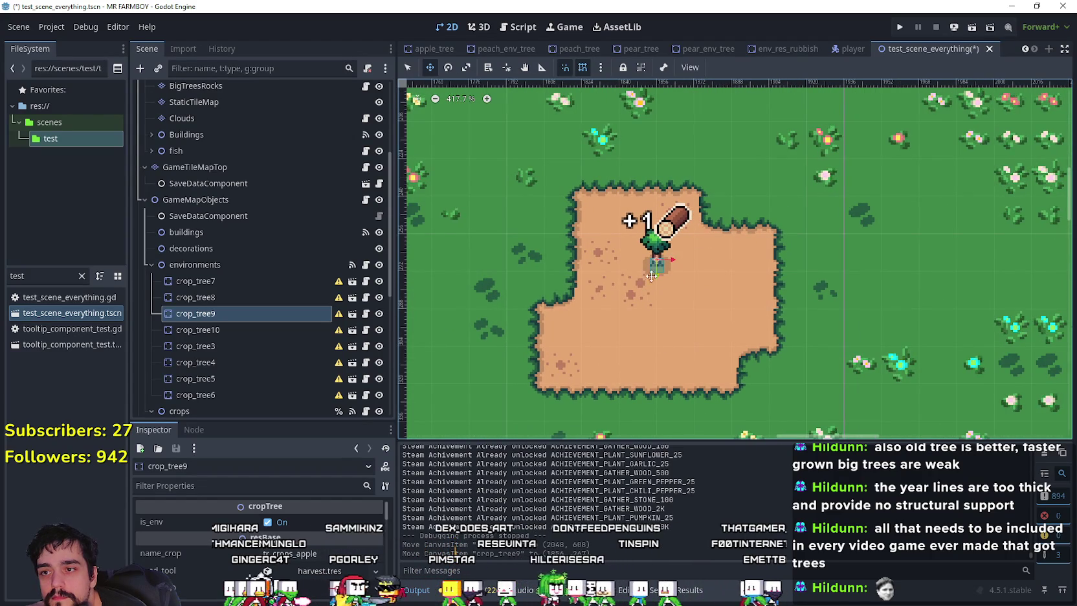
pyautogui.moveTo(654, 268)
pyautogui.mouseDown()
pyautogui.moveTo(608, 256)
pyautogui.moveTo(638, 253)
pyautogui.moveTo(719, 304)
pyautogui.moveTo(696, 315)
pyautogui.moveTo(717, 295)
pyautogui.mouseUp()
# Look over the map and select crop_tree10 in the tree patch
pyautogui.scroll(5, 654, 262)
pyautogui.scroll(1, 700, 316)
pyautogui.scroll(-3, 694, 309)
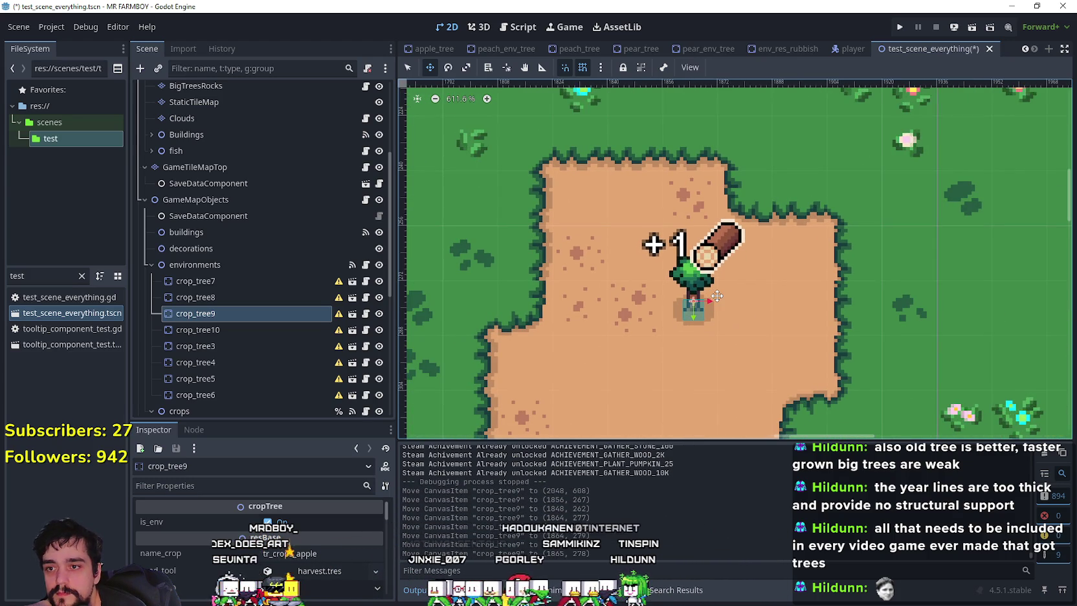
pyautogui.scroll(-15, 717, 296)
pyautogui.scroll(-5, 715, 333)
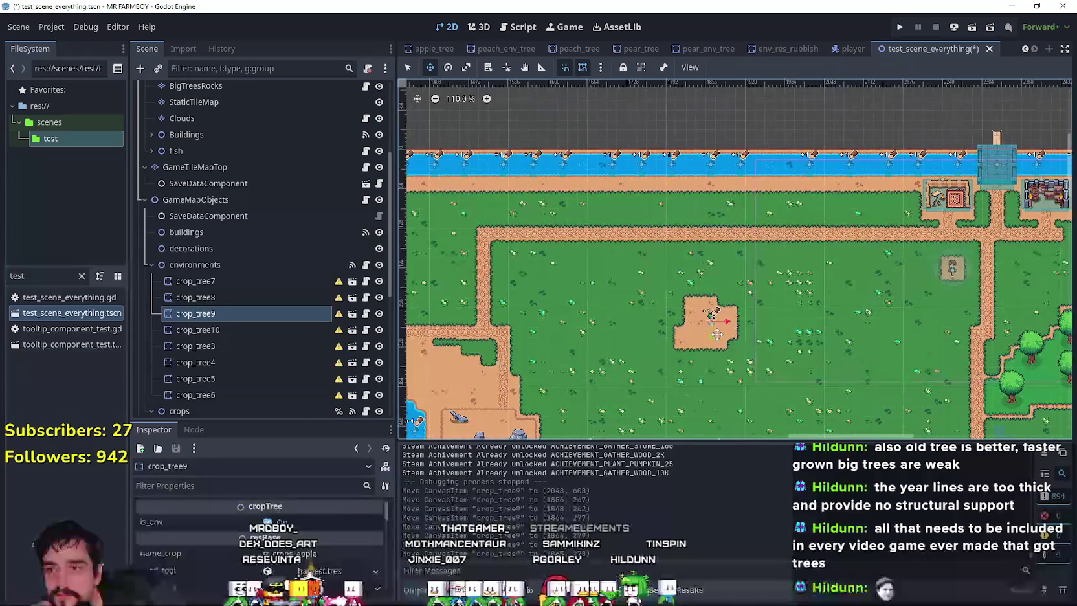
pyautogui.scroll(-5, 682, 256)
pyautogui.scroll(3, 494, 128)
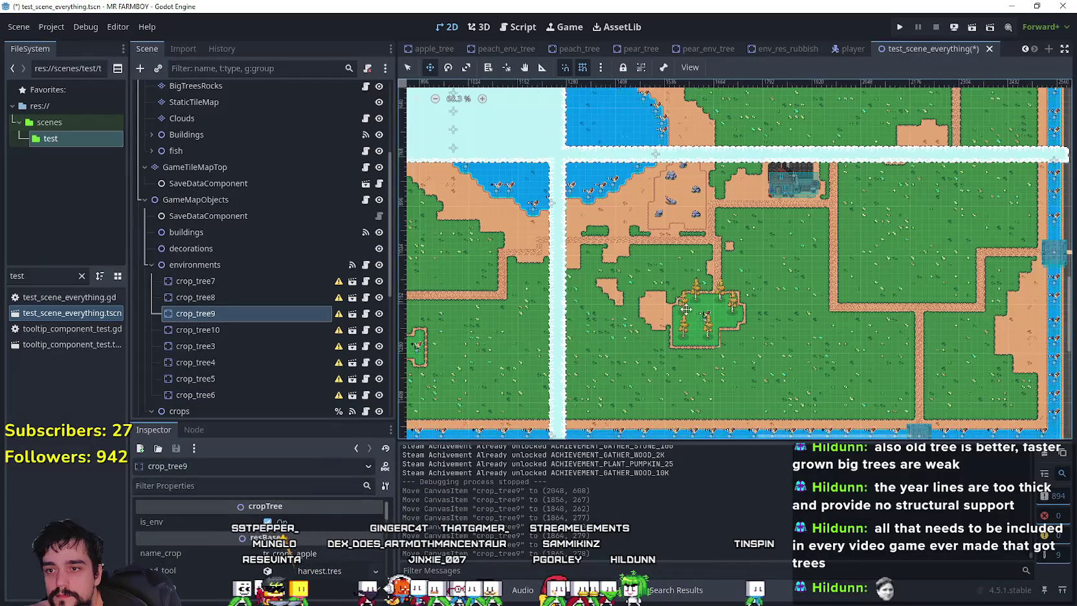
pyautogui.scroll(7, 734, 335)
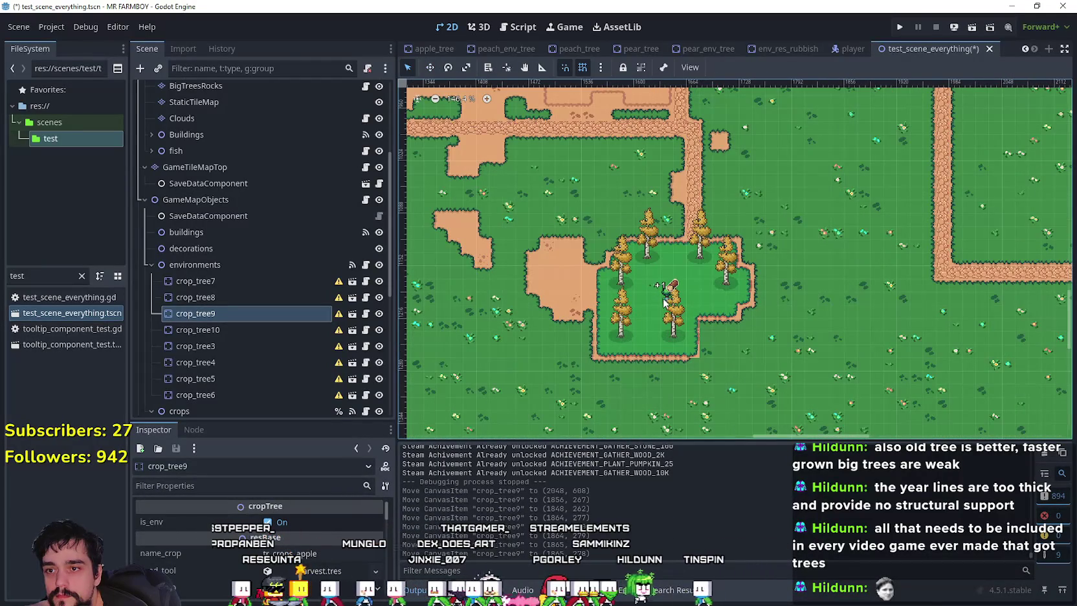
pyautogui.click(664, 302)
# Move crop_tree10 into the dirt clearing beside crop_tree9, nudging it one pixel right
pyautogui.scroll(-4, 653, 291)
pyautogui.click(430, 68)
pyautogui.moveTo(657, 288); pyautogui.dragTo(725, 181)
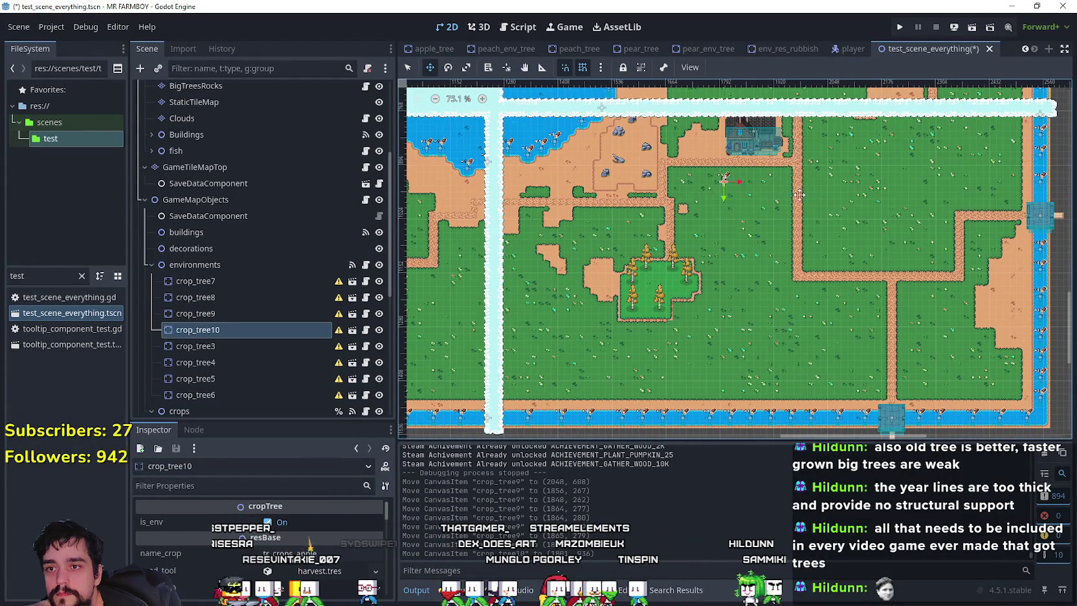
pyautogui.scroll(3, 781, 367)
pyautogui.scroll(2, 781, 366)
pyautogui.moveTo(686, 336); pyautogui.dragTo(732, 150)
pyautogui.scroll(3, 732, 194)
pyautogui.scroll(1, 732, 293)
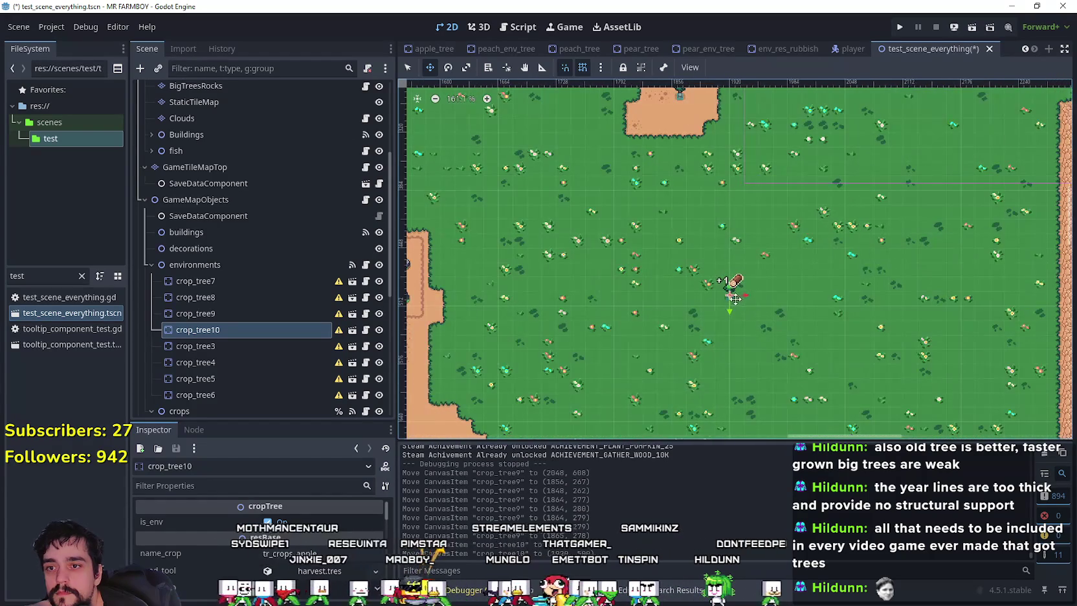
pyautogui.moveTo(723, 272); pyautogui.dragTo(677, 116)
pyautogui.scroll(2, 745, 309)
pyautogui.scroll(3, 744, 308)
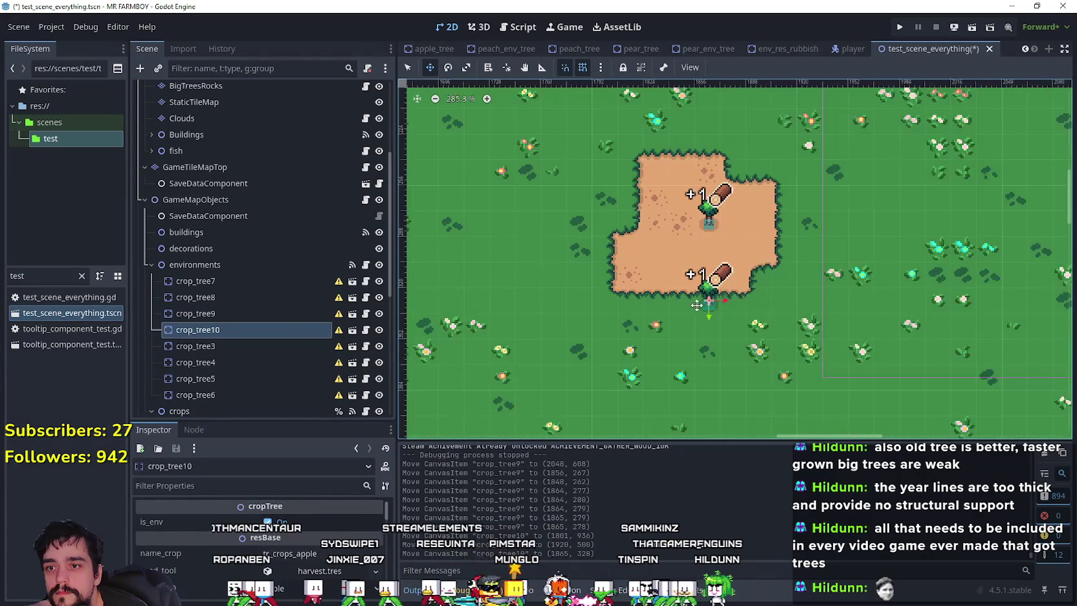
pyautogui.moveTo(718, 314); pyautogui.dragTo(654, 250)
pyautogui.scroll(6, 651, 251)
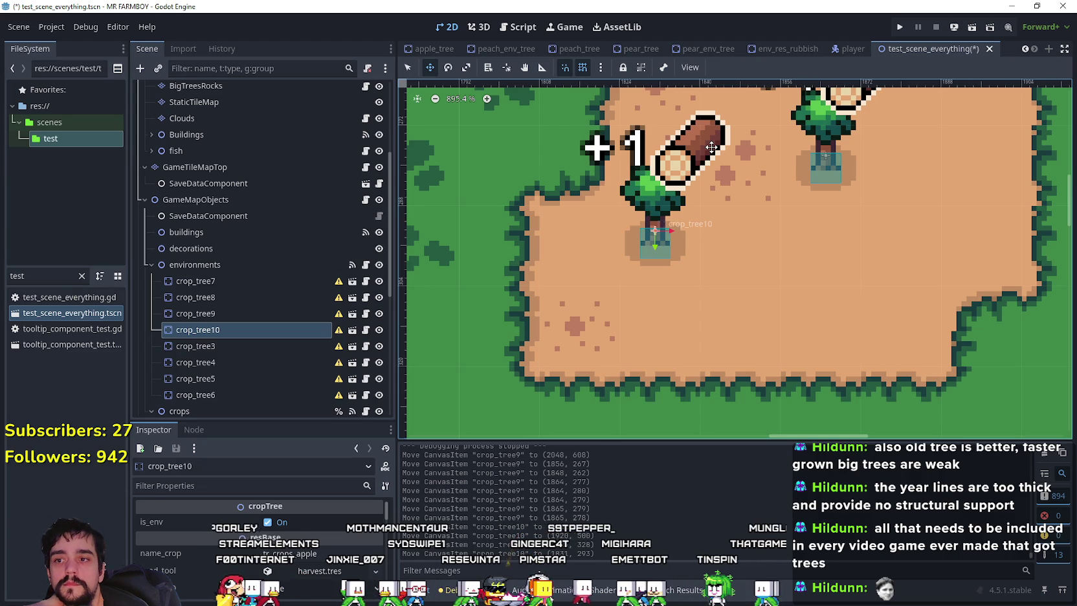
pyautogui.press('Right')
# Drag crop_tree8 east into the dirt clearing farther along the map
pyautogui.scroll(-12, 712, 147)
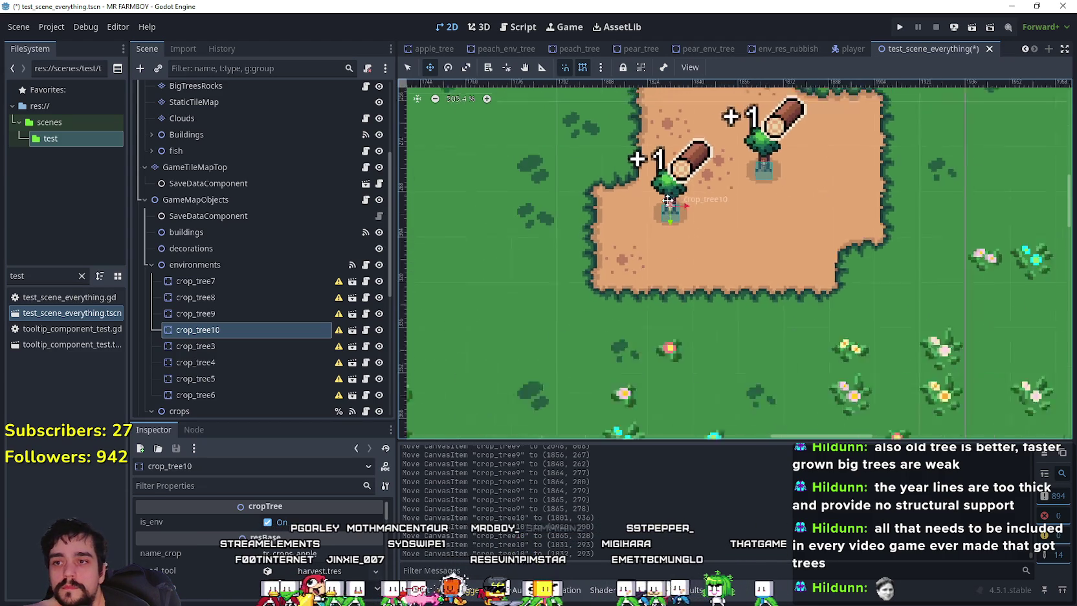
pyautogui.scroll(-1, 601, 375)
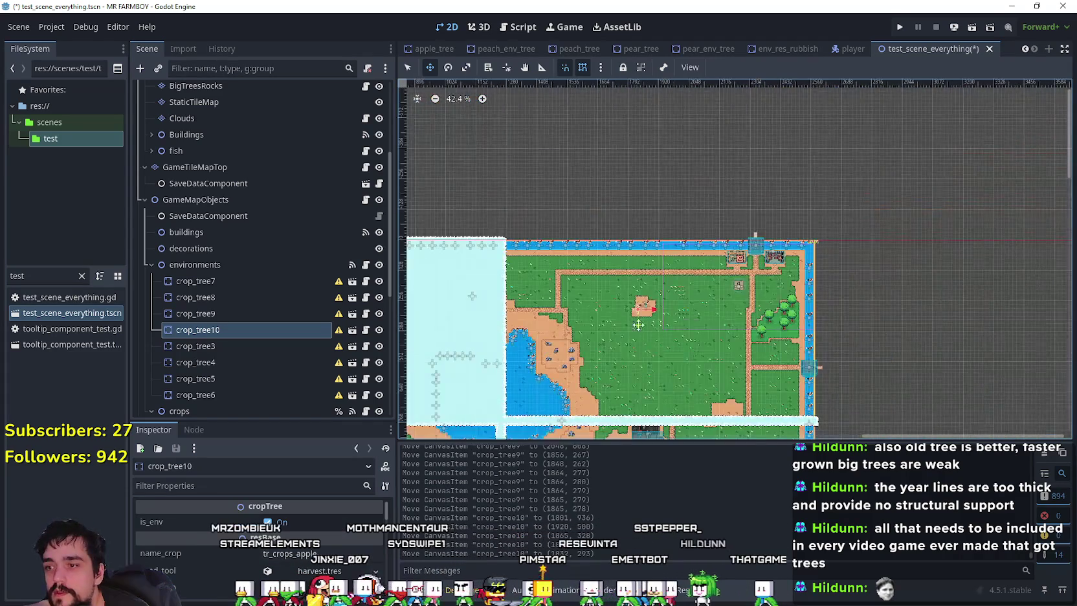
pyautogui.scroll(-10, 615, 323)
pyautogui.hscroll(-8, 615, 323)
pyautogui.scroll(2, 621, 304)
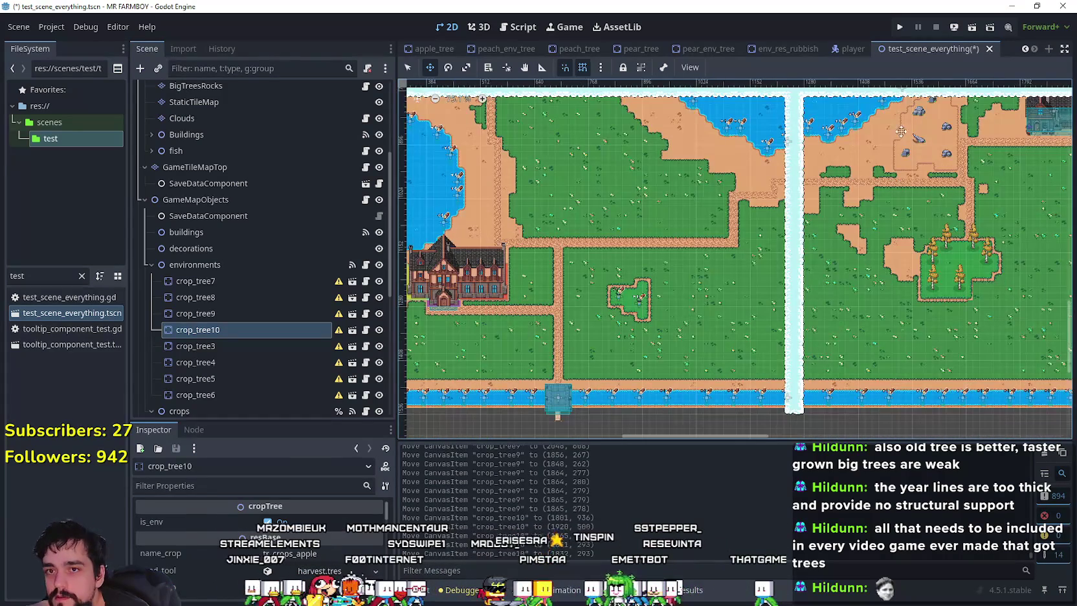
pyautogui.scroll(1, 631, 302)
pyautogui.scroll(1, 632, 302)
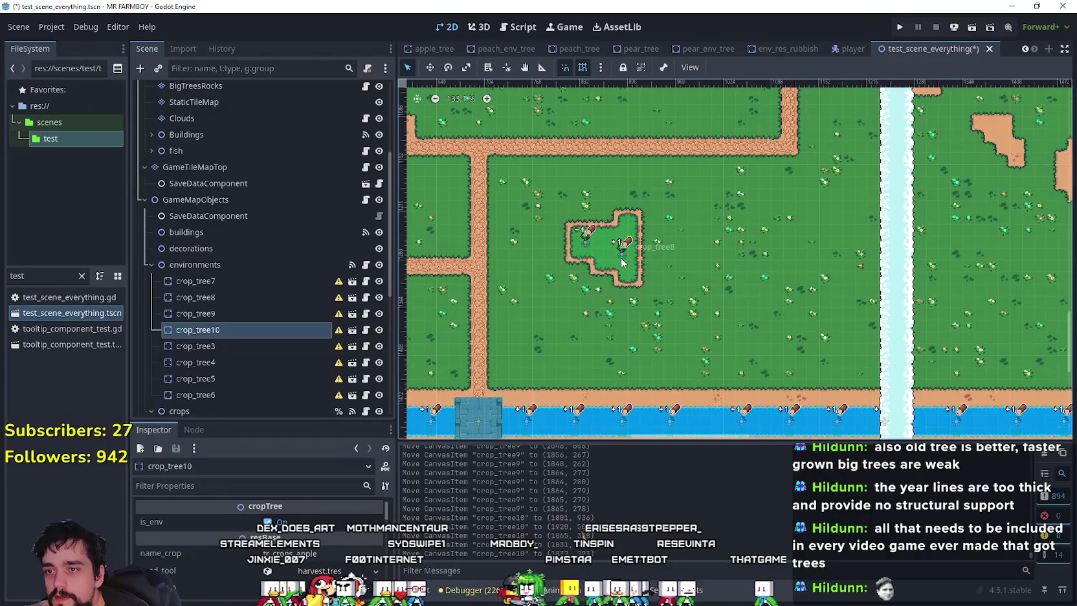
pyautogui.click(622, 257)
pyautogui.press('w')
pyautogui.moveTo(621, 257)
pyautogui.mouseDown()
pyautogui.moveTo(471, 279)
pyautogui.moveTo(926, 204)
pyautogui.moveTo(920, 195)
pyautogui.mouseUp()
pyautogui.hscroll(-2, 599, 301)
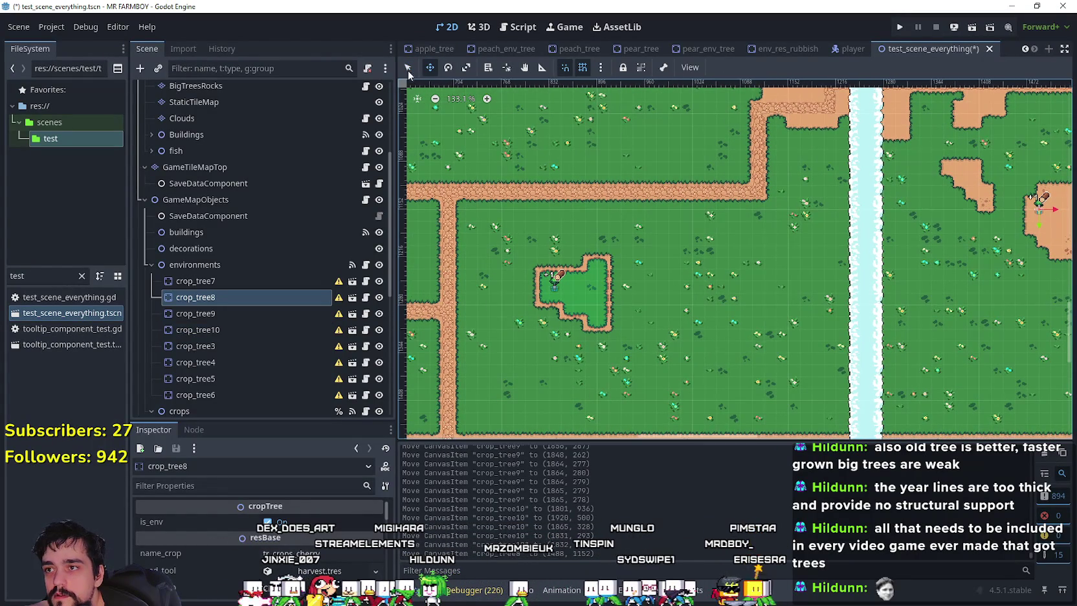
# Move crop_tree7 into the clearing beside crop_tree8, nudging it slightly up and left
pyautogui.click(553, 293)
pyautogui.click(431, 68)
pyautogui.moveTo(550, 304)
pyautogui.mouseDown()
pyautogui.moveTo(980, 249)
pyautogui.moveTo(541, 240)
pyautogui.moveTo(613, 233)
pyautogui.moveTo(529, 229)
pyautogui.moveTo(675, 224)
pyautogui.moveTo(667, 260)
pyautogui.mouseUp()
pyautogui.scroll(7, 981, 249)
pyautogui.scroll(6, 679, 233)
pyautogui.scroll(4, 674, 272)
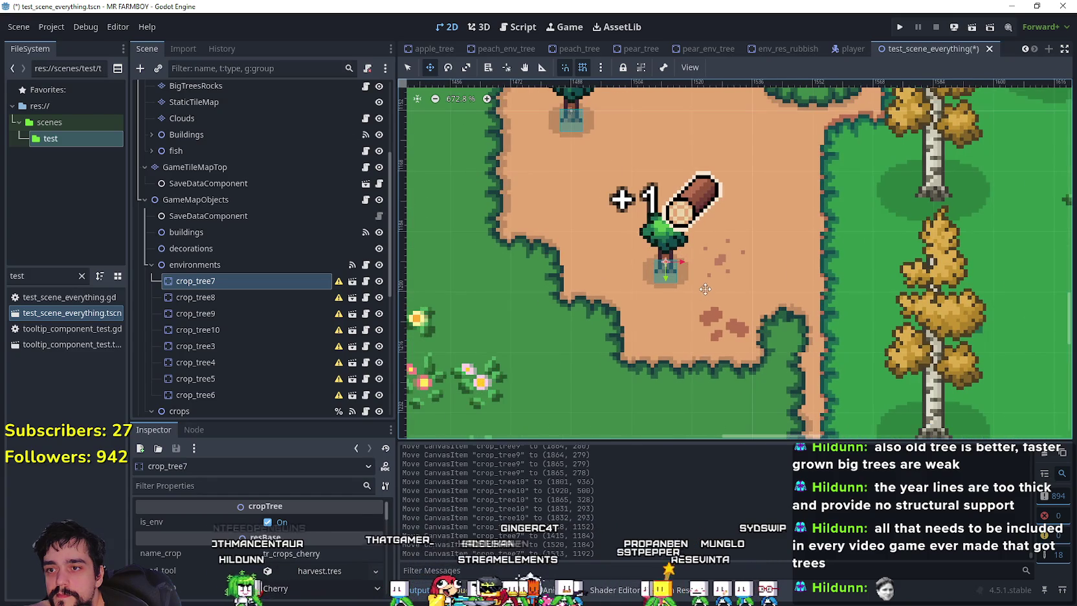
pyautogui.press('Up')
pyautogui.press('Left')
pyautogui.press('Up')
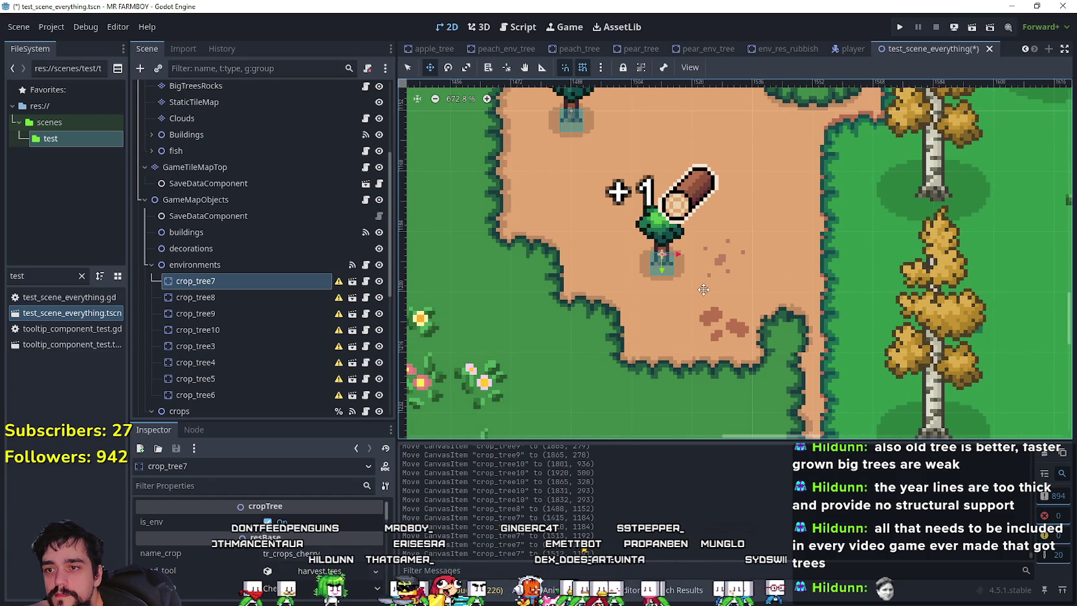
# Shift crop_tree8 a little right and save the test_scene_everything scene
pyautogui.scroll(-4, 704, 289)
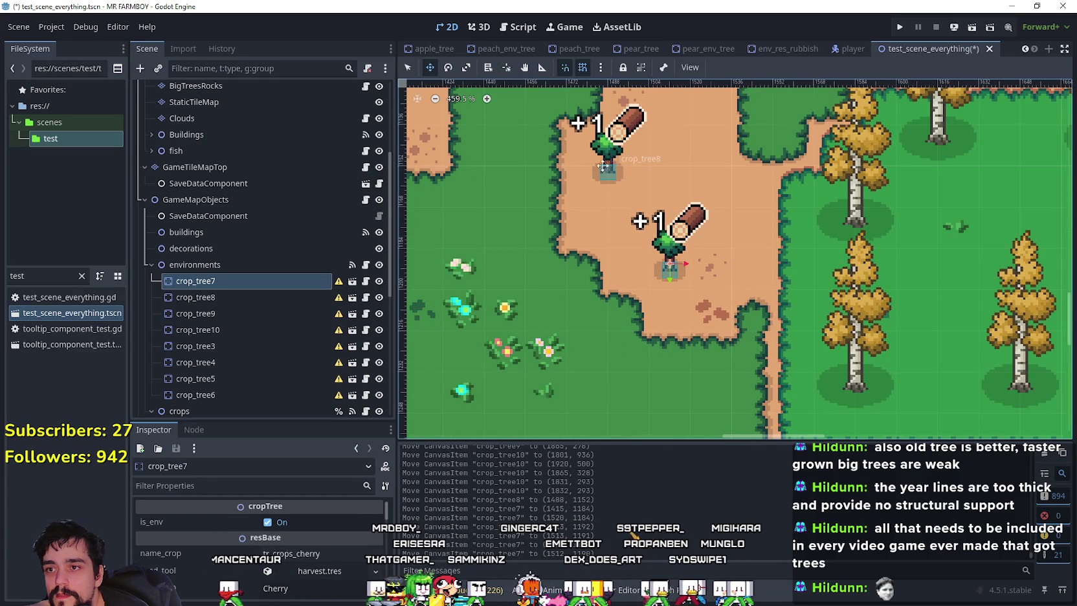
pyautogui.scroll(3, 568, 151)
pyautogui.moveTo(603, 179)
pyautogui.mouseDown()
pyautogui.moveTo(666, 179)
pyautogui.moveTo(431, 188)
pyautogui.moveTo(631, 179)
pyautogui.moveTo(628, 188)
pyautogui.moveTo(680, 207)
pyautogui.mouseUp()
pyautogui.scroll(8, 630, 178)
pyautogui.scroll(-6, 743, 234)
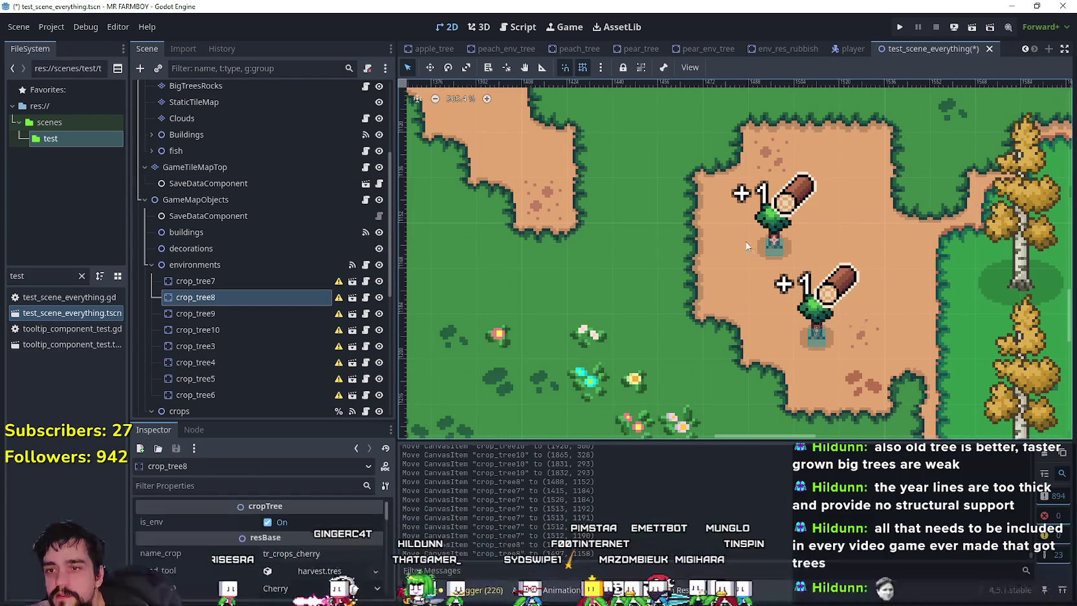
pyautogui.scroll(-5, 714, 313)
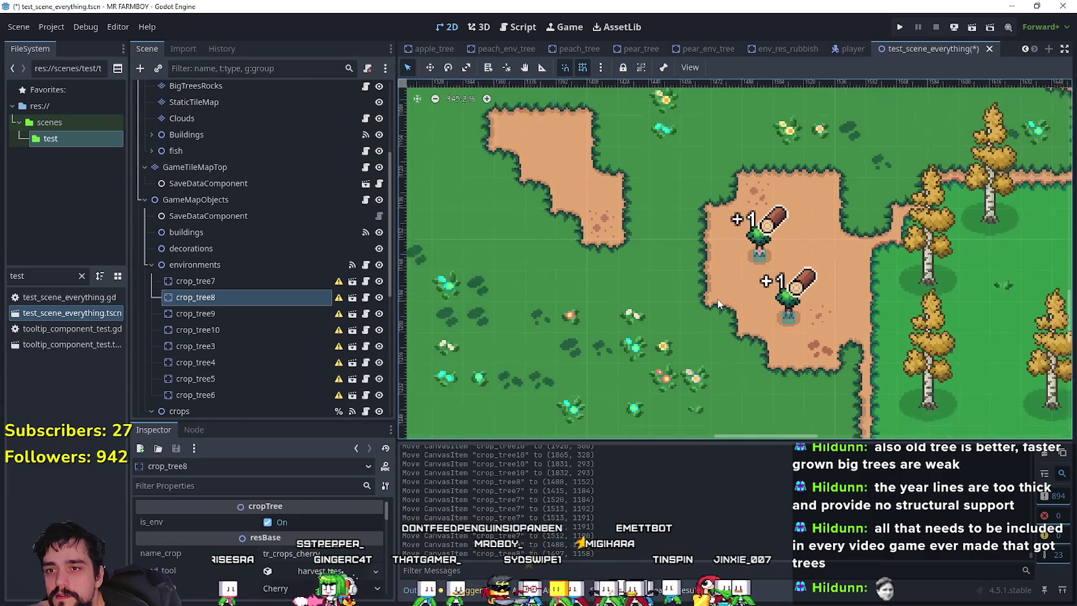
pyautogui.scroll(-2, 714, 313)
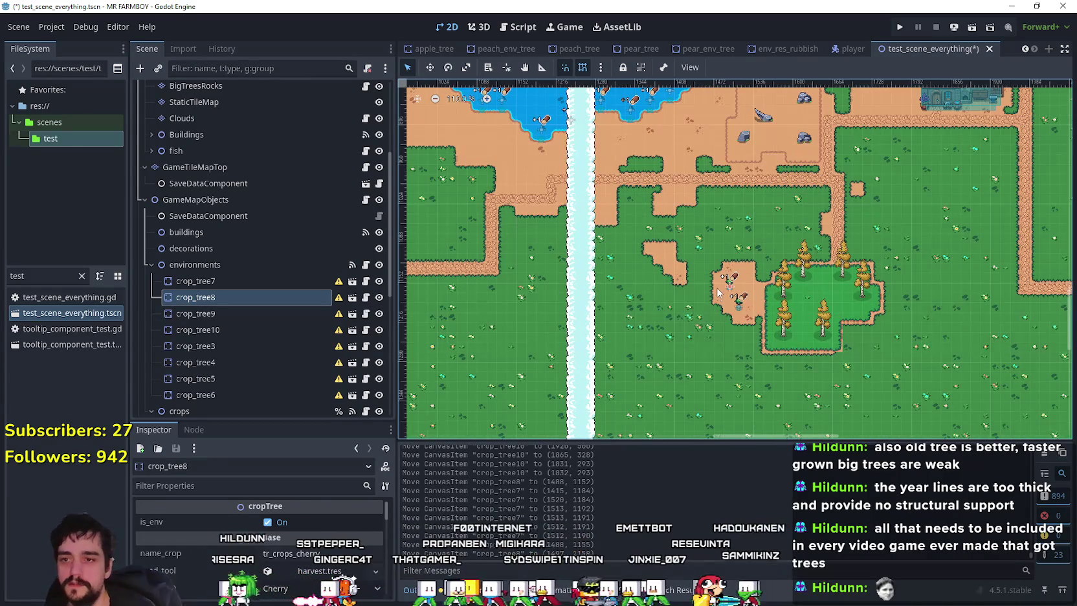
pyautogui.hotkey('ctrl', 's')
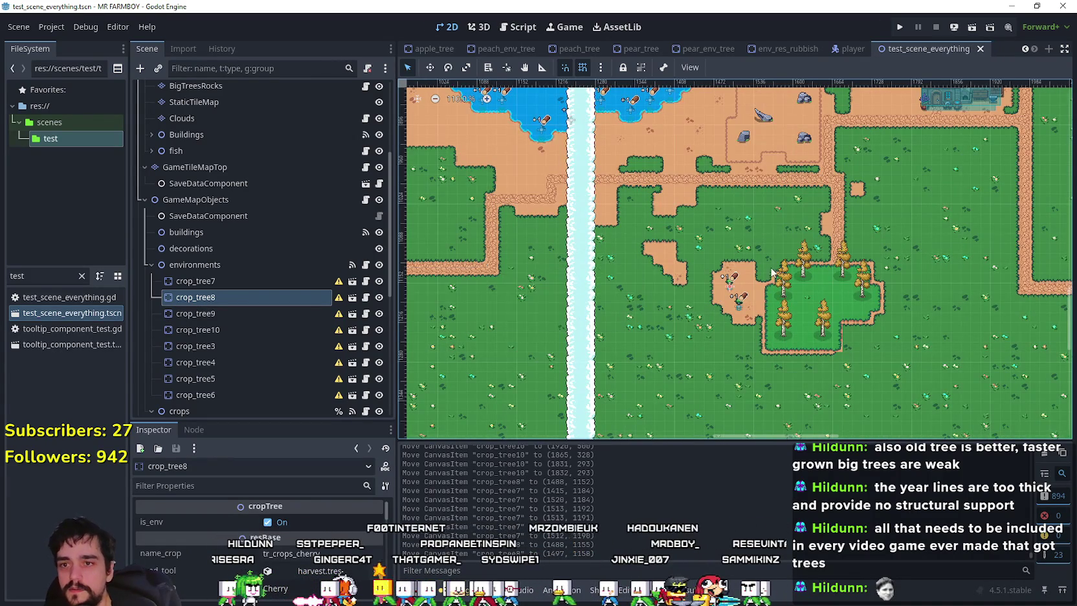
pyautogui.scroll(-2, 821, 261)
pyautogui.scroll(6, 547, 223)
pyautogui.hscroll(-5, 647, 187)
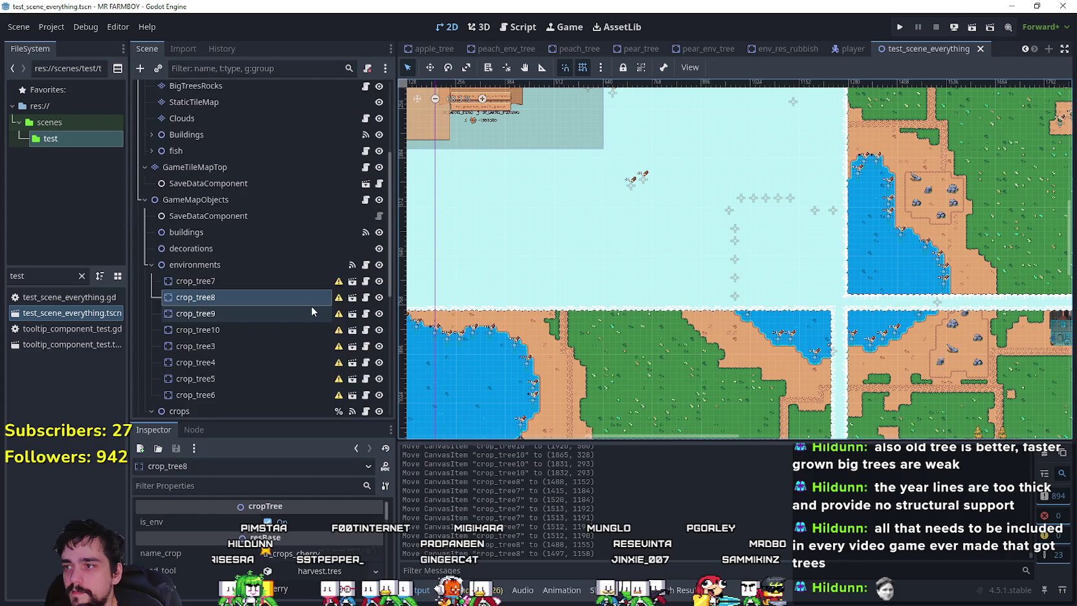
pyautogui.scroll(5, 311, 306)
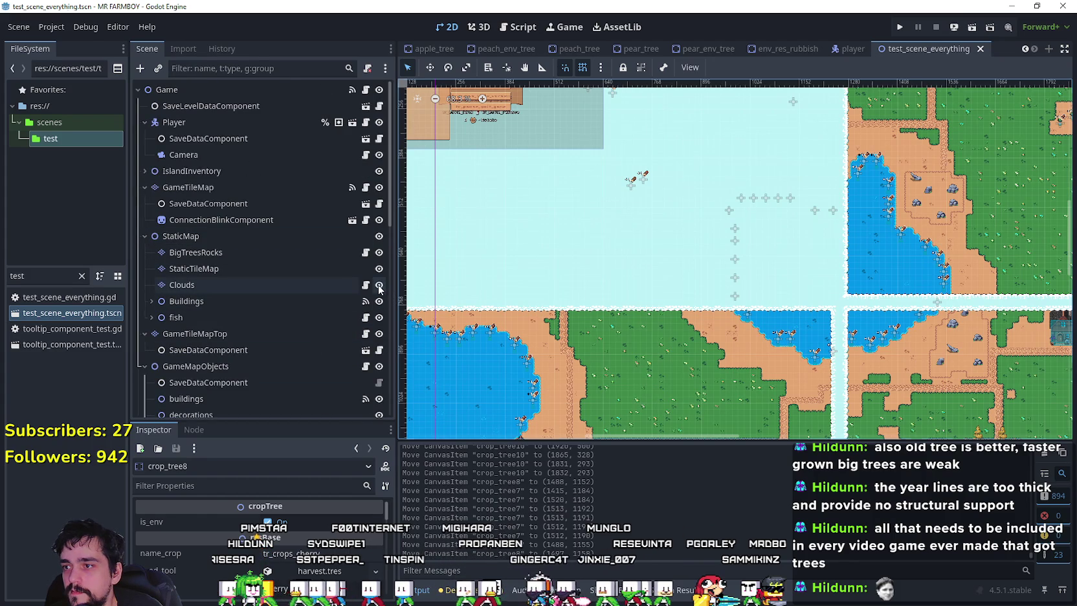
pyautogui.click(380, 286)
pyautogui.scroll(5, 688, 288)
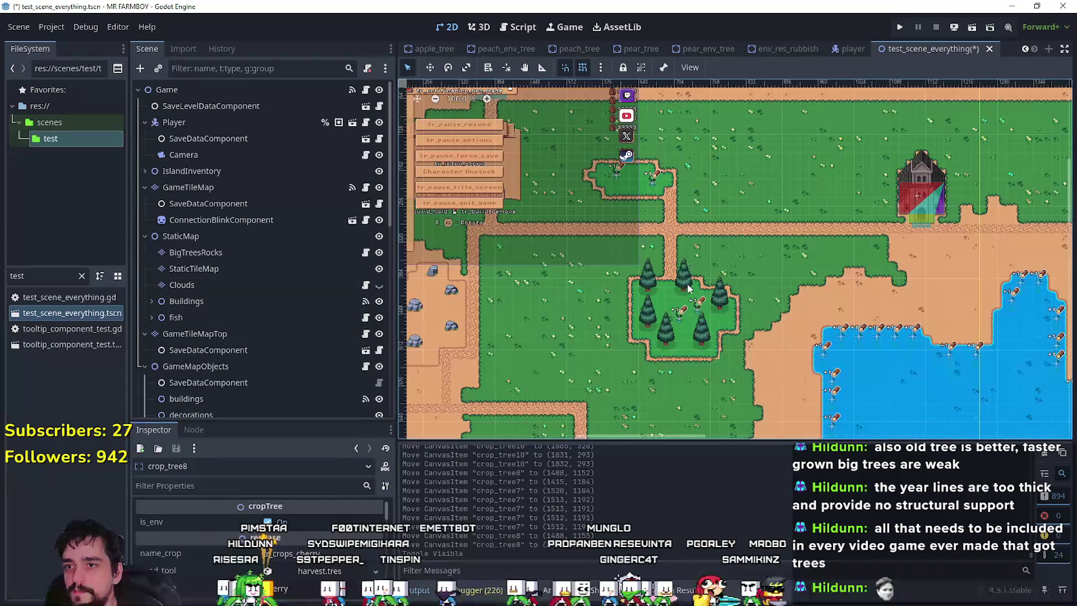
pyautogui.scroll(-9, 688, 288)
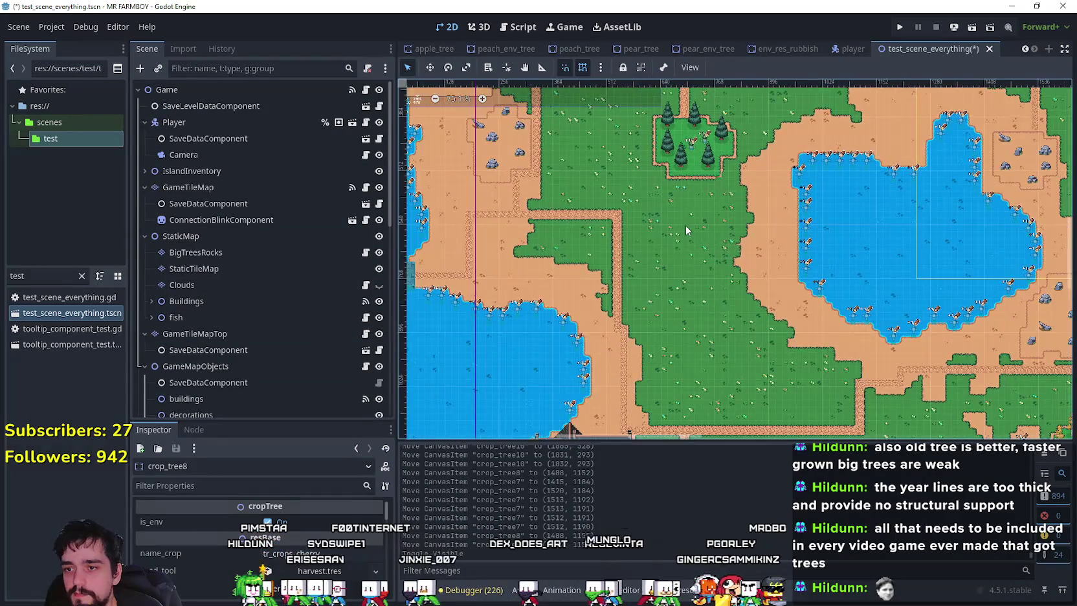
pyautogui.scroll(-1, 690, 249)
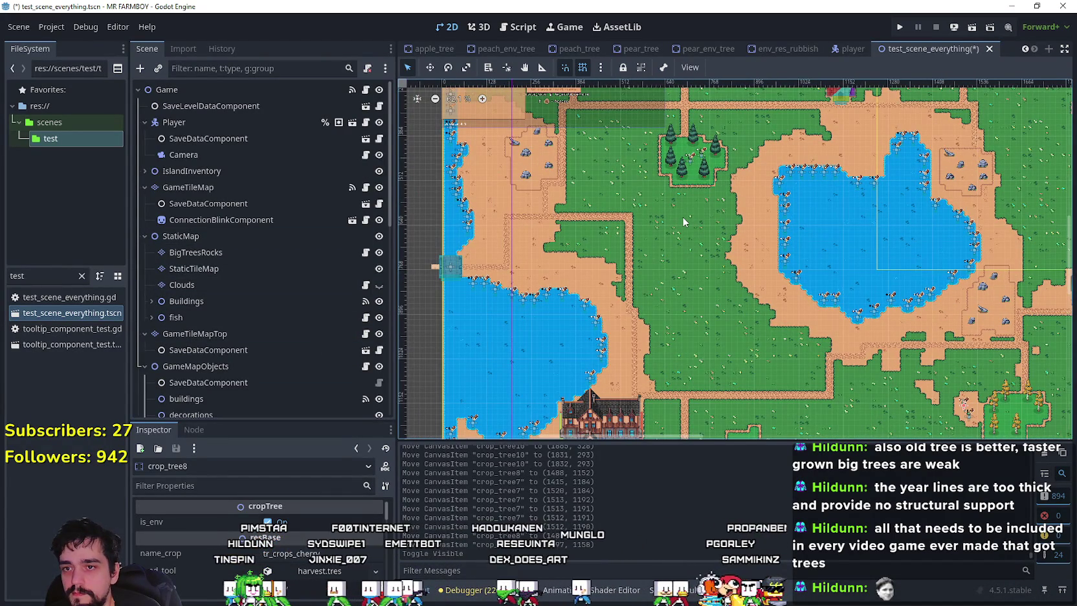
pyautogui.click(380, 286)
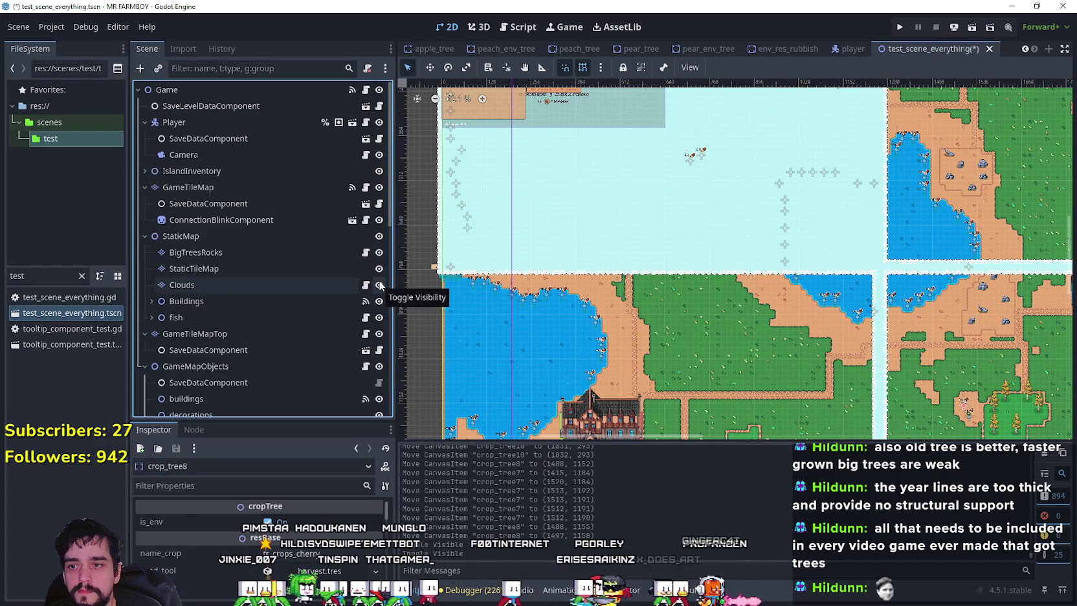
pyautogui.scroll(-2, 672, 231)
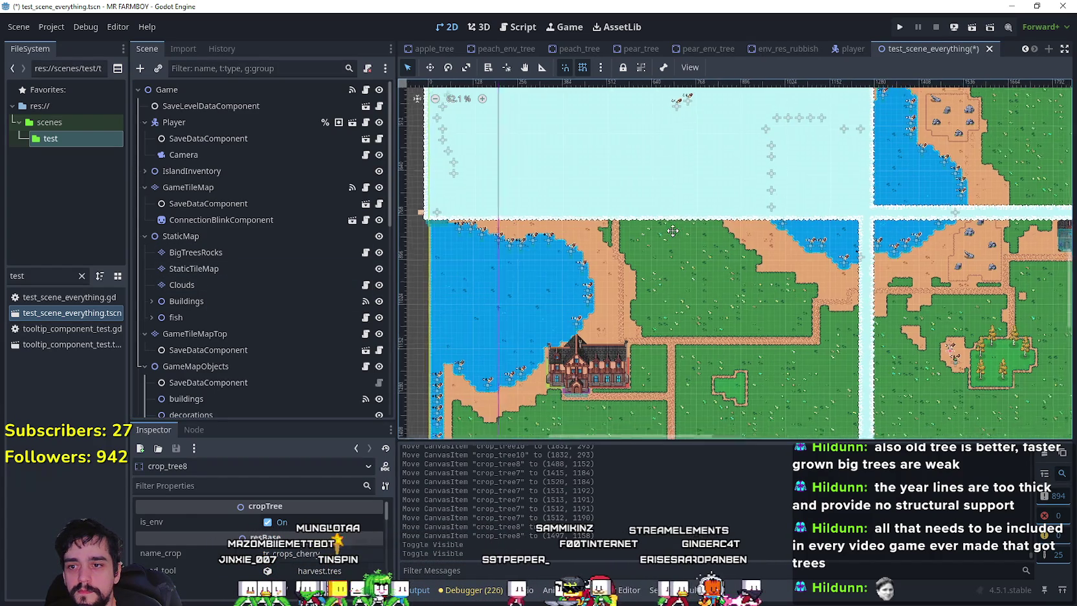
pyautogui.scroll(1, 672, 231)
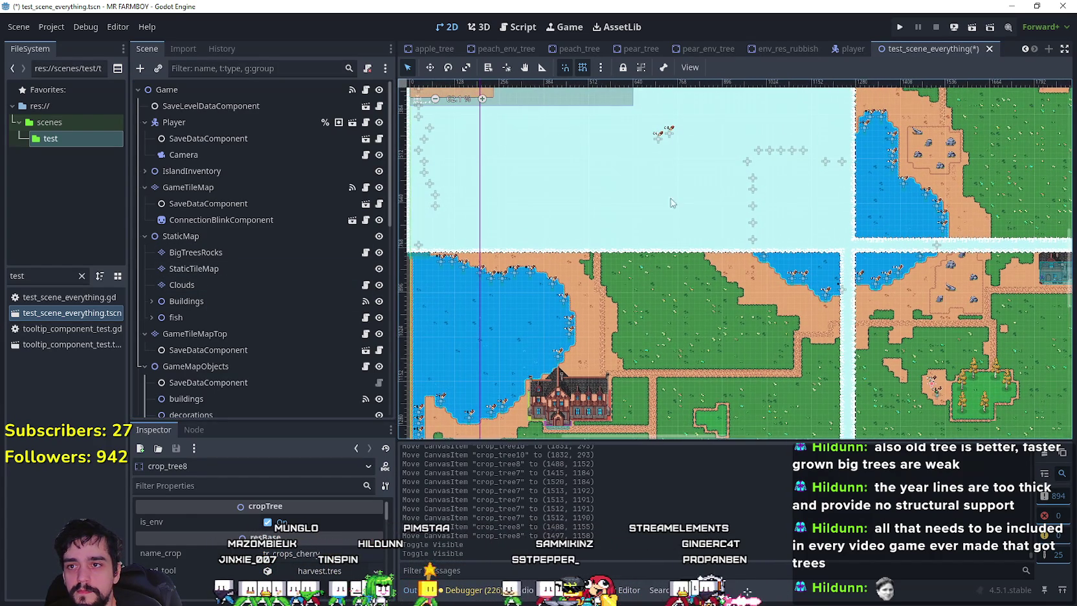
# Move crop_tree3 and crop_tree4 down into the small grass clearing
pyautogui.click(659, 144)
pyautogui.click(430, 67)
pyautogui.moveTo(649, 154)
pyautogui.mouseDown()
pyautogui.moveTo(661, 156)
pyautogui.moveTo(691, 429)
pyautogui.moveTo(706, 413)
pyautogui.moveTo(705, 423)
pyautogui.mouseUp()
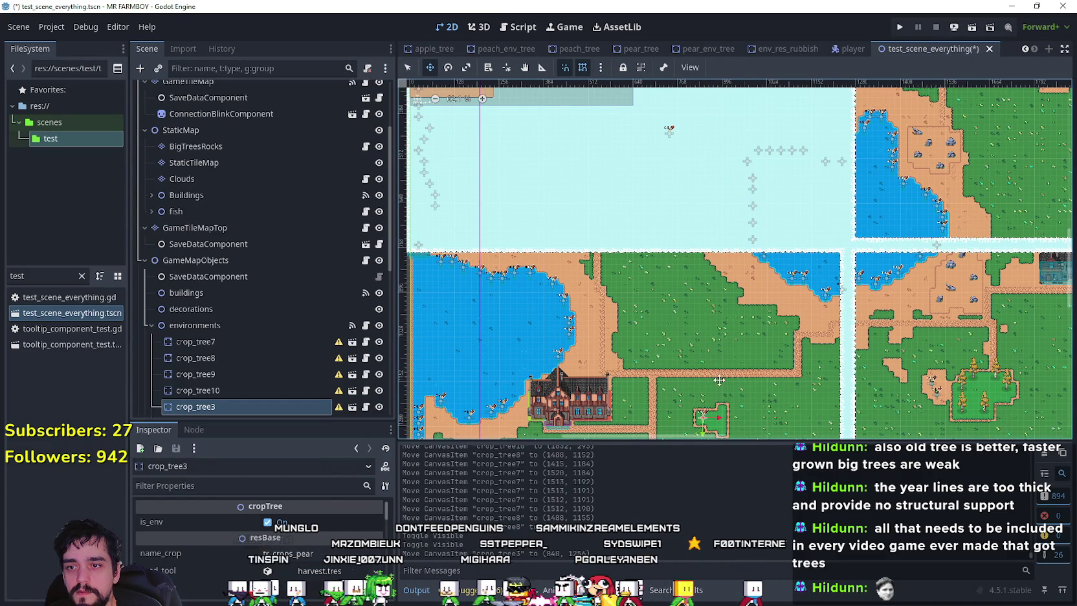
pyautogui.click(406, 66)
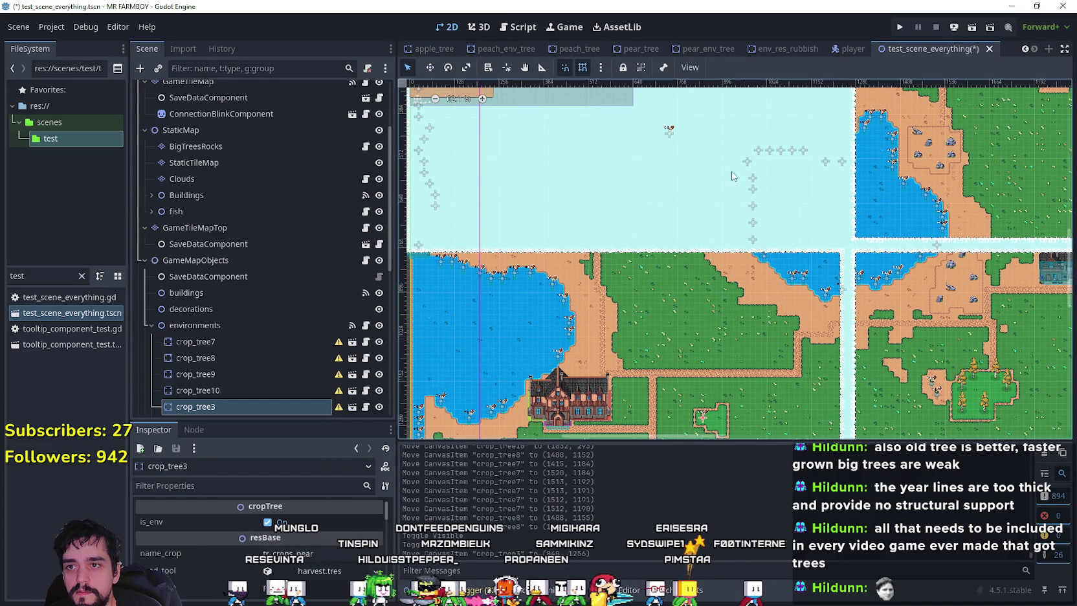
pyautogui.click(669, 135)
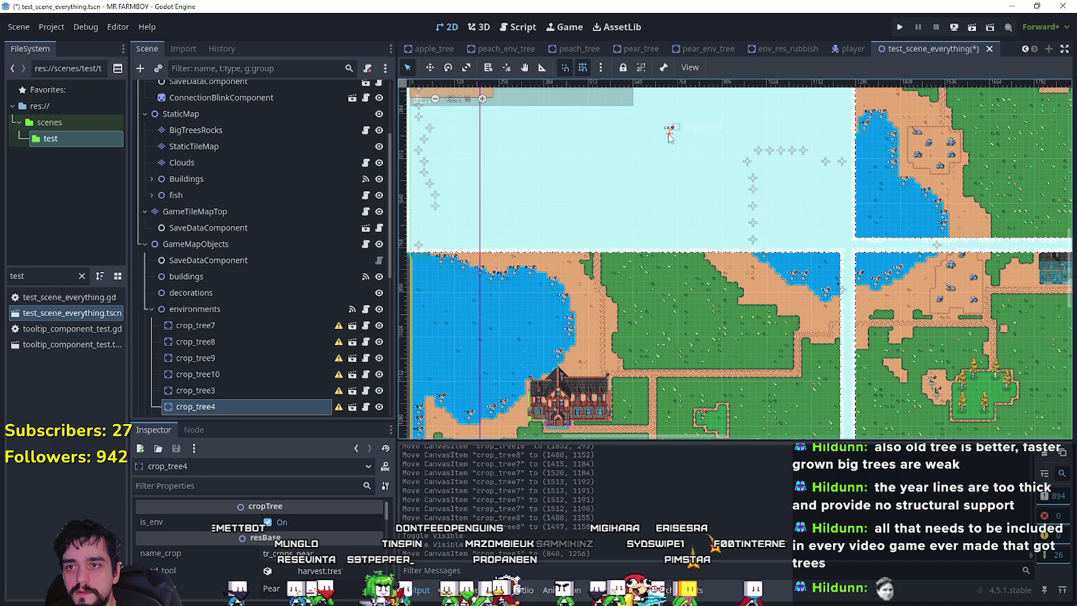
pyautogui.click(431, 68)
pyautogui.moveTo(669, 133)
pyautogui.mouseDown()
pyautogui.moveTo(733, 412)
pyautogui.moveTo(716, 418)
pyautogui.mouseUp()
pyautogui.scroll(8, 653, 315)
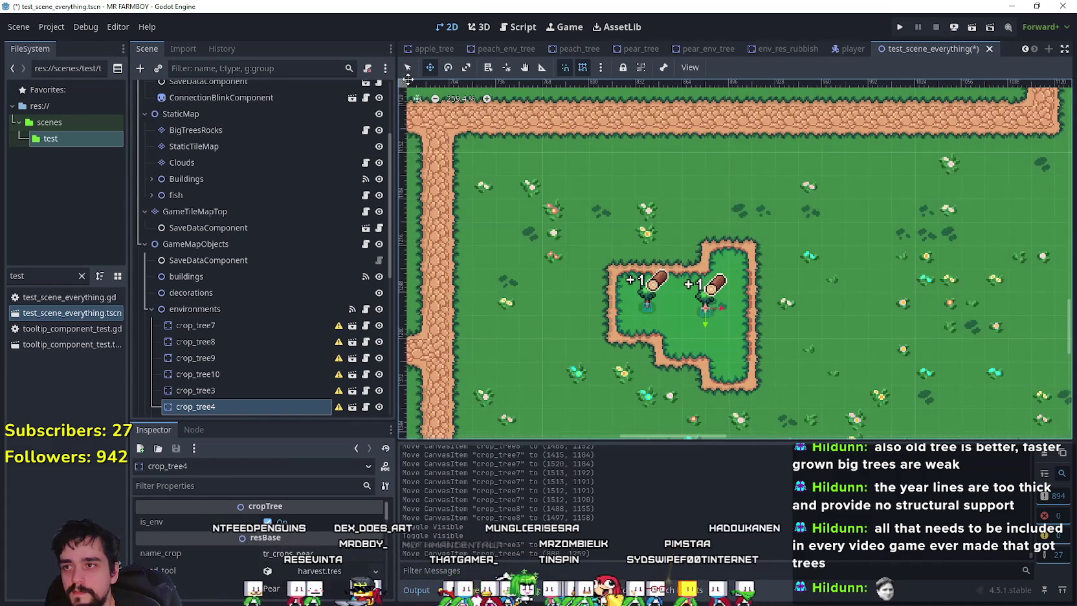
# Fine-tune both pear trees in the clearing, nudging crop_tree4 up-left, and save the scene
pyautogui.press('q')
pyautogui.scroll(2, 657, 318)
pyautogui.click(670, 320)
pyautogui.scroll(2, 669, 318)
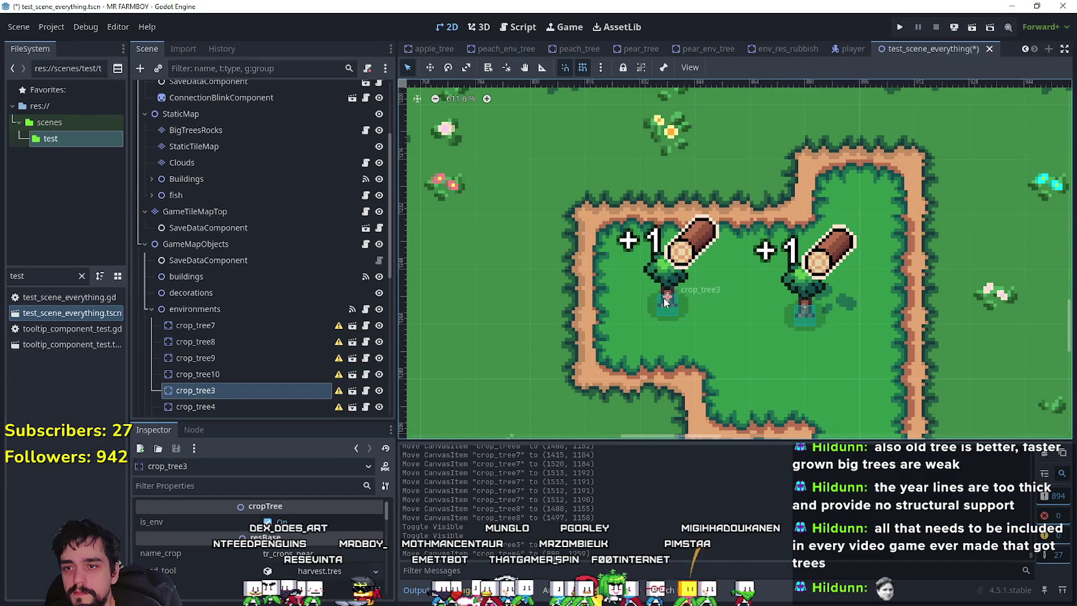
pyautogui.moveTo(663, 297); pyautogui.dragTo(666, 268)
pyautogui.press('Down')
pyautogui.press('Down')
pyautogui.press('Down')
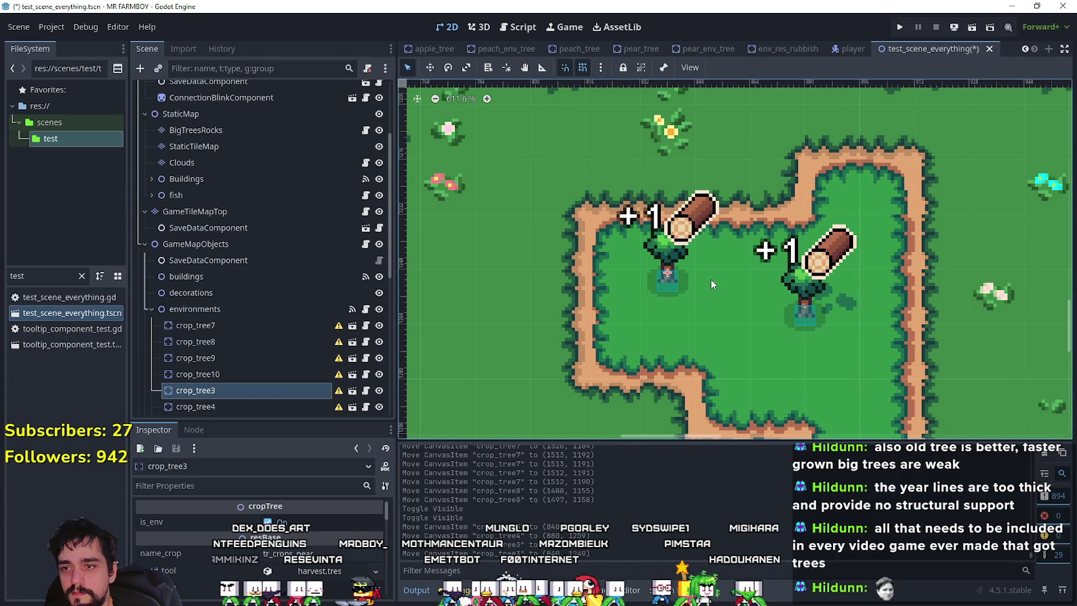
pyautogui.scroll(3, 859, 351)
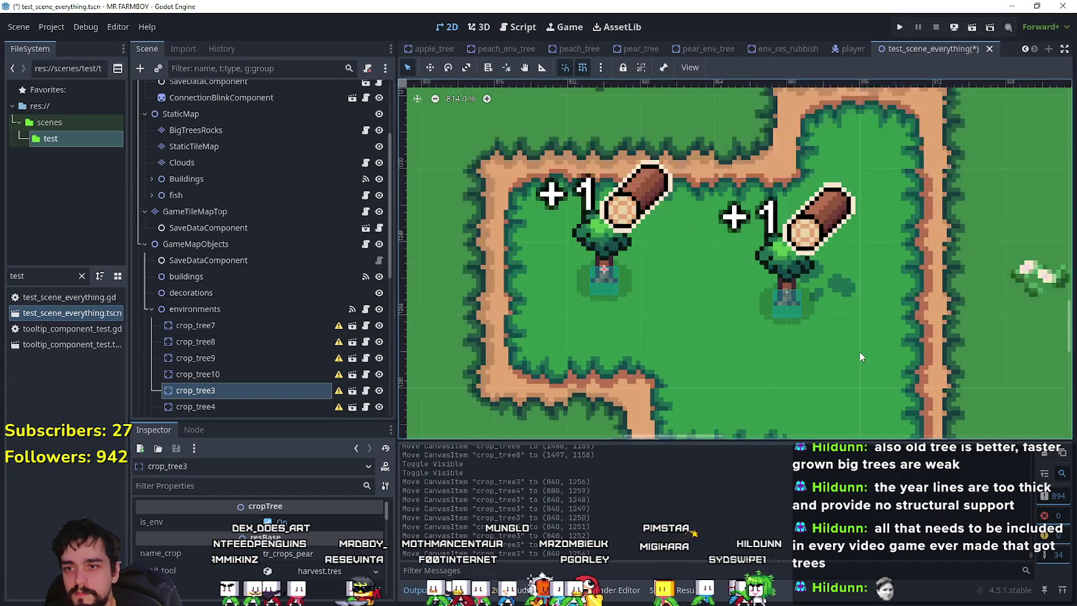
pyautogui.click(768, 275)
pyautogui.moveTo(768, 279)
pyautogui.mouseDown()
pyautogui.moveTo(699, 252)
pyautogui.moveTo(721, 247)
pyautogui.moveTo(711, 245)
pyautogui.mouseUp()
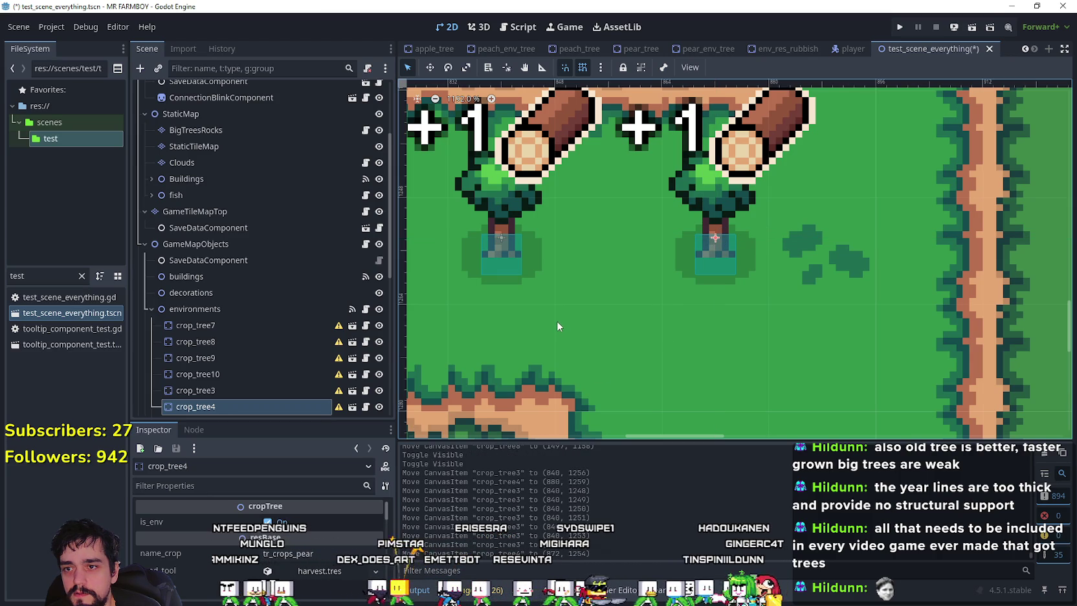
pyautogui.scroll(-5, 559, 319)
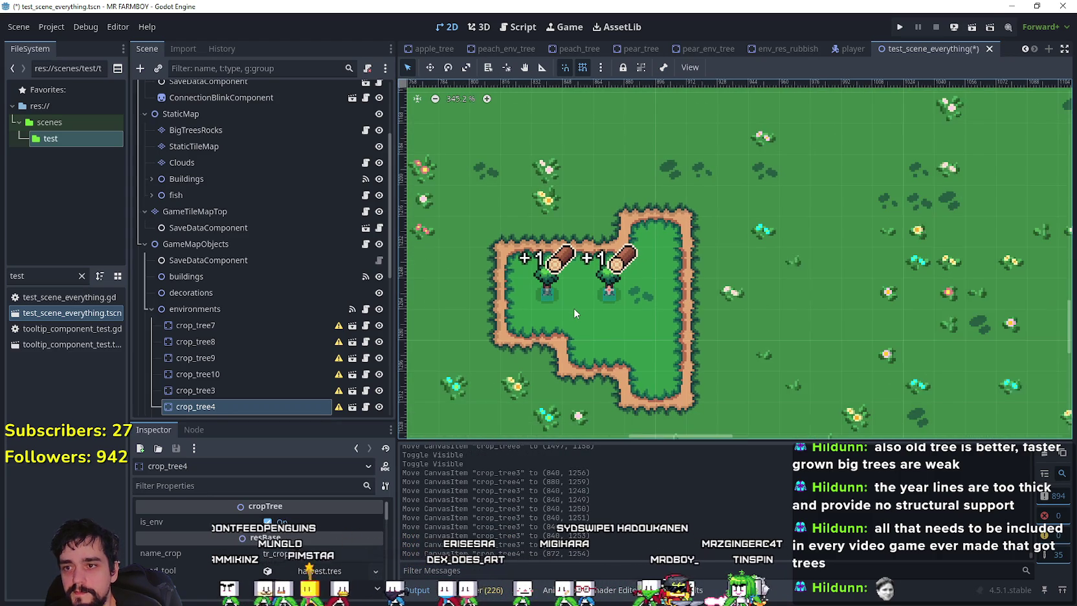
pyautogui.hotkey('ctrl', 's')
pyautogui.scroll(-1, 565, 194)
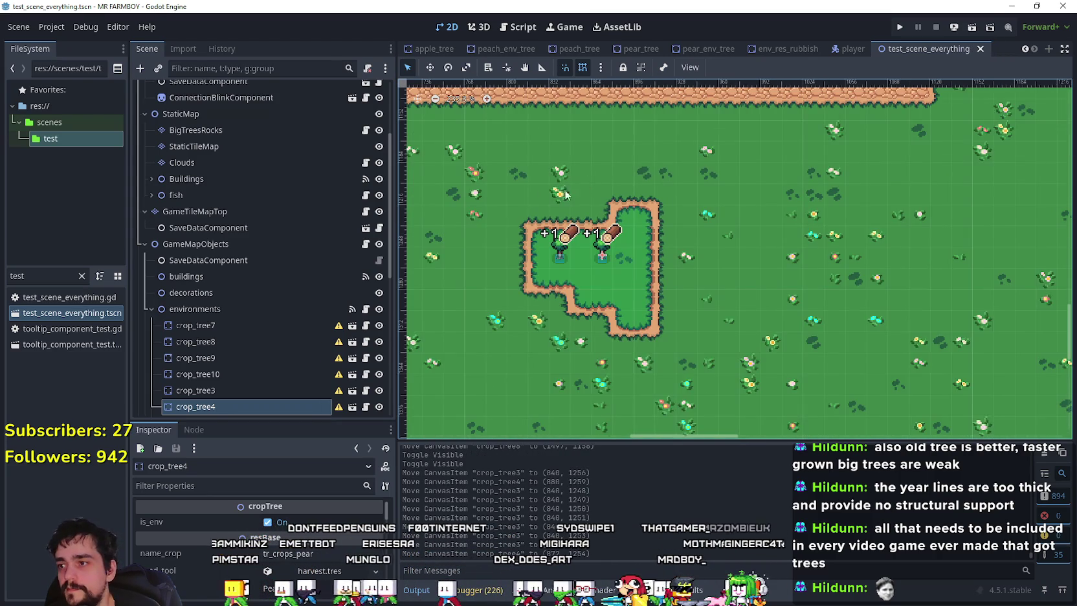
# Hide the Clouds layer in the editor view
pyautogui.click(379, 163)
pyautogui.scroll(-8, 725, 328)
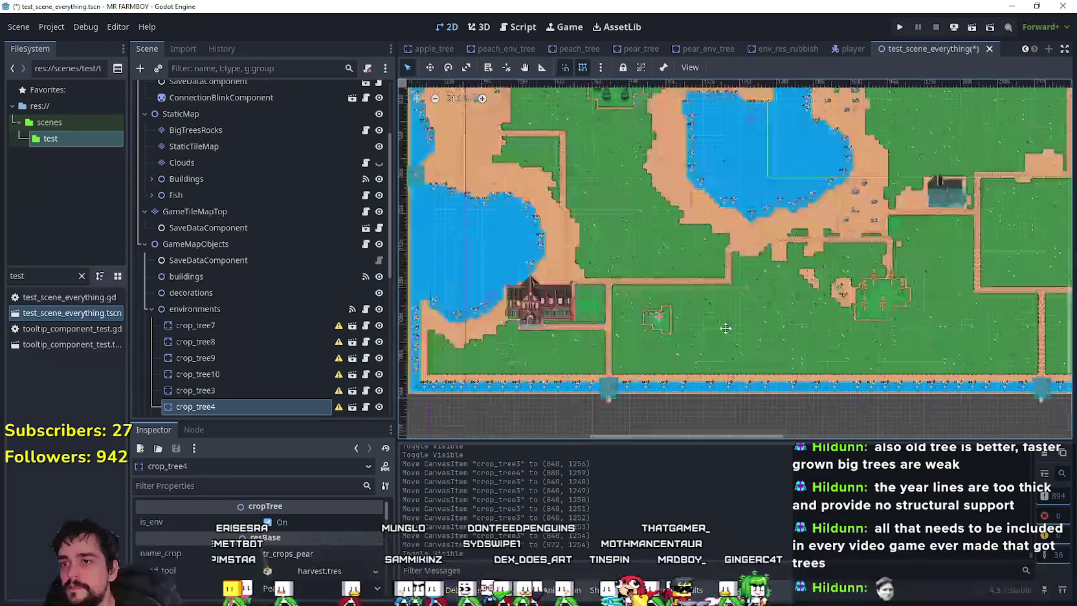
pyautogui.scroll(3, 726, 328)
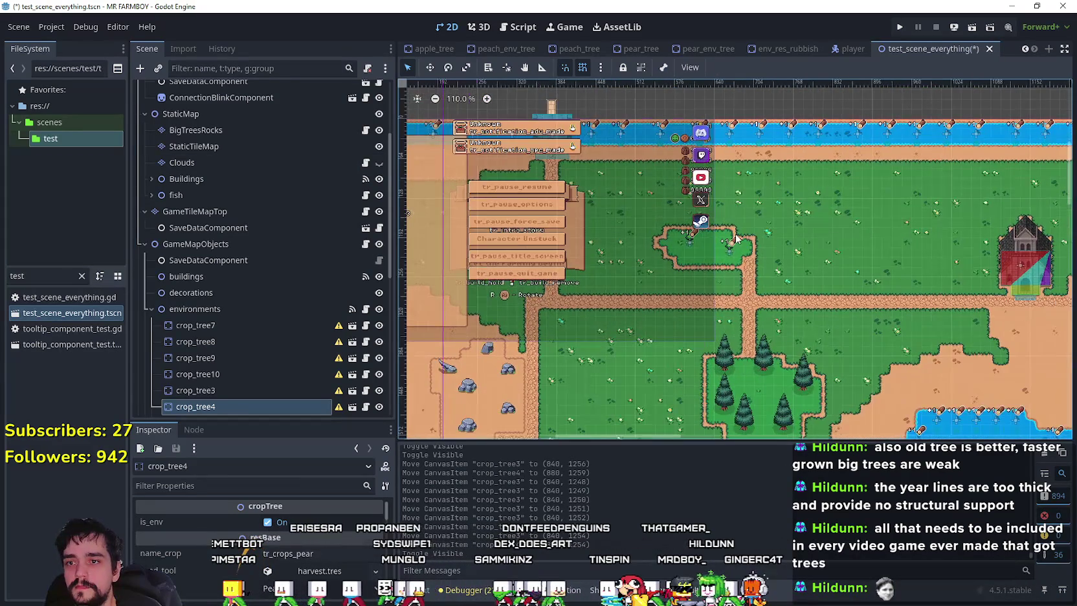
pyautogui.scroll(1, 798, 279)
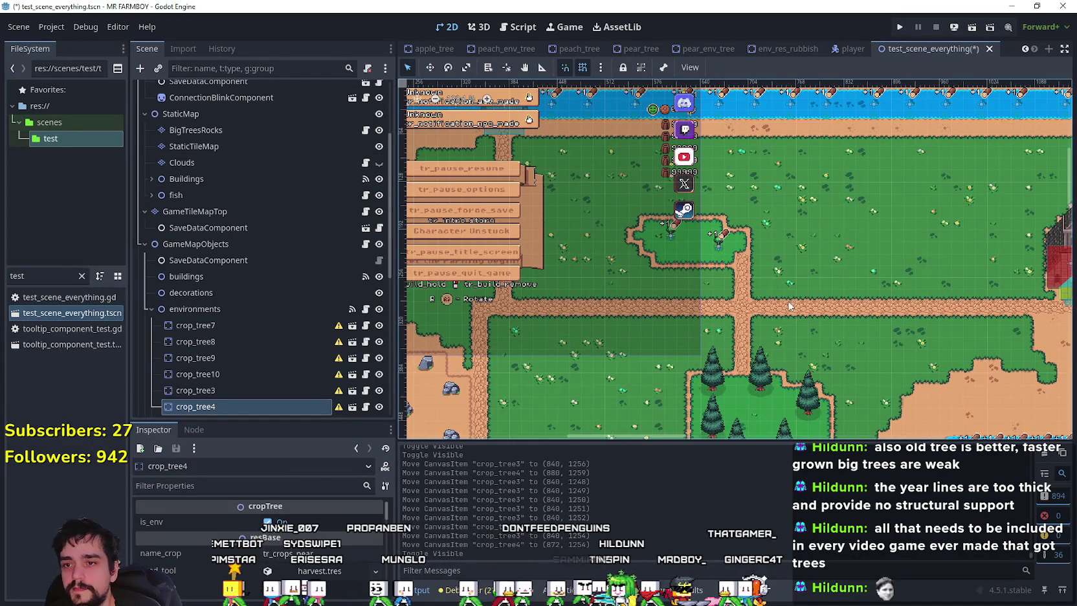
pyautogui.scroll(4, 757, 259)
pyautogui.scroll(-2, 758, 259)
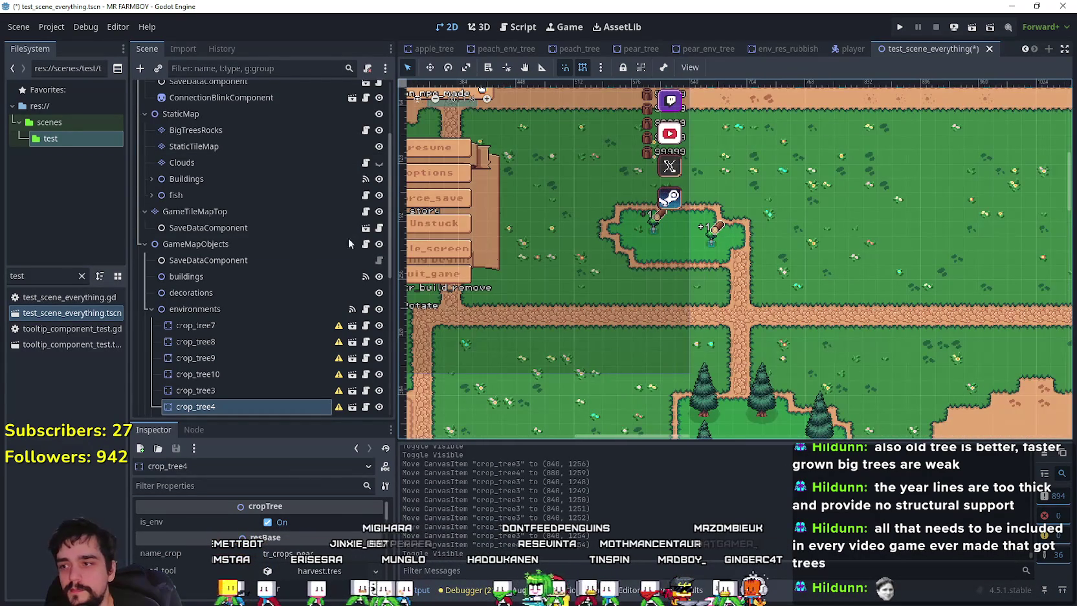
pyautogui.scroll(2, 283, 189)
pyautogui.scroll(2, 267, 256)
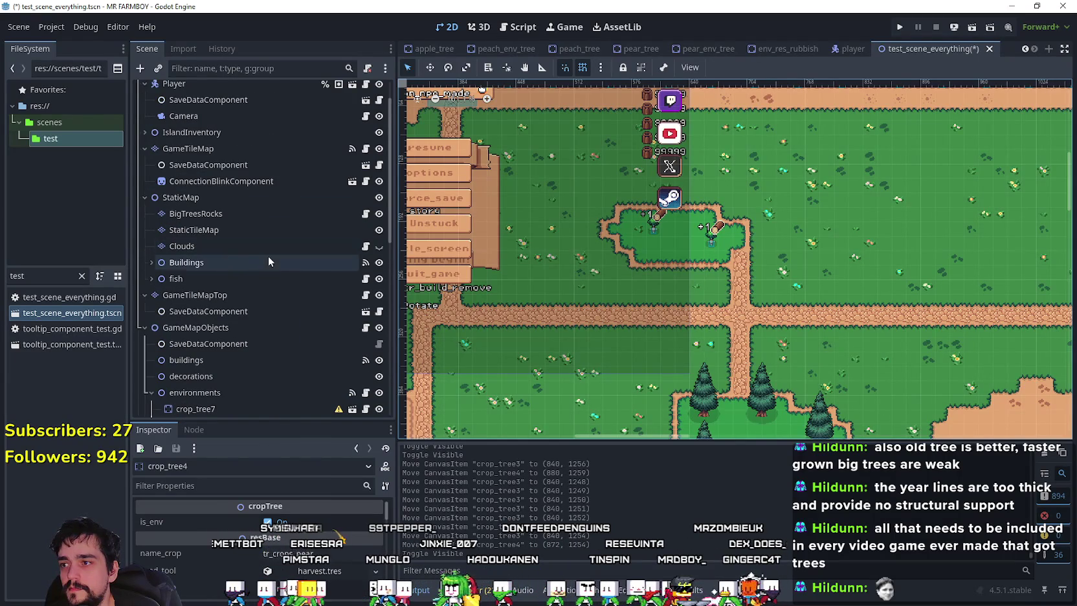
pyautogui.scroll(2, 240, 145)
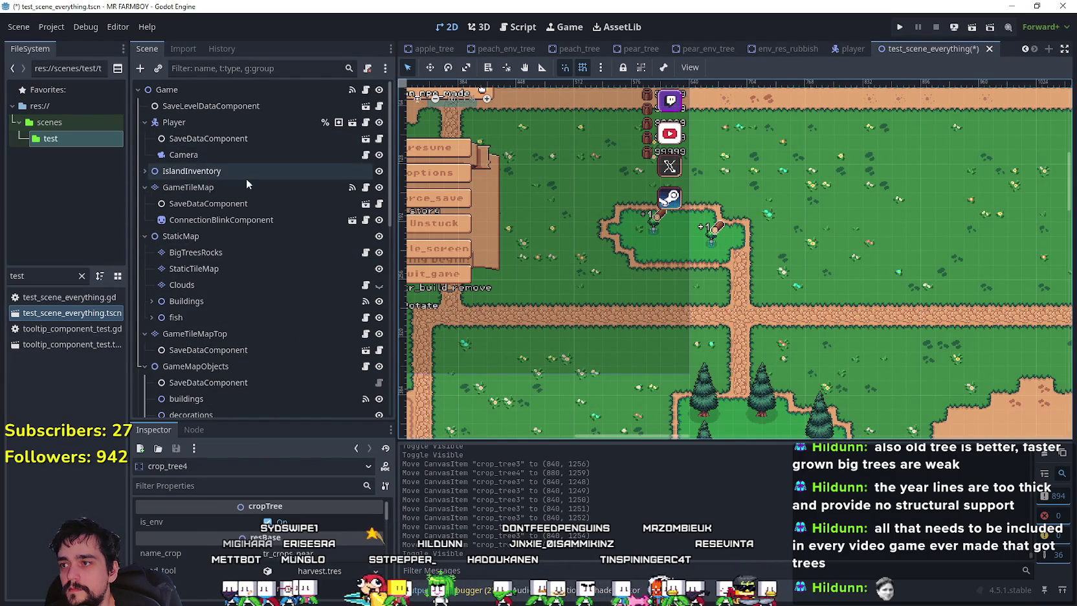
# Paint sand terrain on GameTileMap over the small grass plot holding the two pear trees
pyautogui.click(239, 186)
pyautogui.click(494, 453)
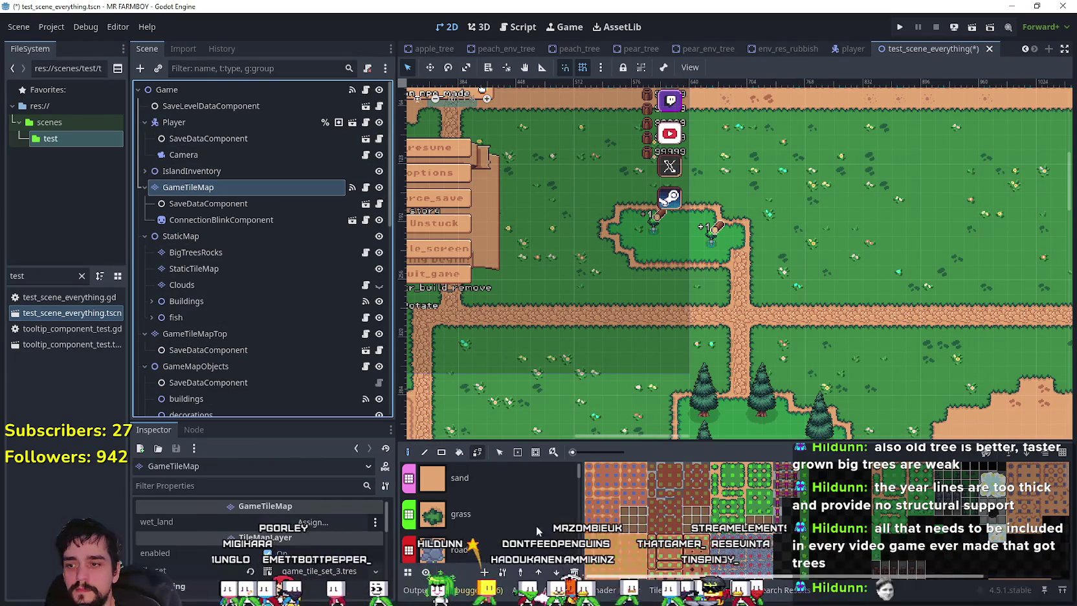
pyautogui.click(471, 517)
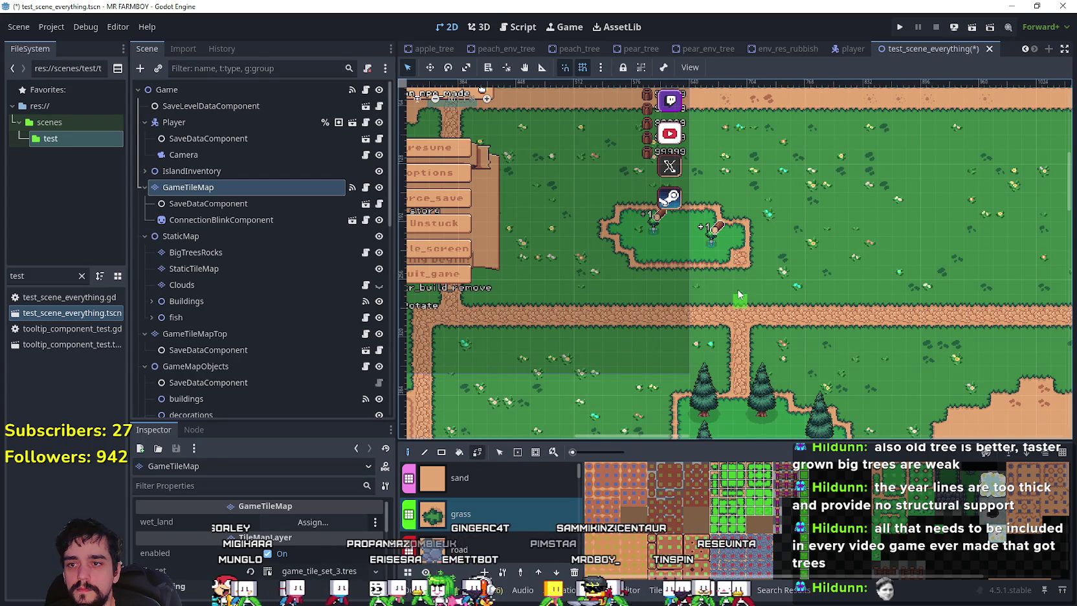
pyautogui.click(525, 476)
pyautogui.moveTo(686, 243)
pyautogui.mouseDown()
pyautogui.moveTo(669, 252)
pyautogui.moveTo(741, 234)
pyautogui.moveTo(709, 213)
pyautogui.moveTo(616, 227)
pyautogui.moveTo(625, 218)
pyautogui.moveTo(652, 256)
pyautogui.moveTo(637, 240)
pyautogui.moveTo(712, 228)
pyautogui.moveTo(704, 250)
pyautogui.mouseUp()
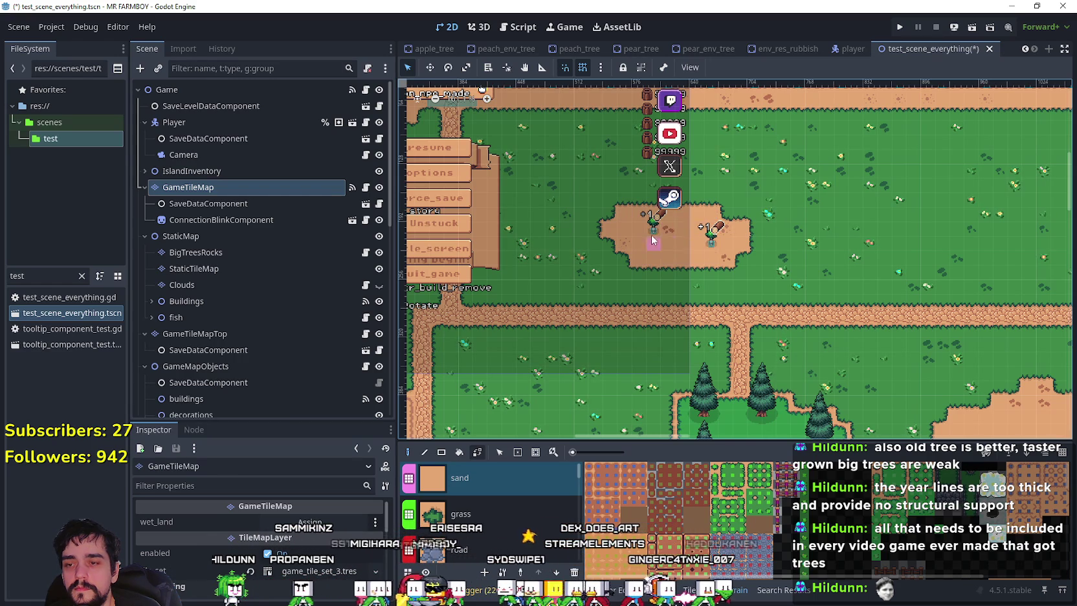
pyautogui.scroll(-1, 657, 270)
pyautogui.scroll(-7, 656, 270)
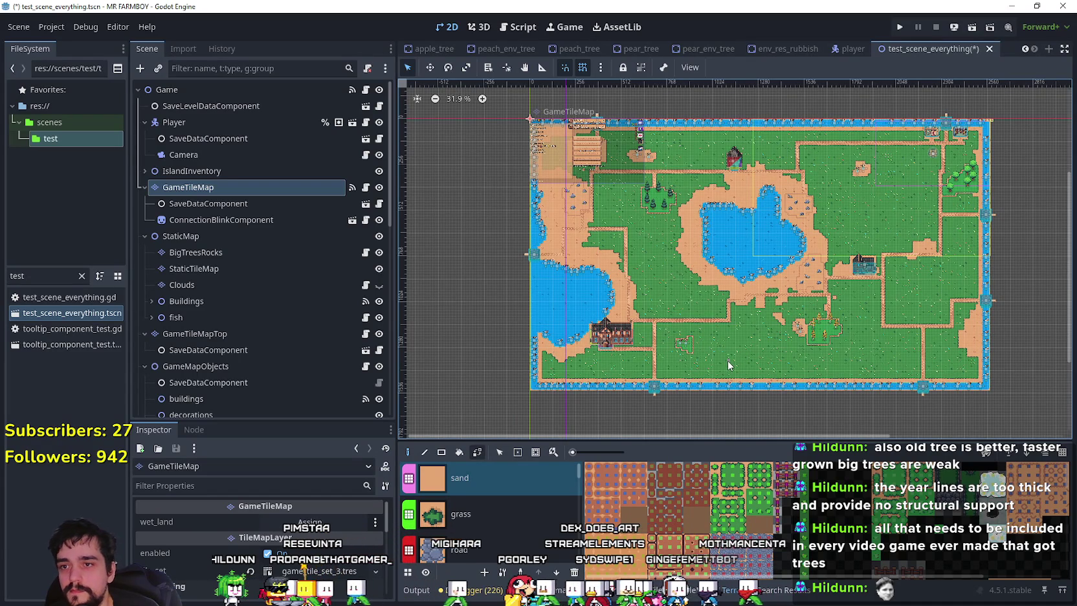
# Move crop_tree4 right and down on the plot
pyautogui.scroll(1, 770, 360)
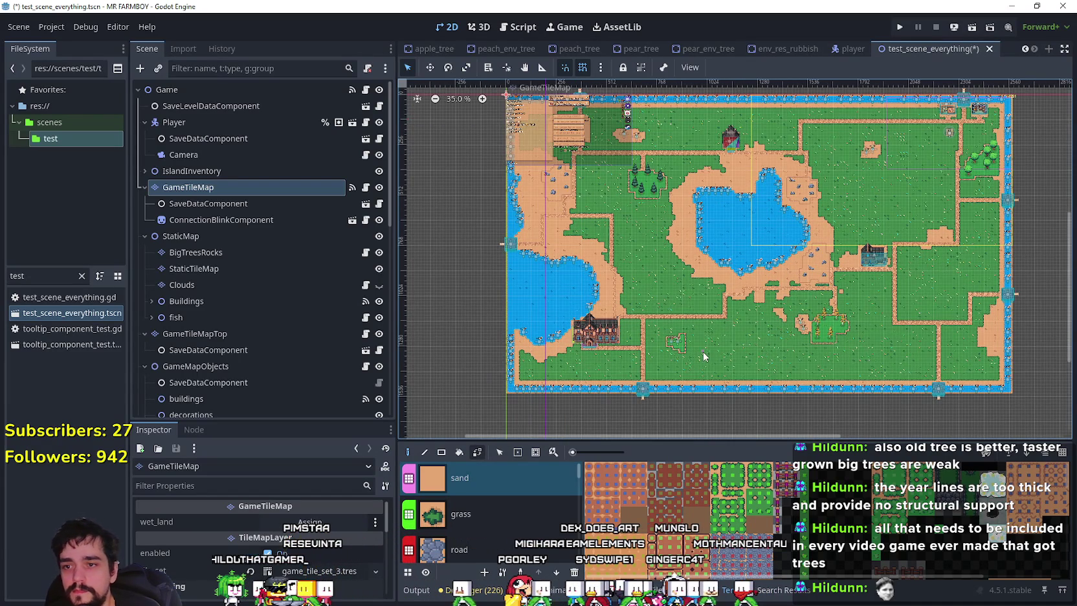
pyautogui.scroll(15, 689, 352)
pyautogui.scroll(6, 688, 352)
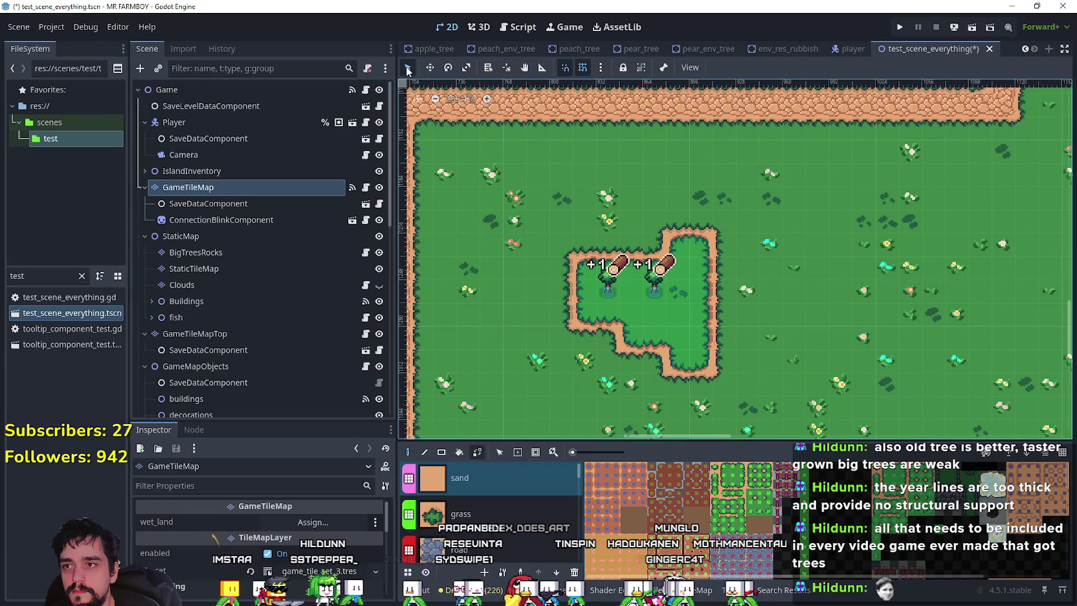
pyautogui.click(430, 67)
pyautogui.scroll(1, 660, 287)
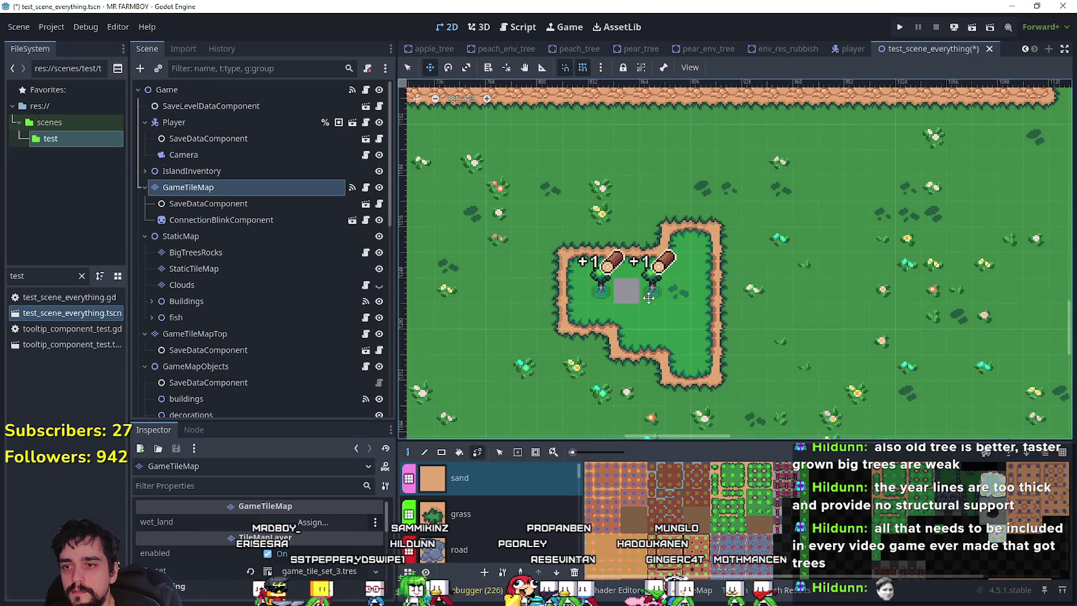
pyautogui.click(406, 68)
pyautogui.scroll(2, 649, 276)
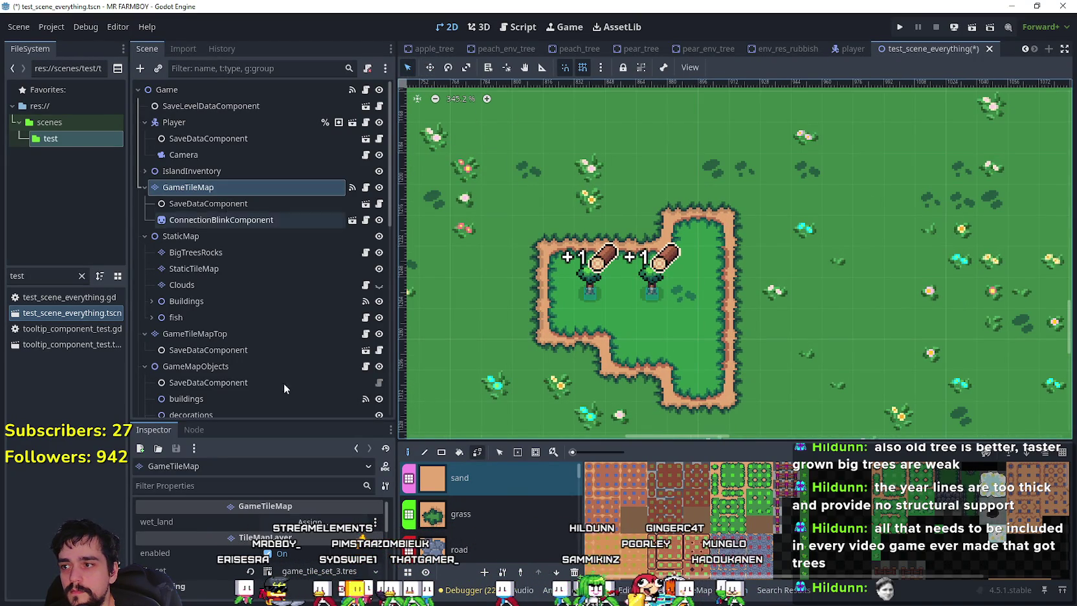
pyautogui.scroll(-5, 272, 369)
pyautogui.click(614, 265)
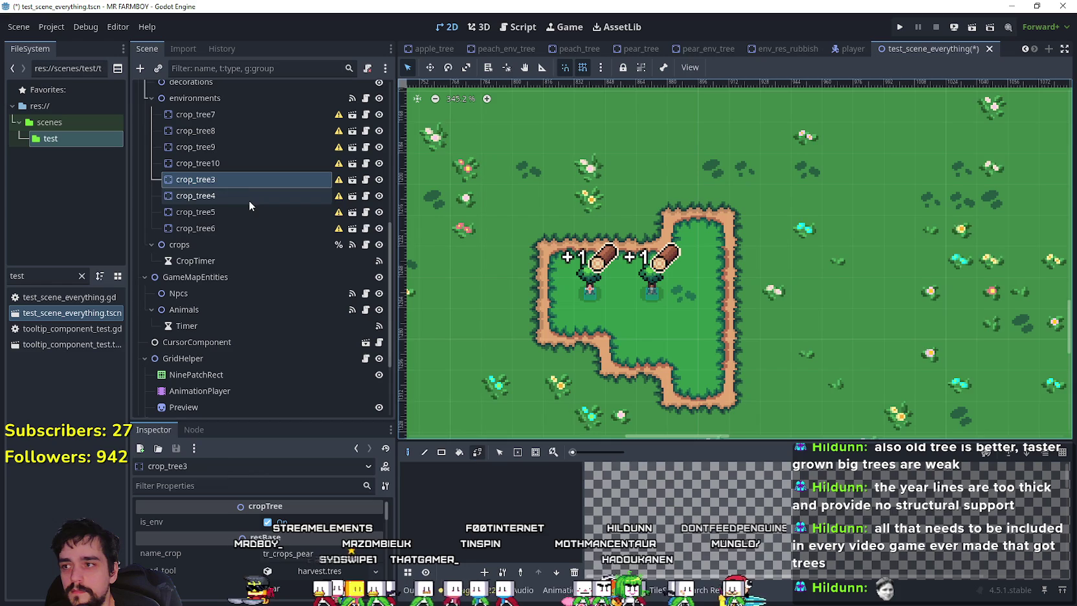
pyautogui.click(249, 196)
pyautogui.click(430, 67)
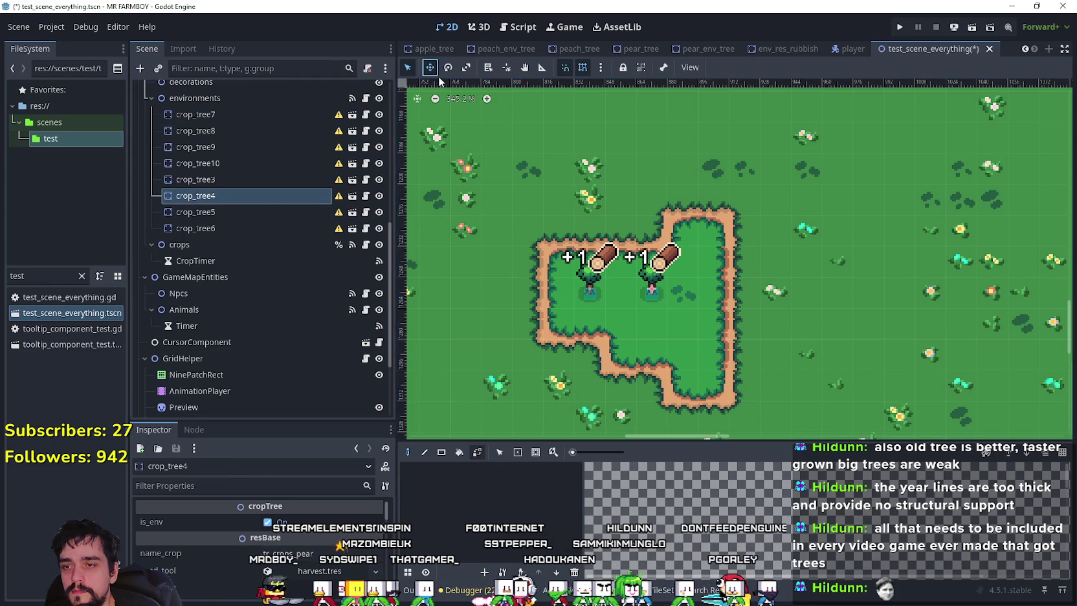
pyautogui.moveTo(653, 297); pyautogui.dragTo(683, 315)
# Fine-tune crop_tree4's position by pulling it slightly back up
pyautogui.scroll(10, 681, 312)
pyautogui.scroll(-4, 677, 307)
pyautogui.scroll(-3, 682, 311)
pyautogui.scroll(-3, 683, 315)
pyautogui.scroll(6, 686, 316)
pyautogui.moveTo(739, 353); pyautogui.dragTo(738, 323)
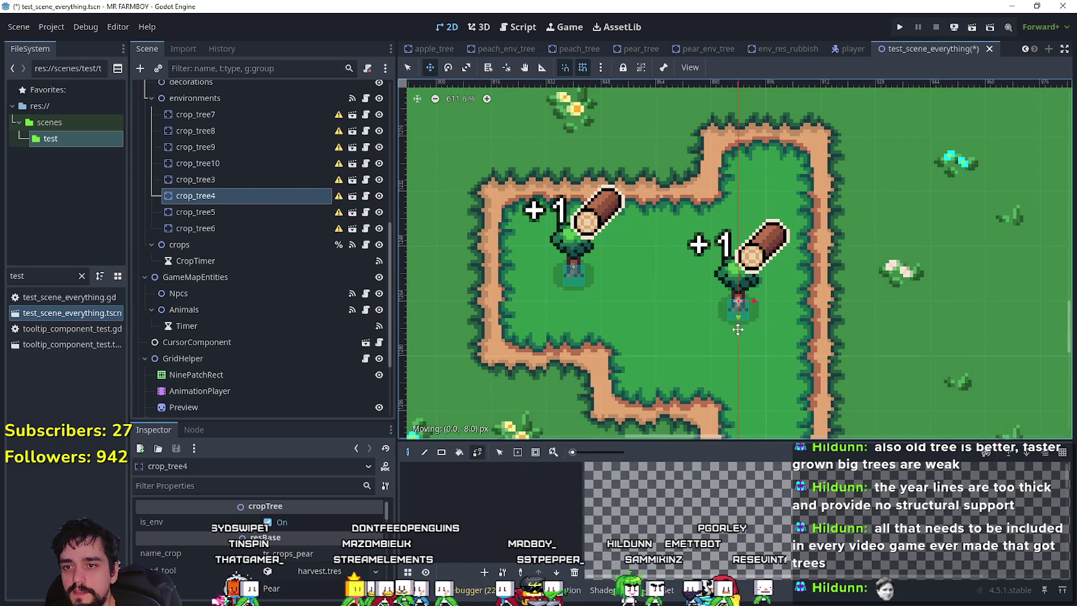
pyautogui.scroll(6, 737, 323)
pyautogui.scroll(-2, 736, 322)
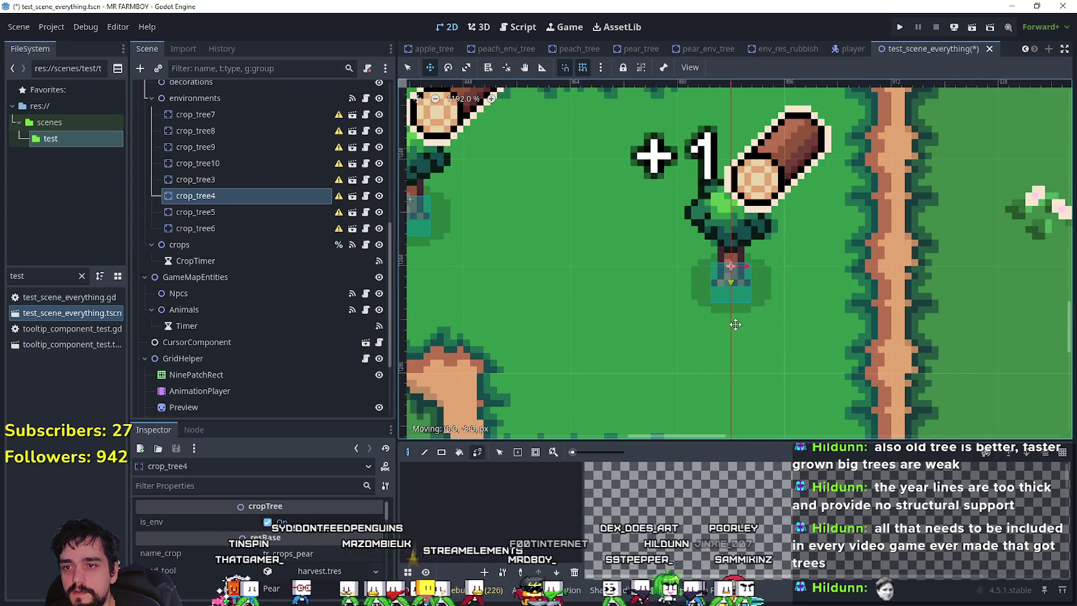
pyautogui.scroll(-2, 712, 291)
pyautogui.scroll(2, 525, 177)
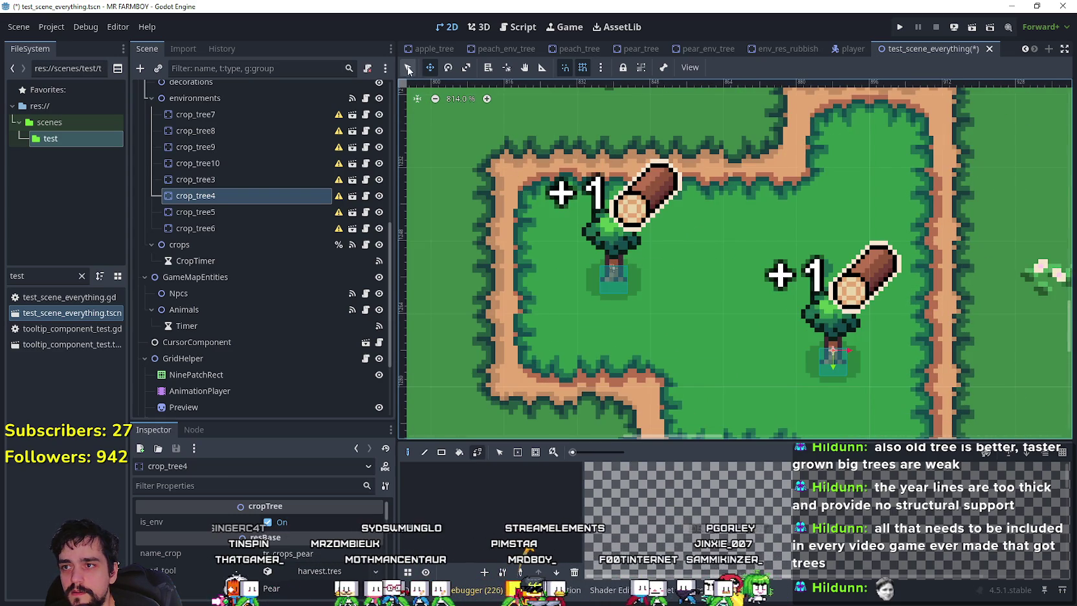
# Nudge crop_tree3 slightly down and left
pyautogui.click(615, 271)
pyautogui.click(430, 68)
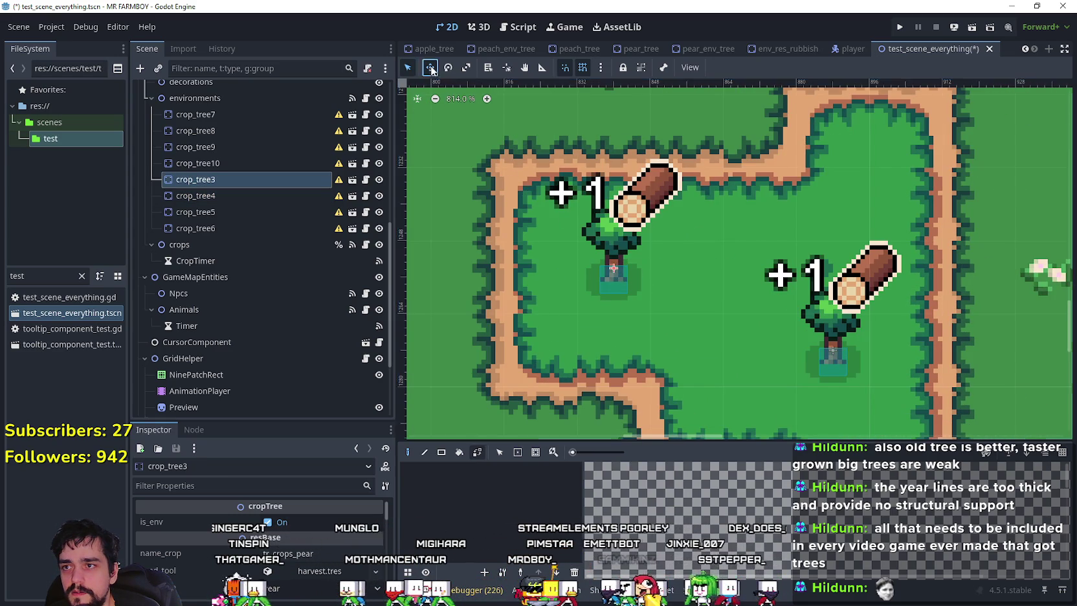
pyautogui.moveTo(616, 268); pyautogui.dragTo(612, 279)
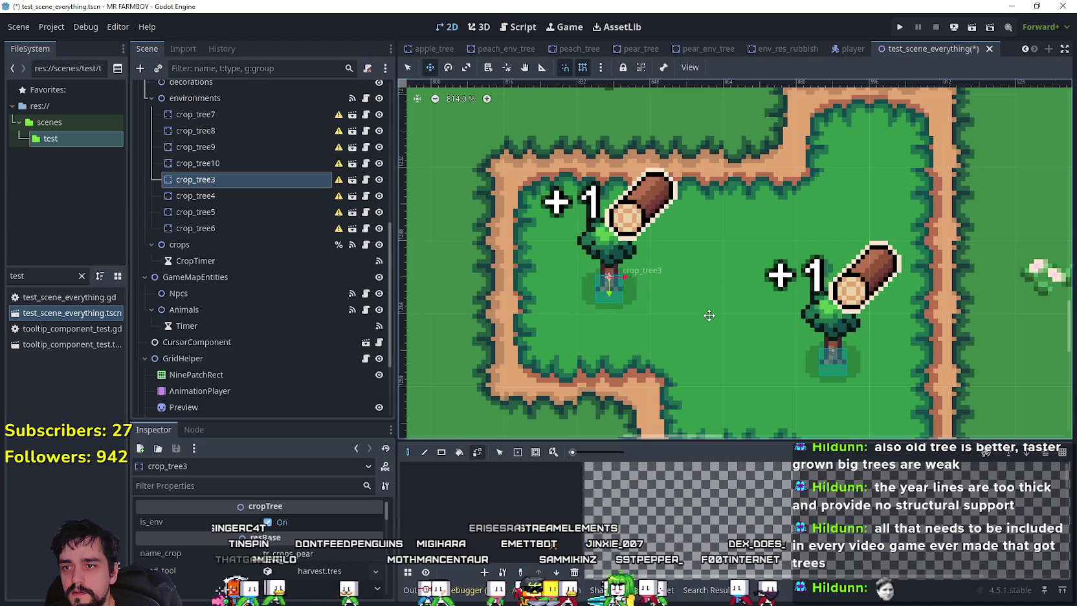
pyautogui.scroll(-7, 732, 333)
pyautogui.scroll(-6, 730, 340)
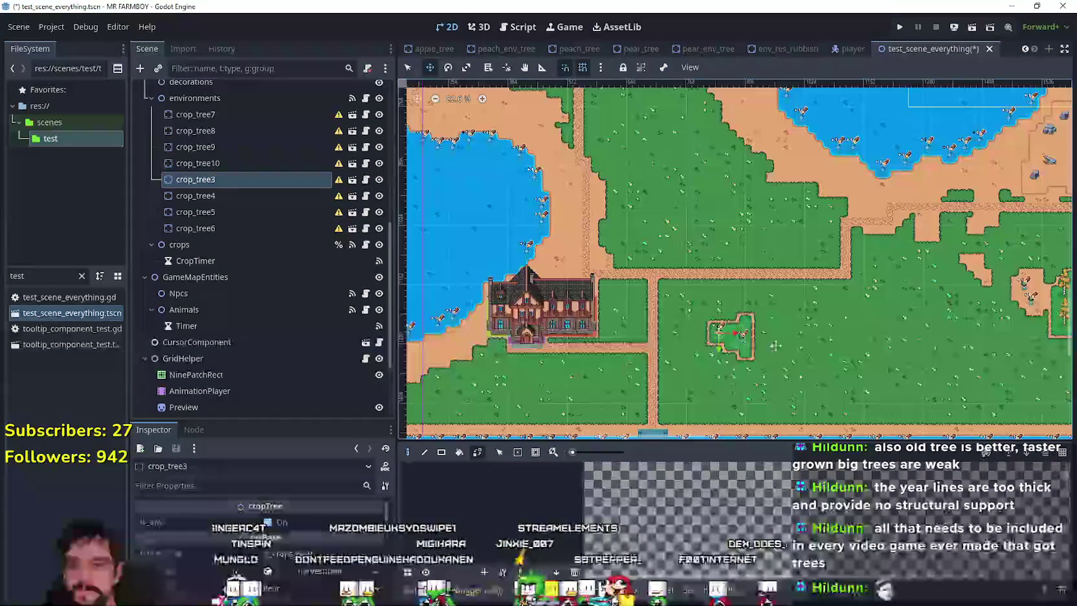
# Nudge crop_tree8 in the cherry plot slightly down
pyautogui.scroll(9, 715, 333)
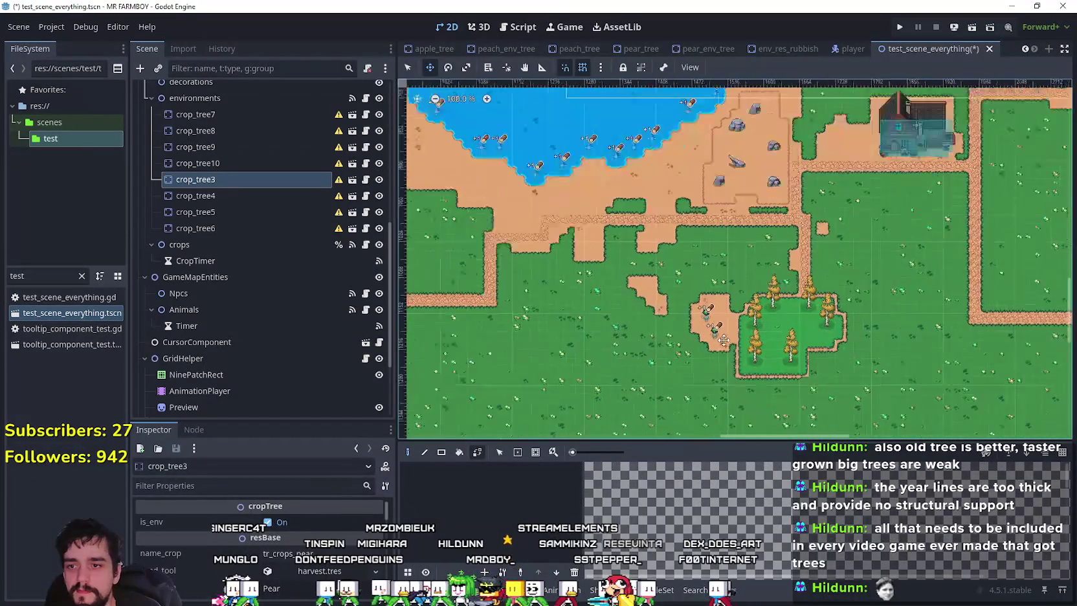
pyautogui.click(407, 68)
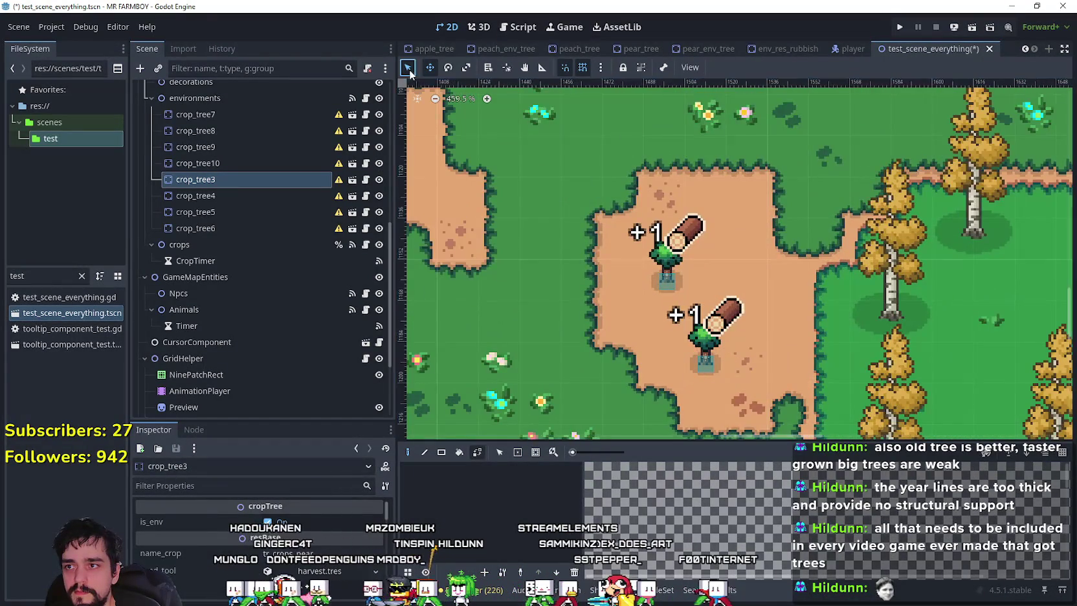
pyautogui.scroll(3, 638, 233)
pyautogui.click(696, 285)
pyautogui.scroll(-2, 567, 184)
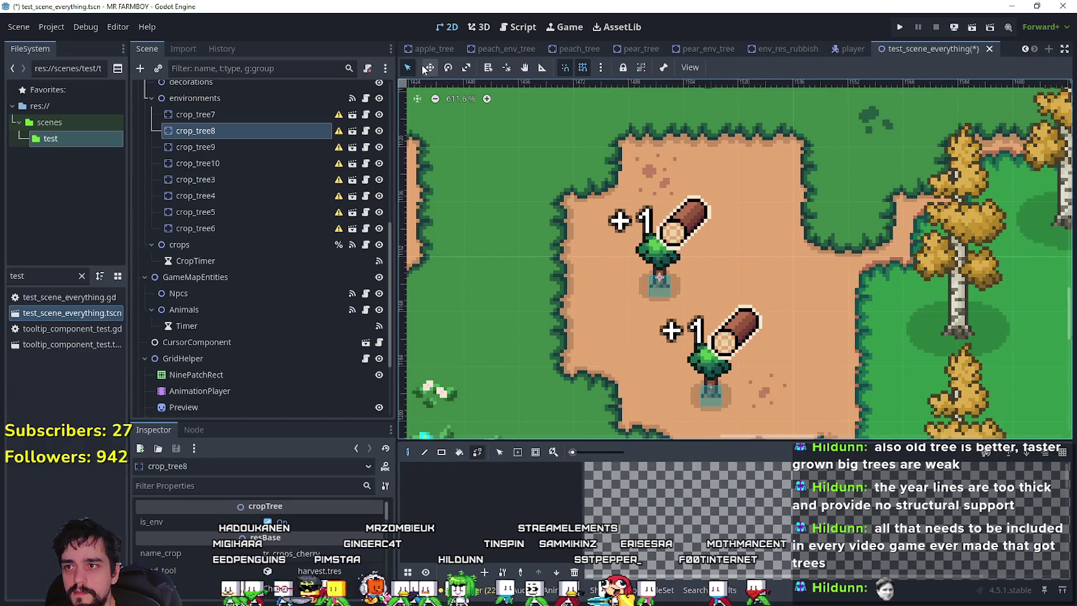
pyautogui.scroll(1, 621, 250)
pyautogui.click(430, 67)
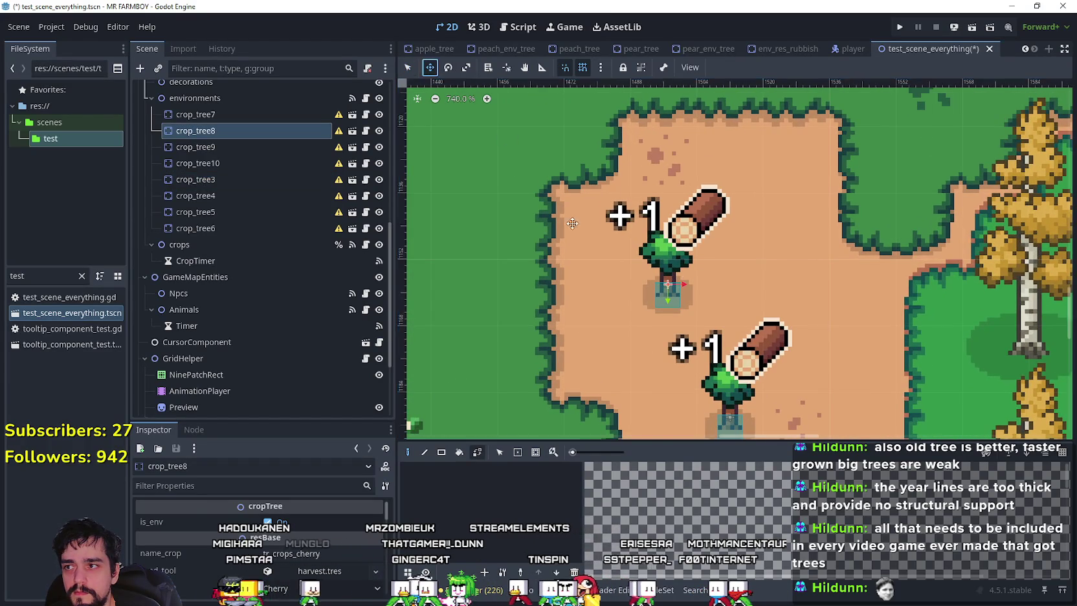
pyautogui.scroll(2, 674, 291)
pyautogui.moveTo(680, 295); pyautogui.dragTo(680, 308)
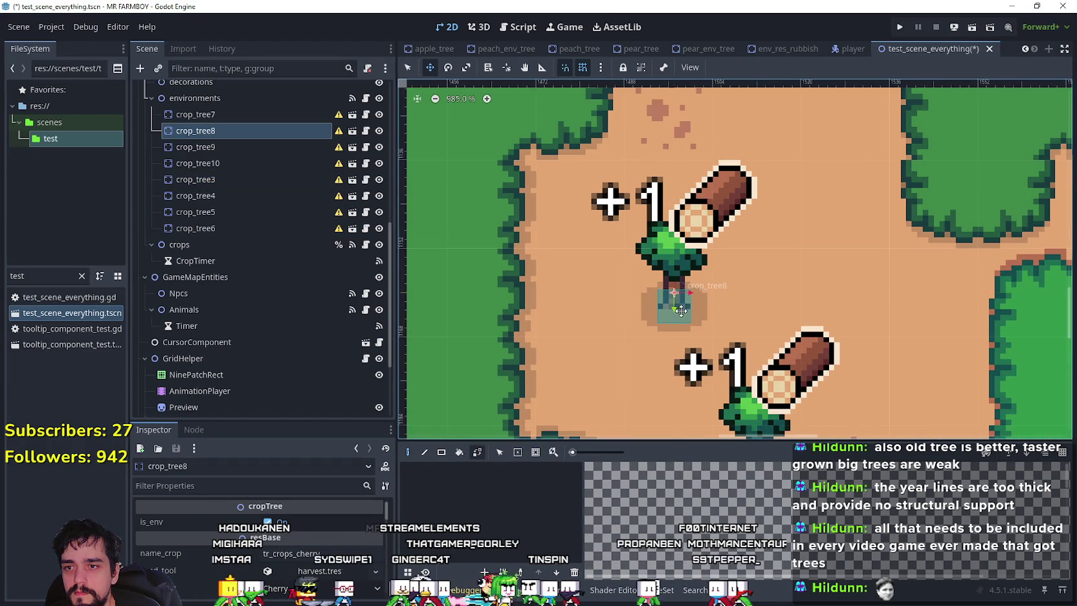
pyautogui.scroll(-2, 679, 308)
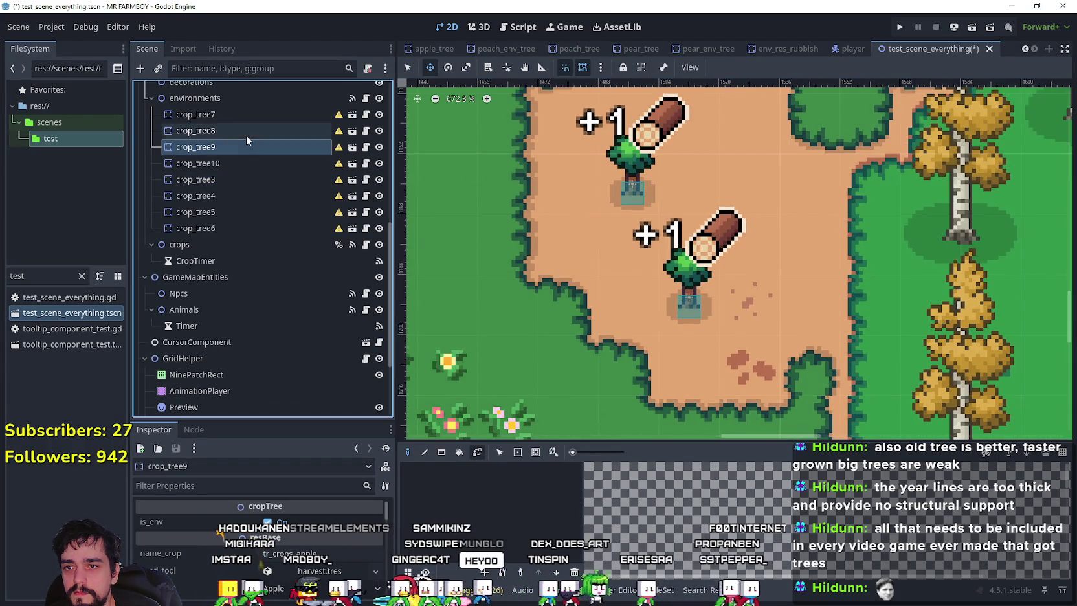
# Nudge crop_tree7 and crop_tree10 down 3 px each
pyautogui.click(254, 115)
pyautogui.scroll(2, 687, 294)
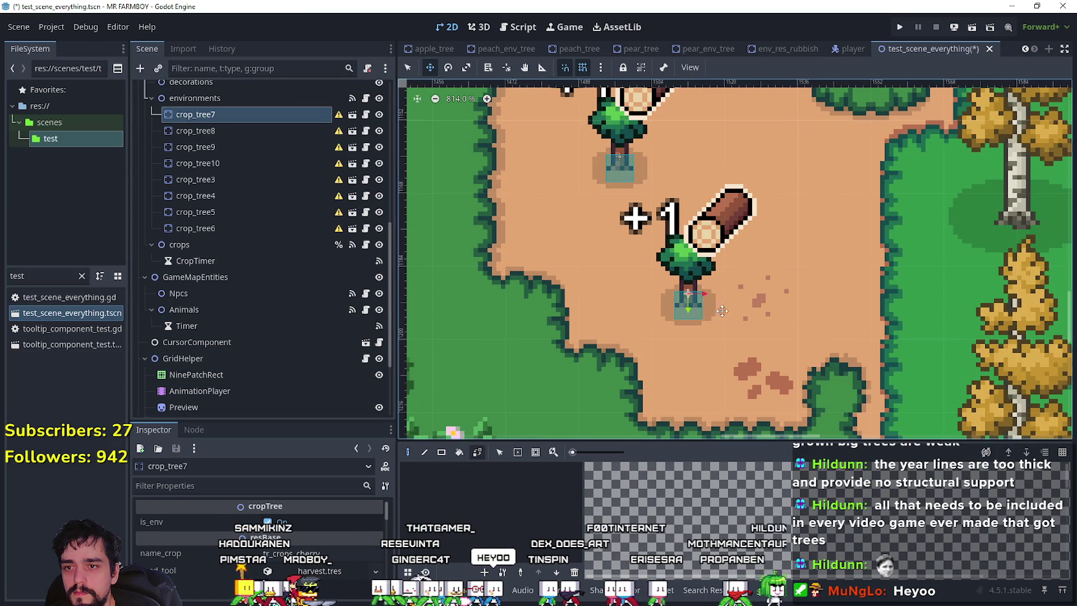
pyautogui.moveTo(688, 301); pyautogui.dragTo(690, 312)
pyautogui.scroll(-12, 691, 311)
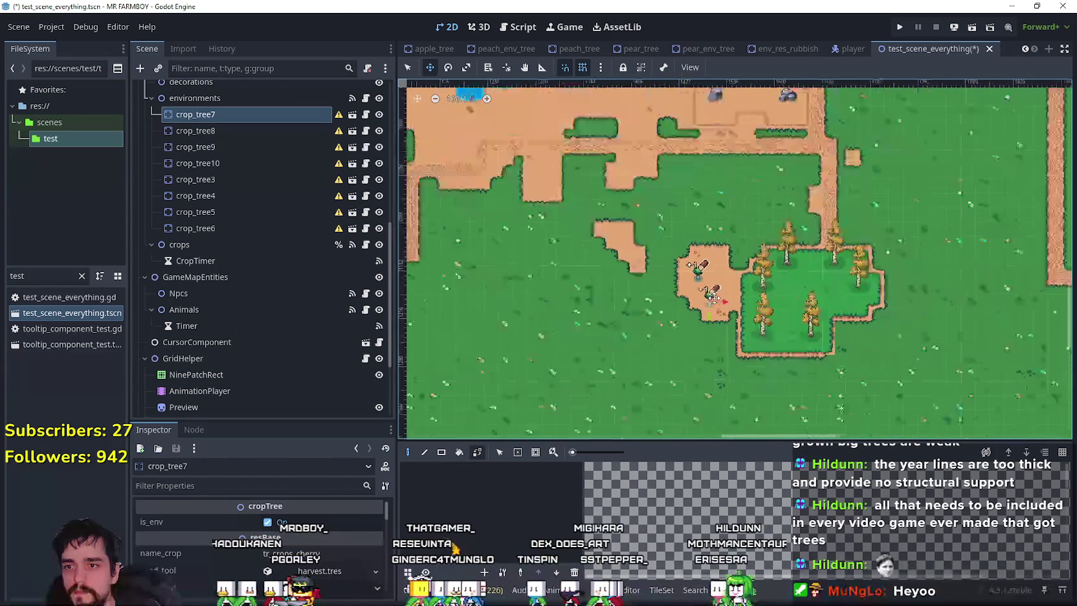
pyautogui.scroll(-3, 729, 285)
pyautogui.scroll(7, 675, 220)
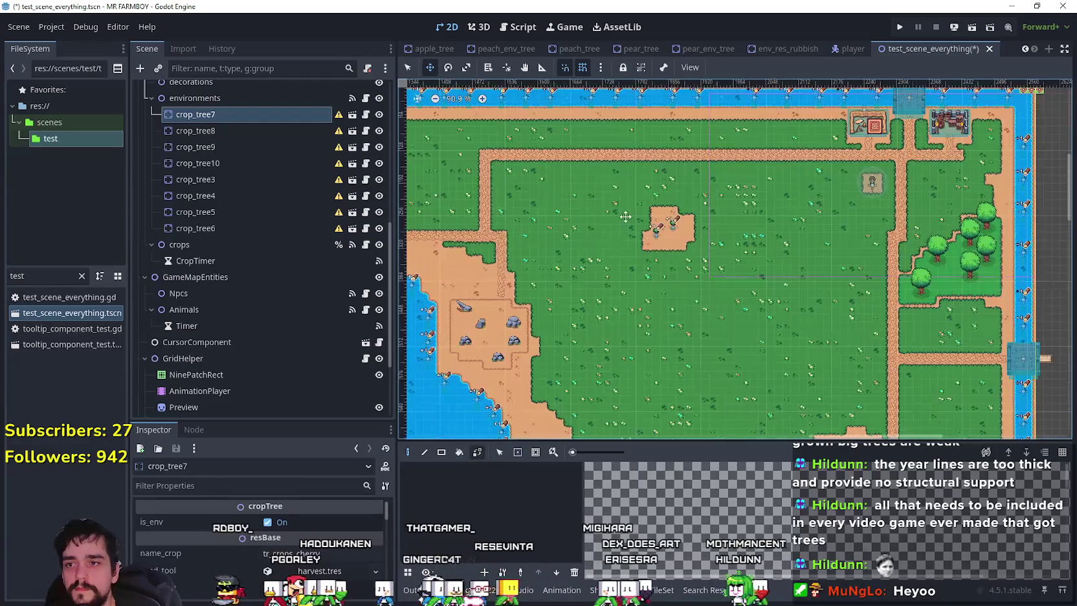
pyautogui.scroll(6, 675, 220)
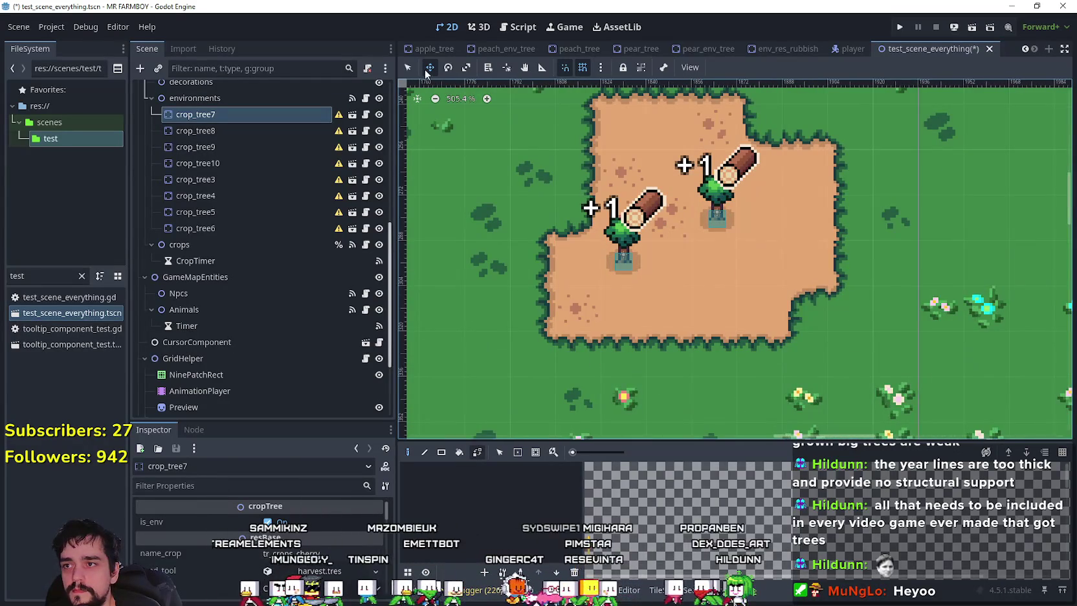
pyautogui.scroll(2, 627, 256)
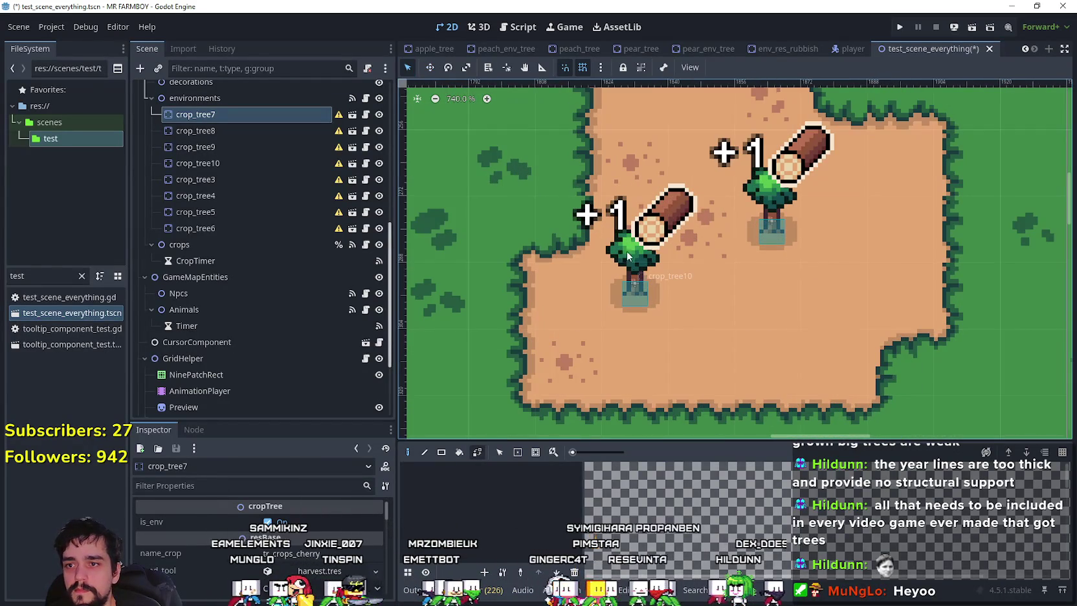
pyautogui.click(633, 295)
pyautogui.click(428, 68)
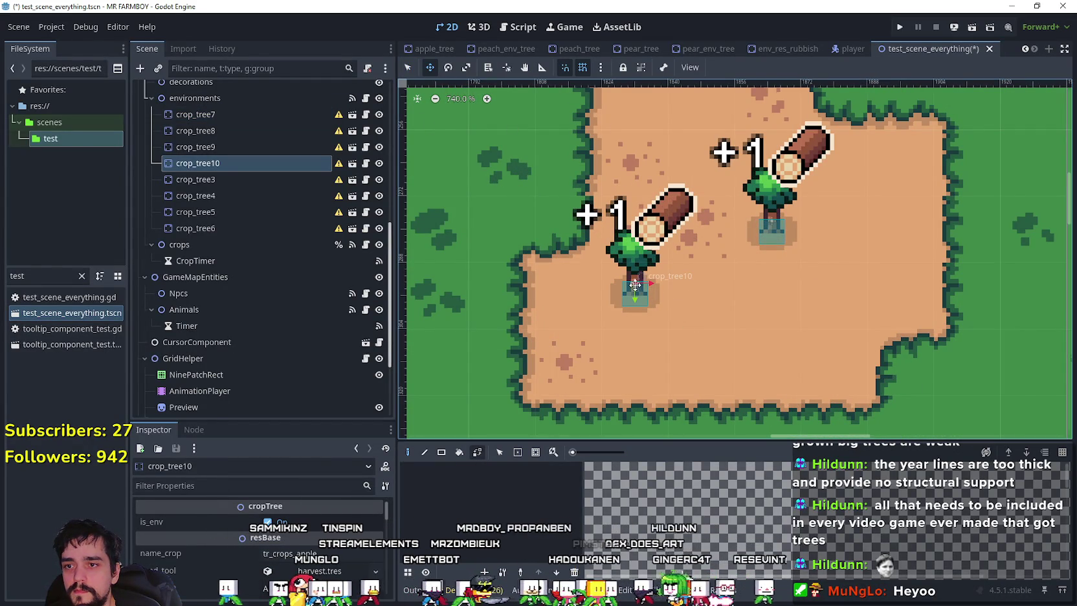
pyautogui.moveTo(635, 289); pyautogui.dragTo(635, 299)
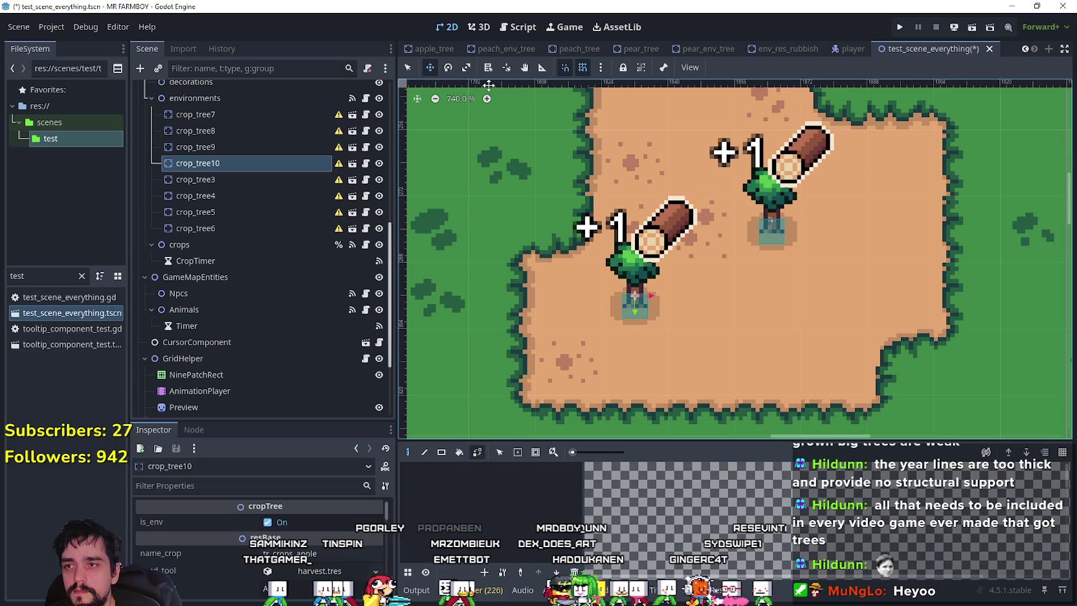
# Shift crop_tree9 16 px right and 6 px up
pyautogui.click(770, 234)
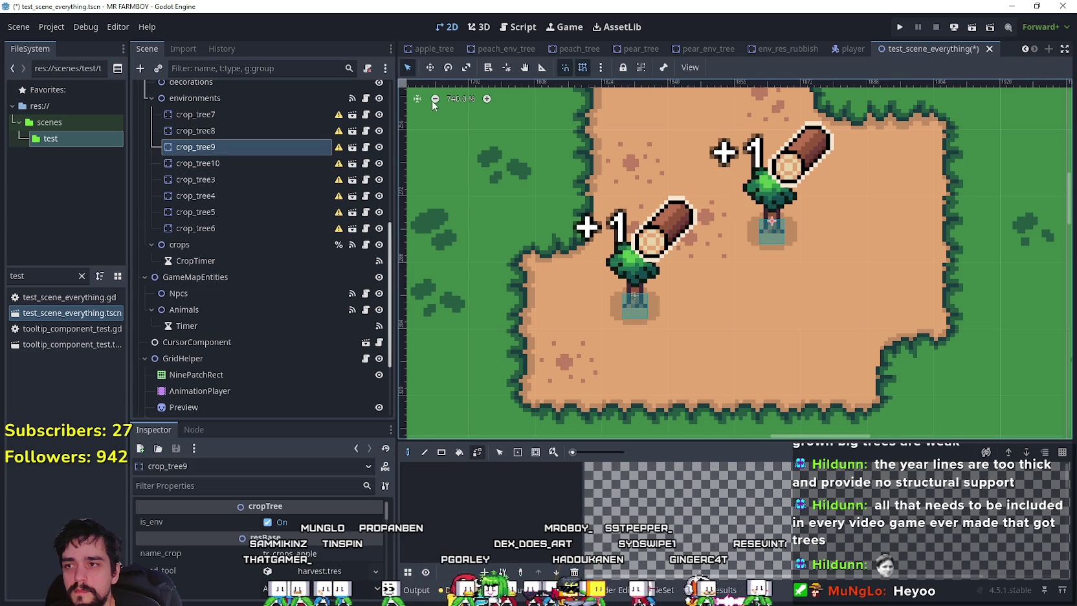
pyautogui.click(429, 72)
pyautogui.moveTo(769, 224); pyautogui.dragTo(838, 226)
pyautogui.scroll(-10, 838, 226)
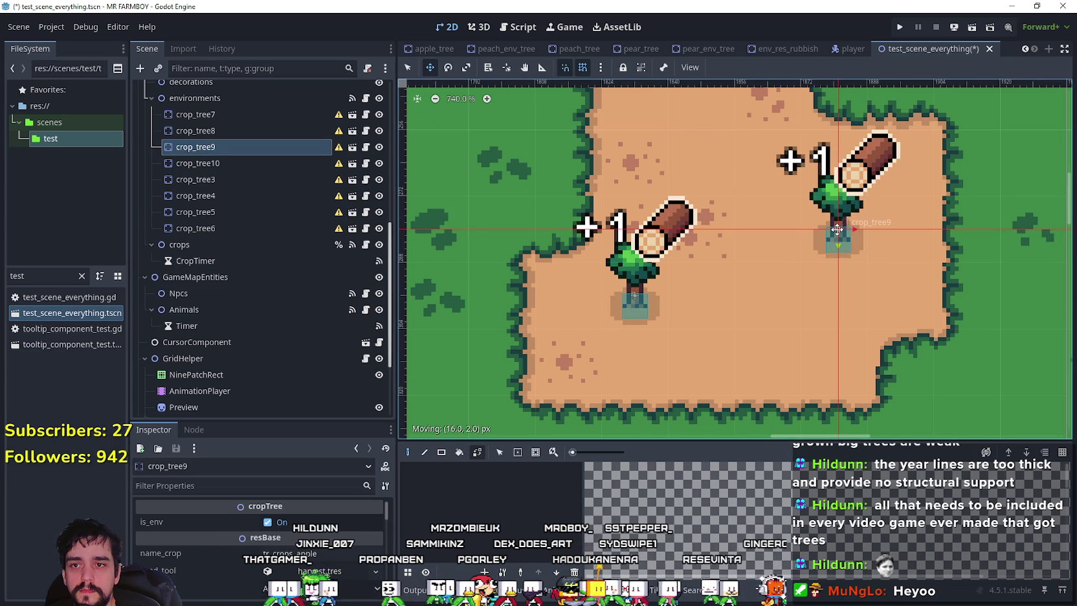
pyautogui.scroll(-6, 776, 334)
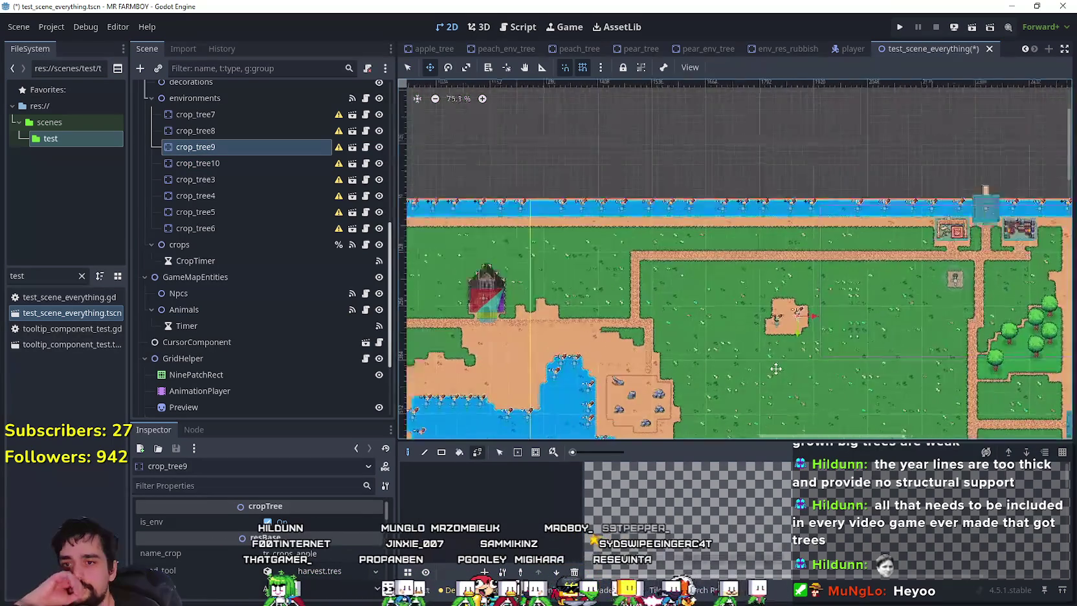
pyautogui.scroll(1, 769, 239)
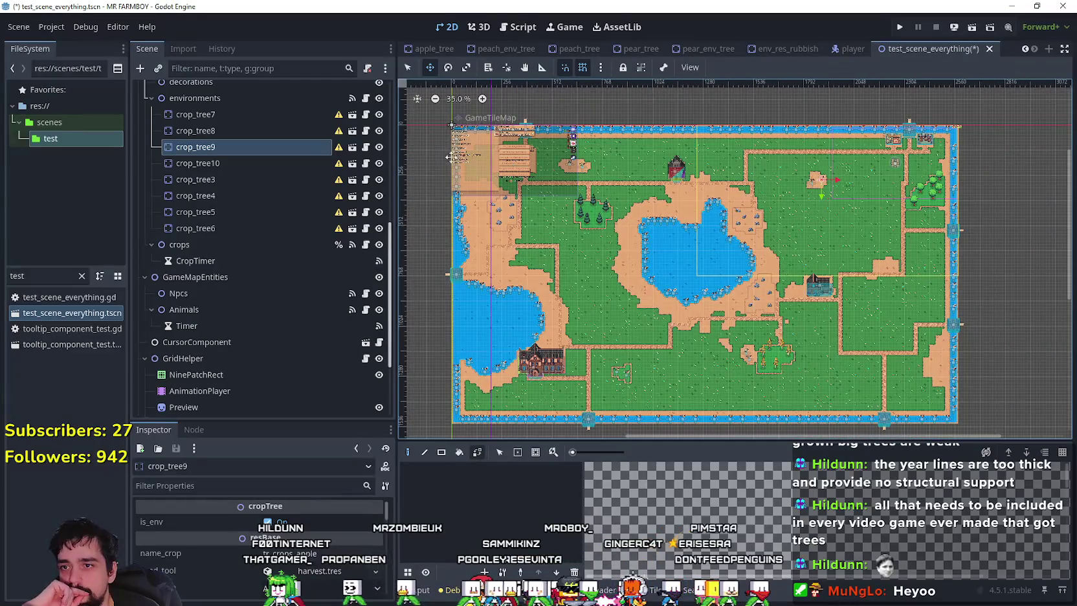
# Save test_scene_everything with the repositioned crop trees
pyautogui.hotkey('ctrl', 's')
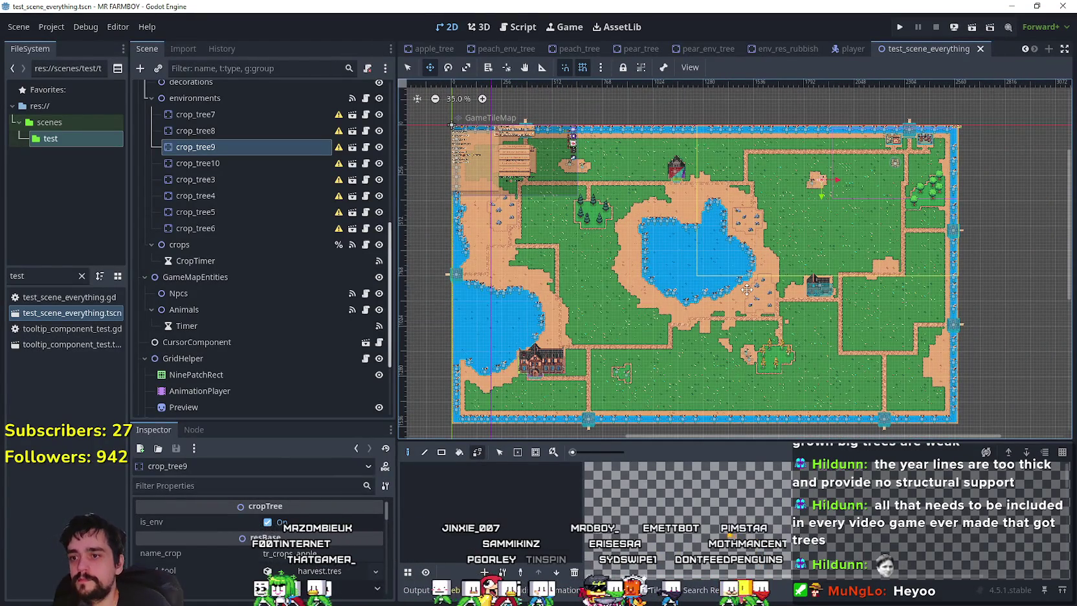
pyautogui.scroll(1, 758, 374)
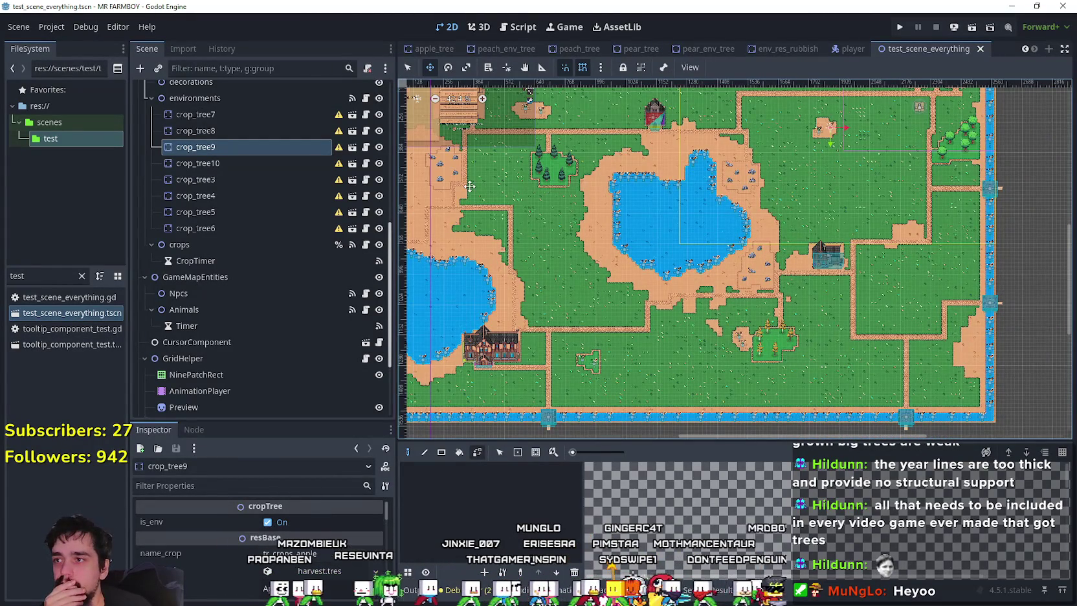
pyautogui.scroll(2, 405, 224)
pyautogui.scroll(3, 317, 223)
pyautogui.scroll(5, 313, 212)
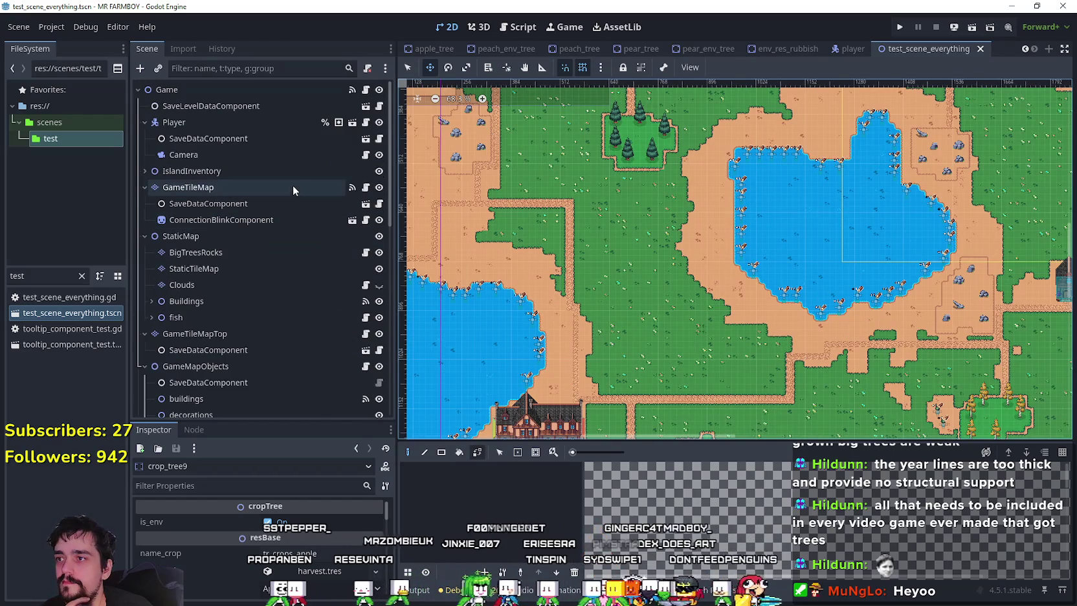
# Select GameTileMap and show its sand, grass and road terrains with the house in view
pyautogui.click(260, 182)
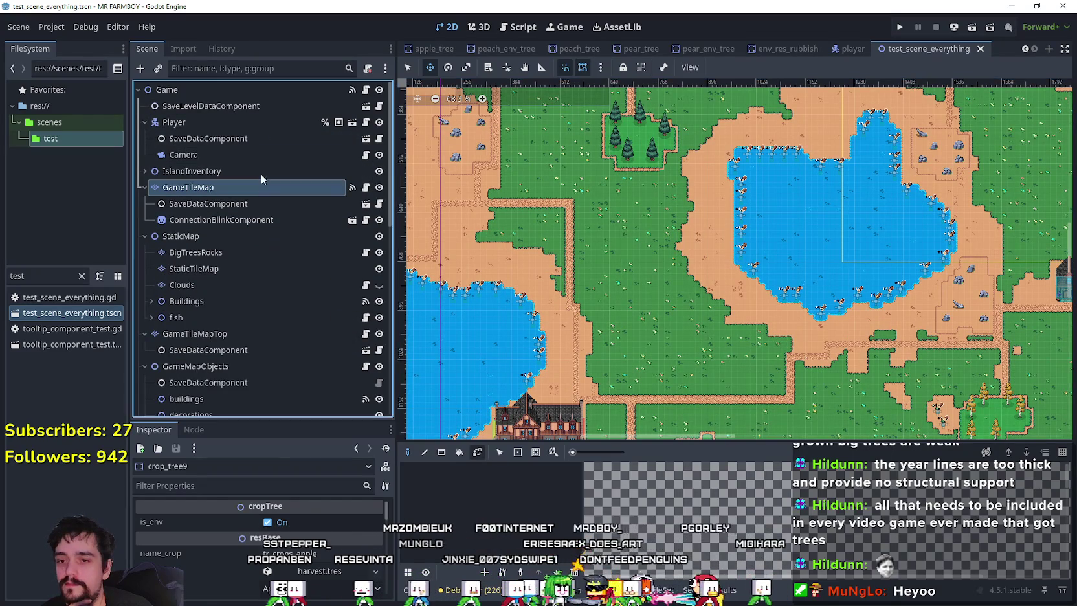
pyautogui.scroll(3, 746, 336)
pyautogui.moveTo(746, 336)
pyautogui.mouseDown()
pyautogui.moveTo(744, 155)
pyautogui.moveTo(696, 130)
pyautogui.mouseUp()
pyautogui.click(493, 453)
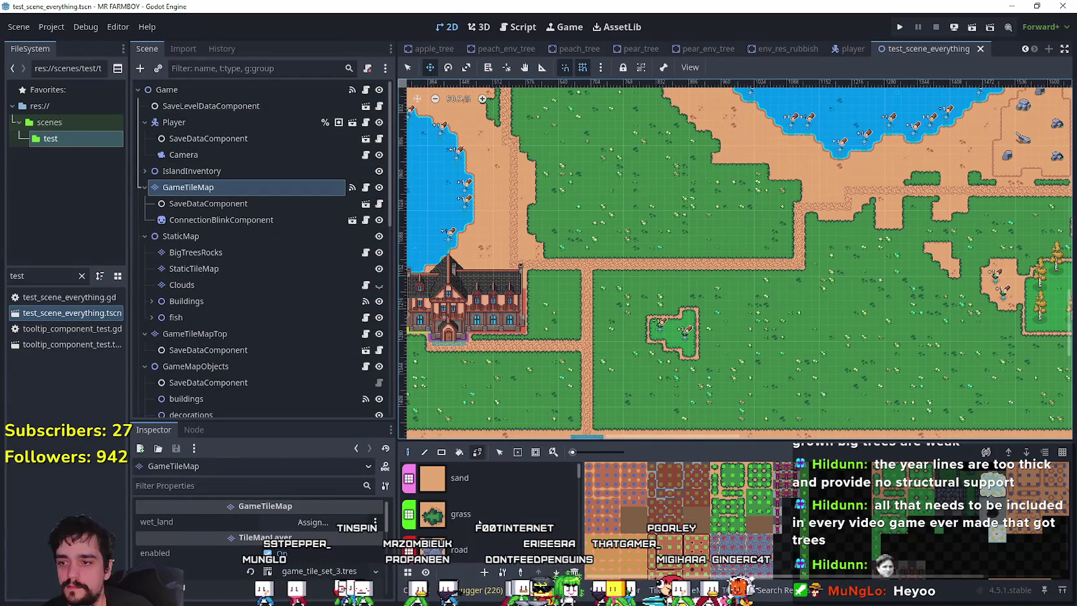
# Paint the leftover grass corner of crop_tree4's clearing with sand, then save test_scene_everything
pyautogui.click(469, 508)
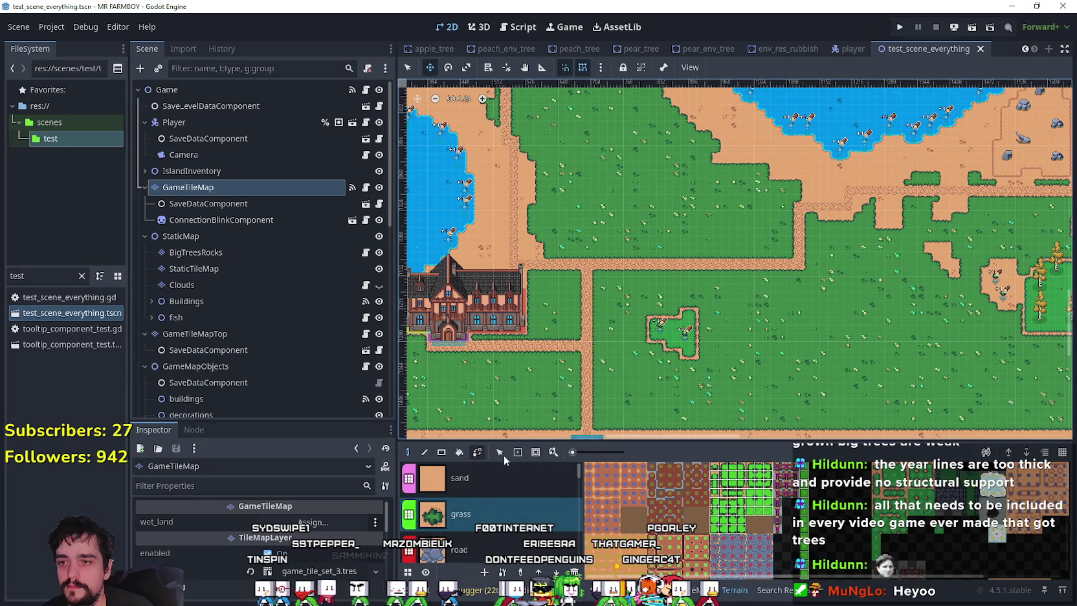
pyautogui.click(504, 462)
pyautogui.scroll(4, 487, 189)
pyautogui.press('q')
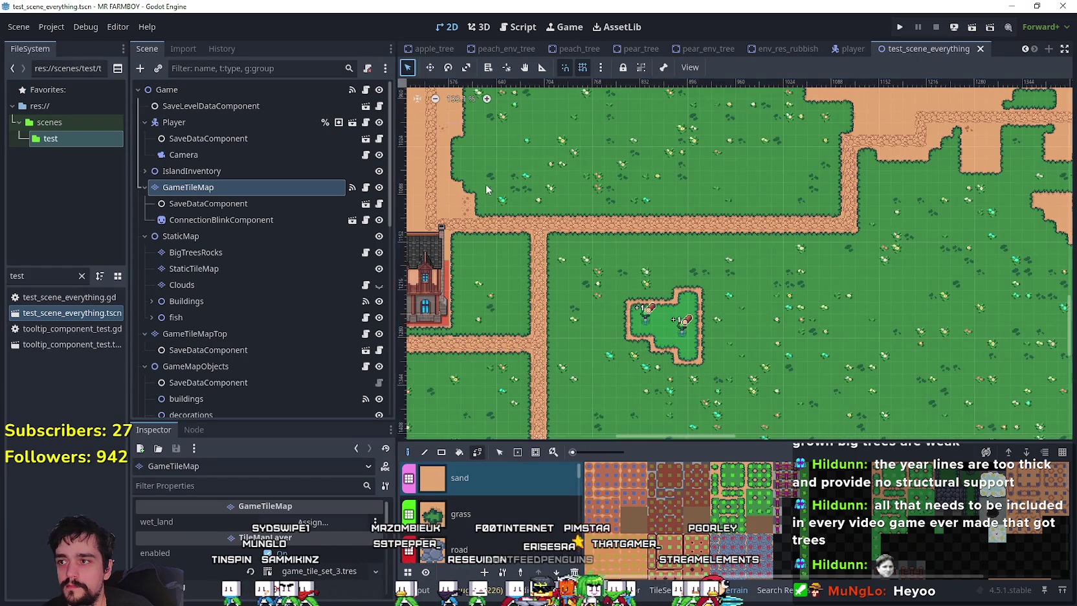
pyautogui.scroll(2, 688, 350)
pyautogui.click(685, 353)
pyautogui.moveTo(683, 353)
pyautogui.mouseDown()
pyautogui.moveTo(638, 327)
pyautogui.moveTo(676, 323)
pyautogui.moveTo(630, 329)
pyautogui.moveTo(638, 308)
pyautogui.moveTo(679, 310)
pyautogui.moveTo(681, 288)
pyautogui.mouseUp()
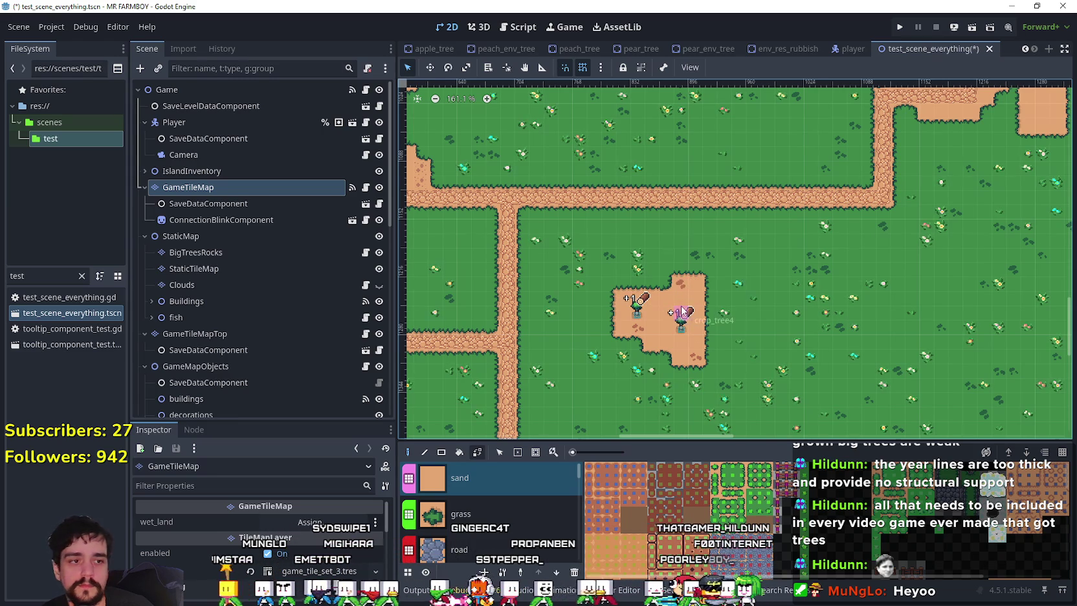
pyautogui.scroll(-2, 683, 313)
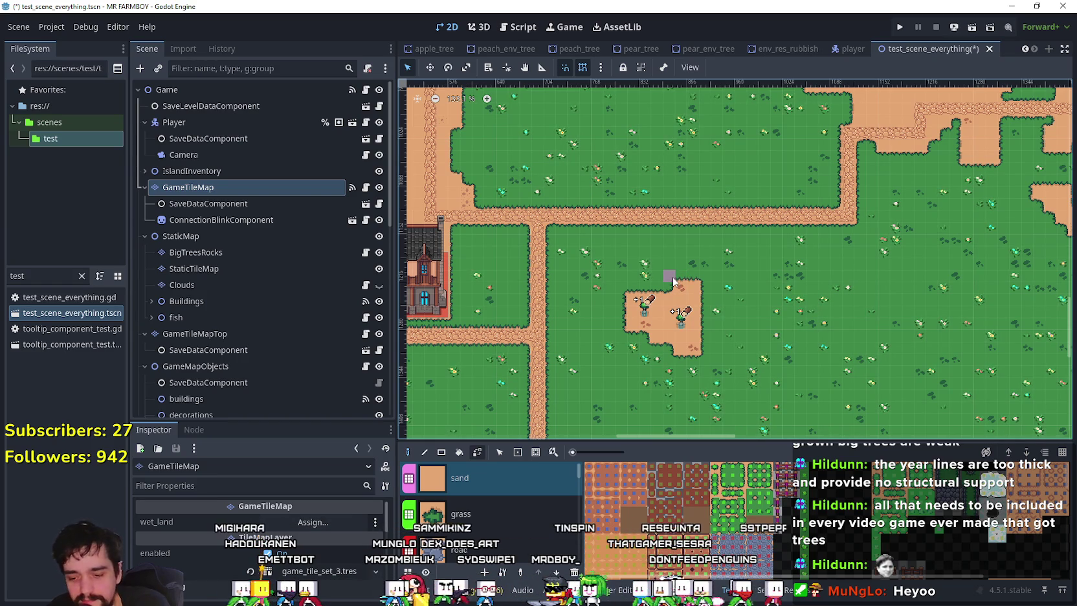
pyautogui.hotkey('ctrl', 's')
pyautogui.scroll(-2, 776, 240)
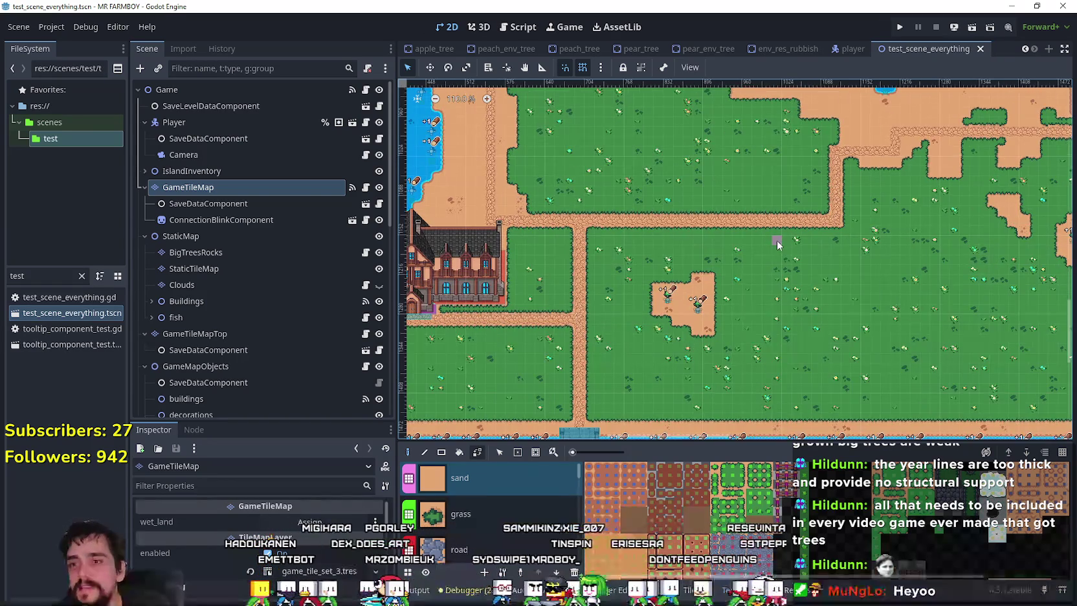
pyautogui.scroll(-5, 777, 242)
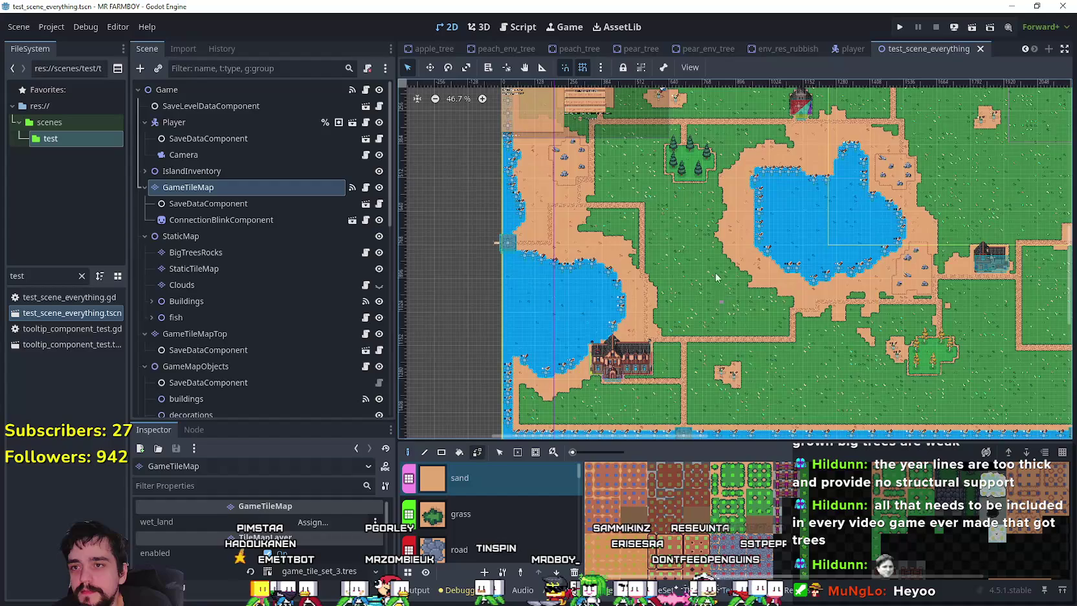
pyautogui.scroll(-1, 716, 277)
pyautogui.scroll(-2, 777, 279)
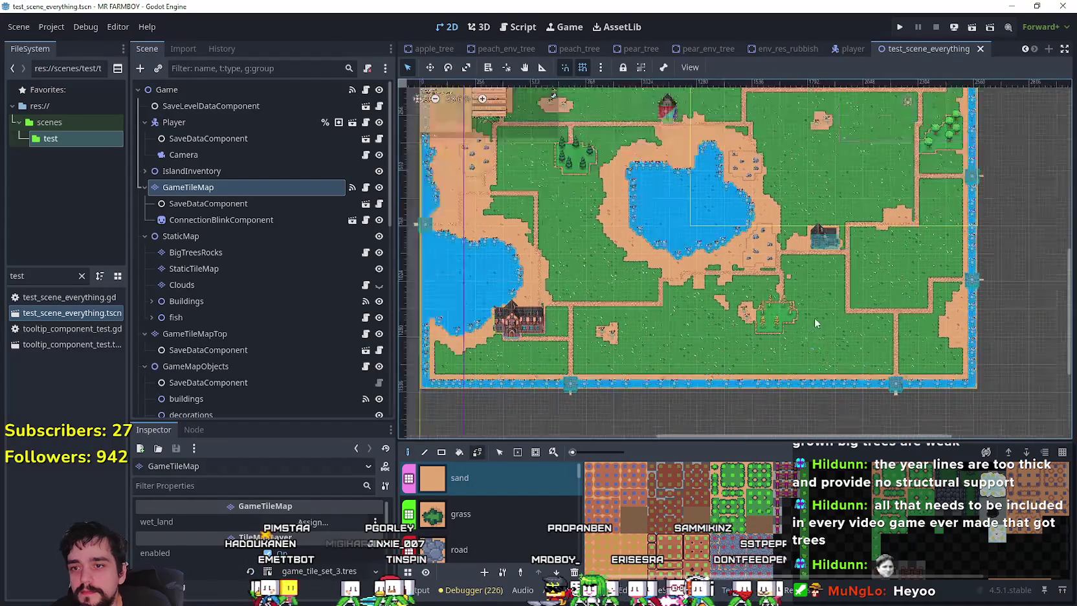
pyautogui.scroll(9, 729, 298)
pyautogui.scroll(7, 729, 298)
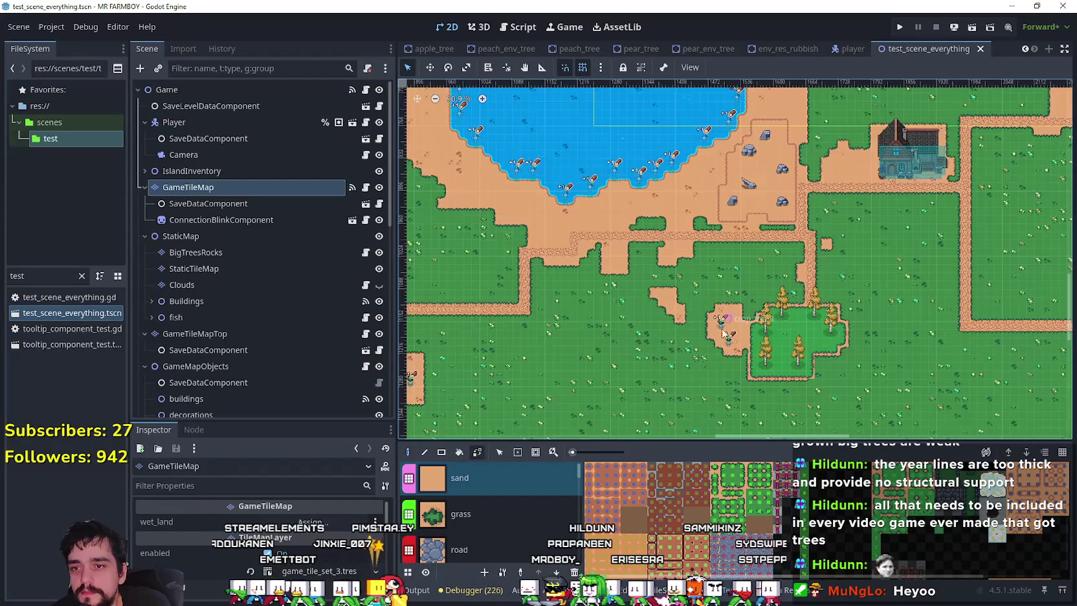
pyautogui.scroll(6, 730, 341)
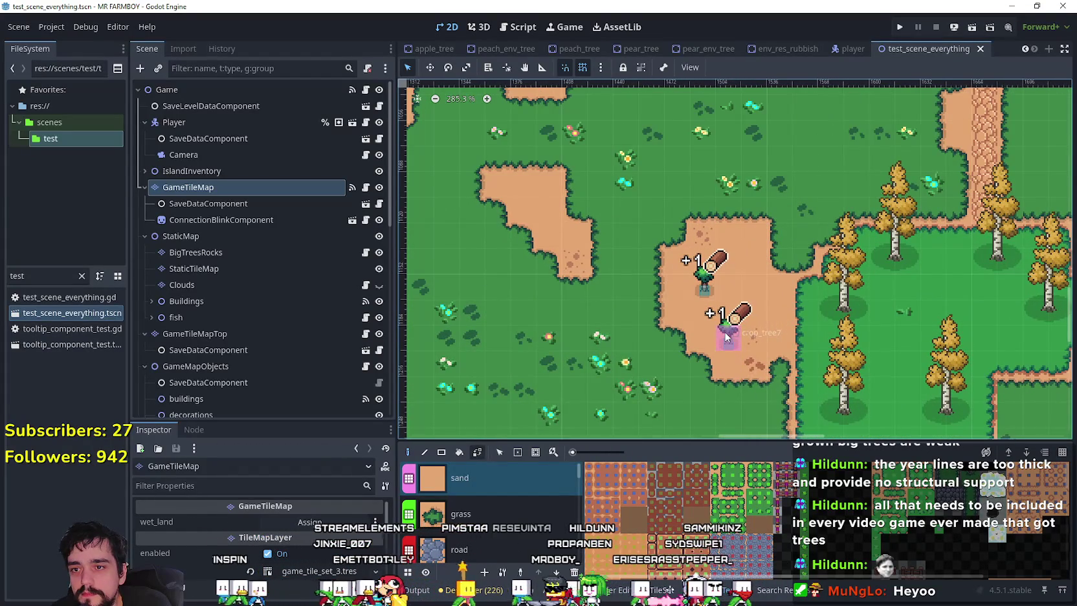
pyautogui.scroll(-10, 751, 359)
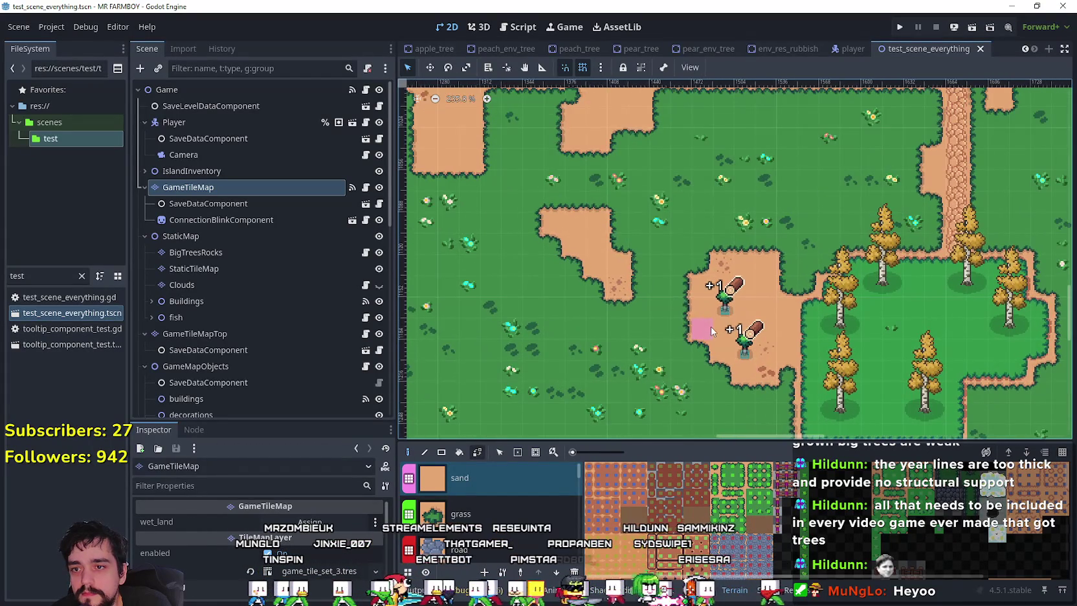
pyautogui.scroll(-9, 721, 324)
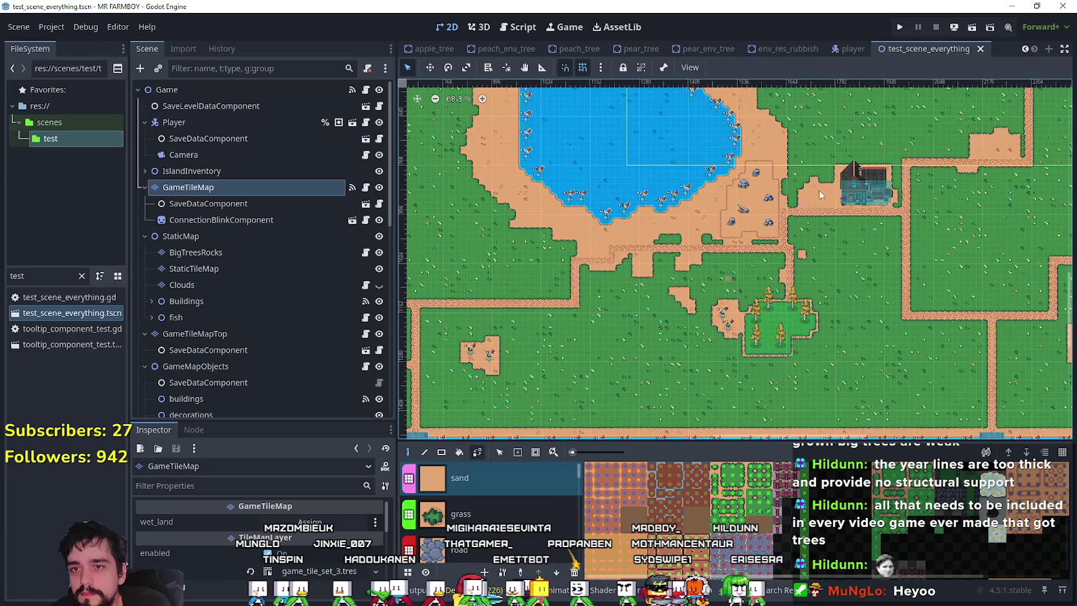
pyautogui.moveTo(672, 320); pyautogui.dragTo(720, 243)
pyautogui.hotkey('ctrl', 's')
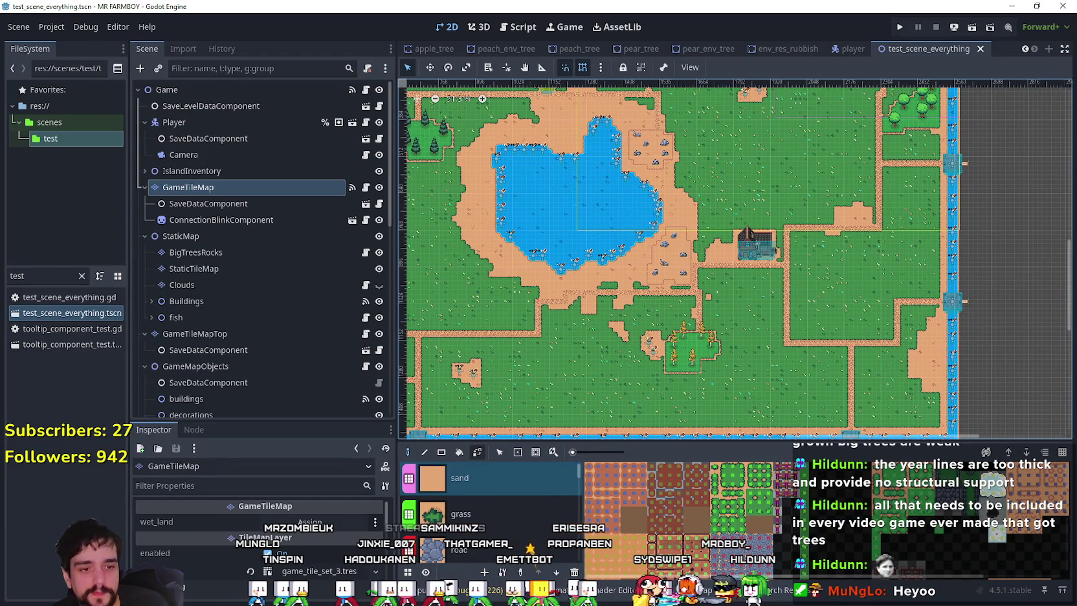
pyautogui.hotkey('alt', 'Tab')
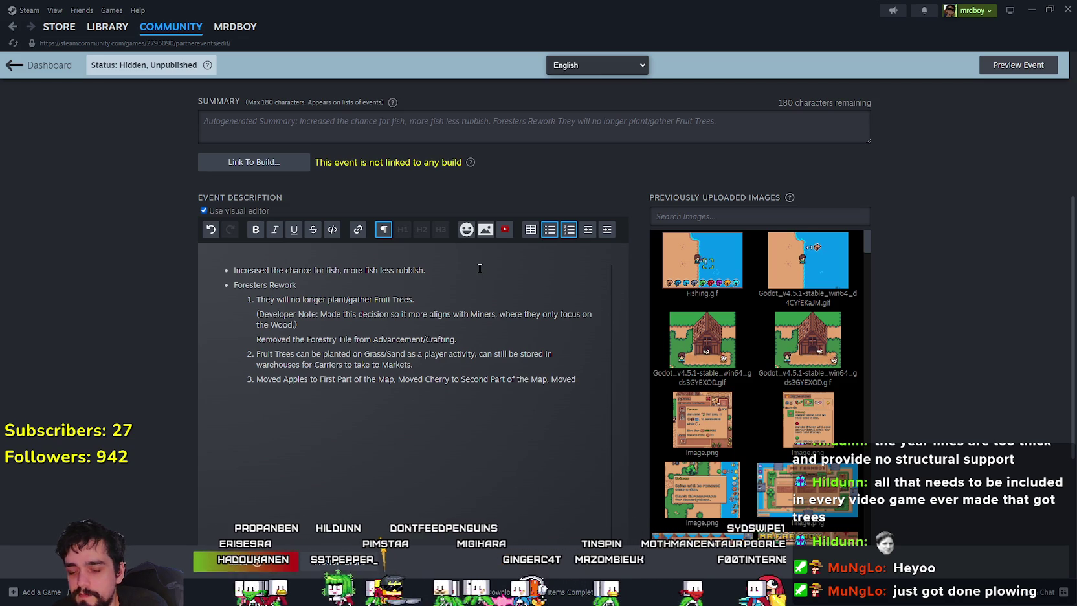
# Switch back to the Godot editor
pyautogui.hotkey('alt', 'Tab')
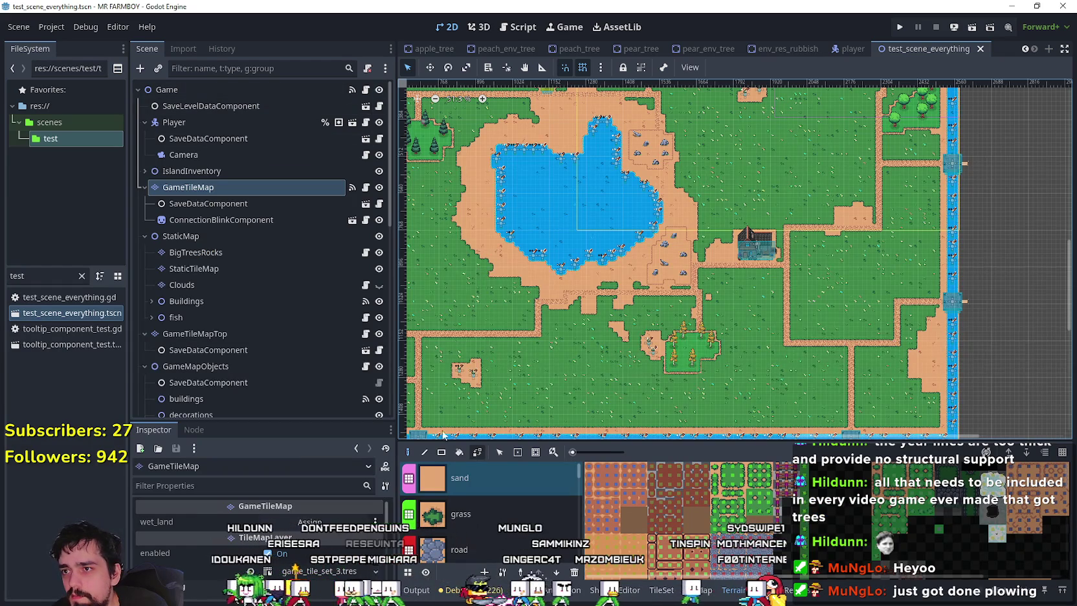
# Check crop_tree5 and crop_tree3's crops, then continue Steam point 3 with the Pear and Peach clauses
pyautogui.scroll(5, 465, 392)
pyautogui.scroll(3, 509, 326)
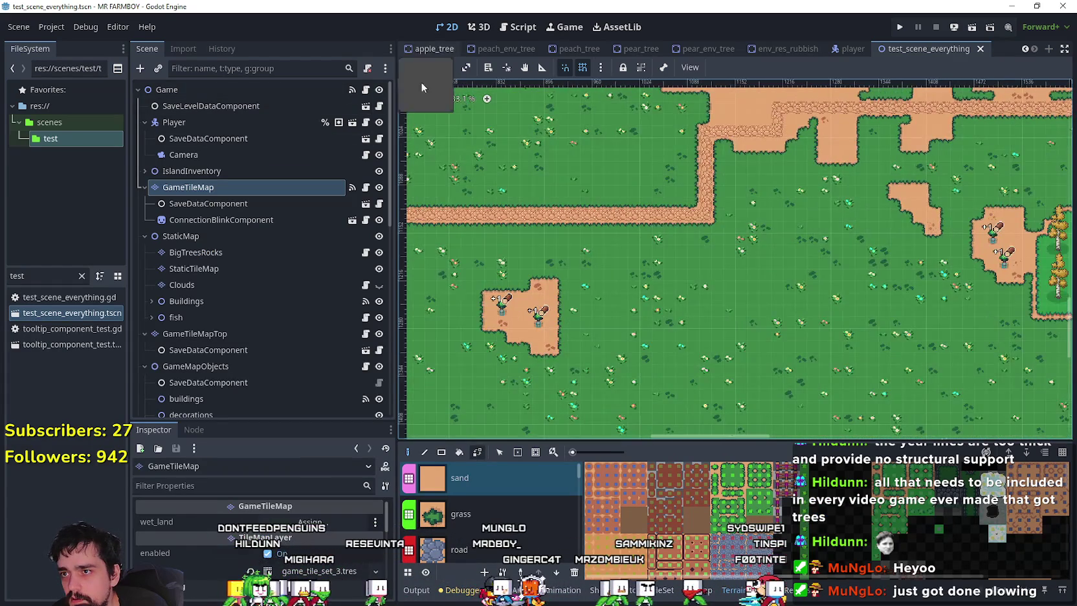
pyautogui.scroll(-5, 259, 220)
pyautogui.click(243, 211)
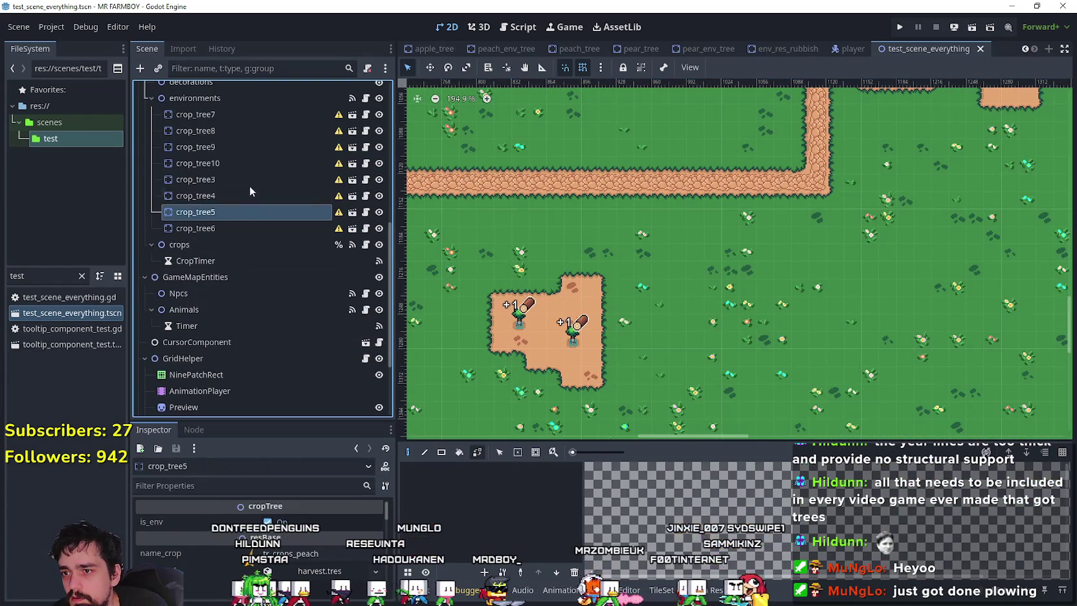
pyautogui.click(249, 179)
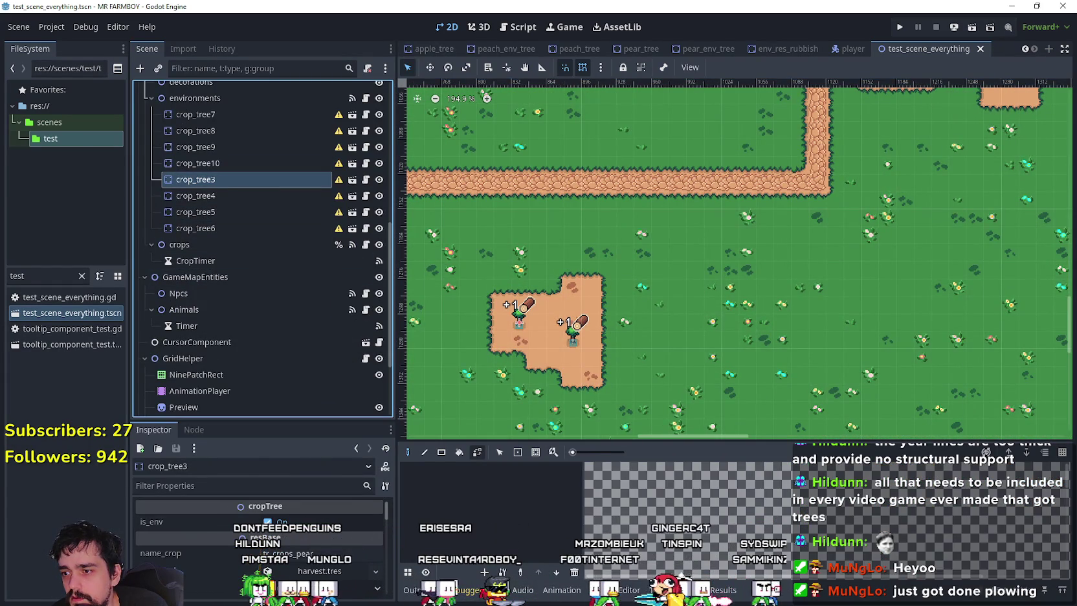
pyautogui.hotkey('alt', 'Tab')
pyautogui.write('P')
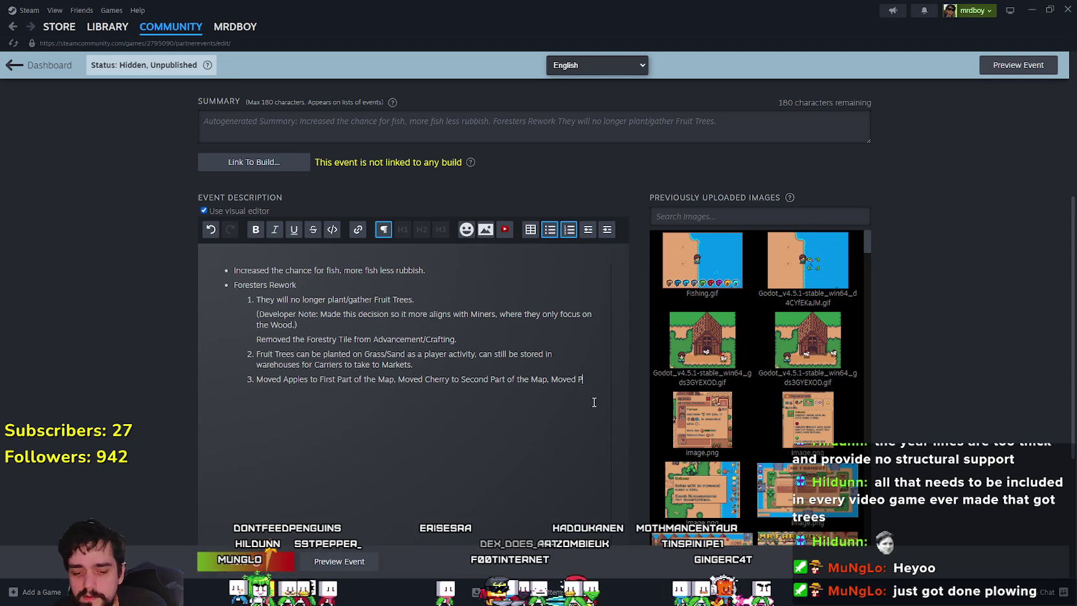
pyautogui.write('ear to 3r Part of the Map.')
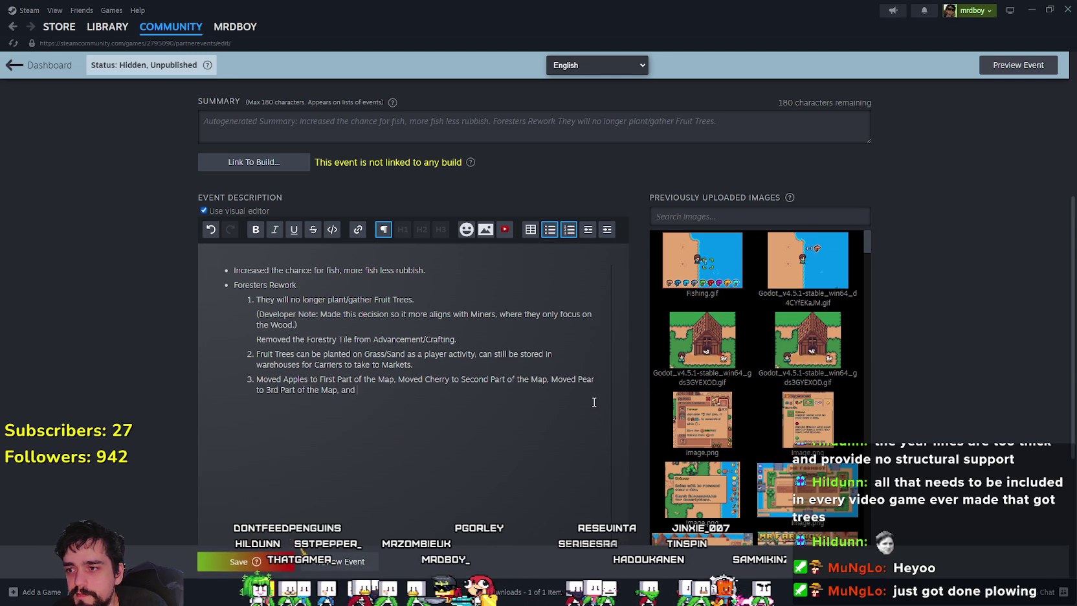
pyautogui.write('d ')
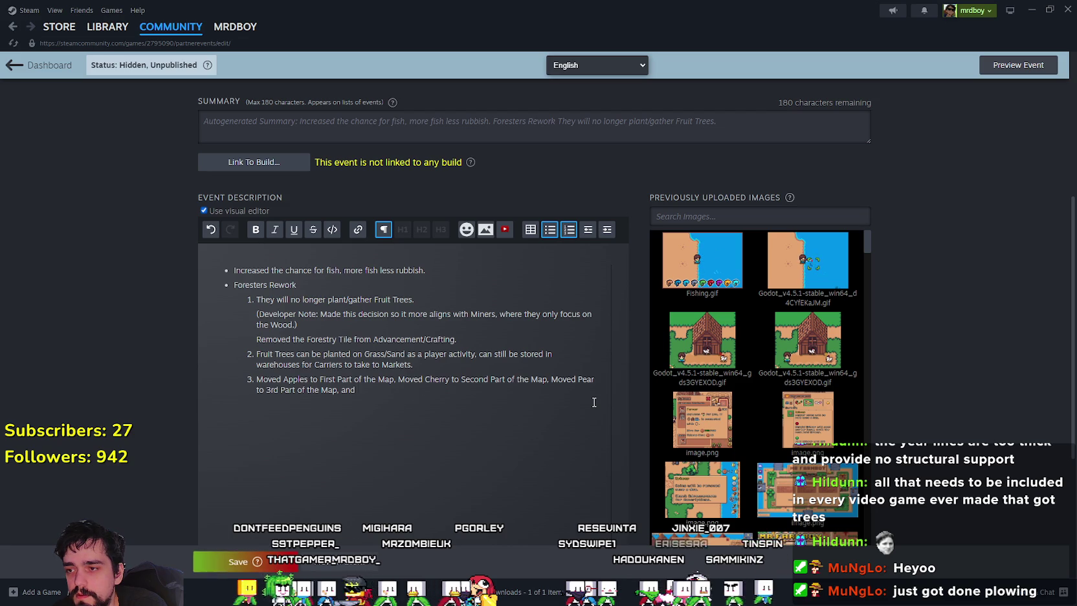
pyautogui.write('n')
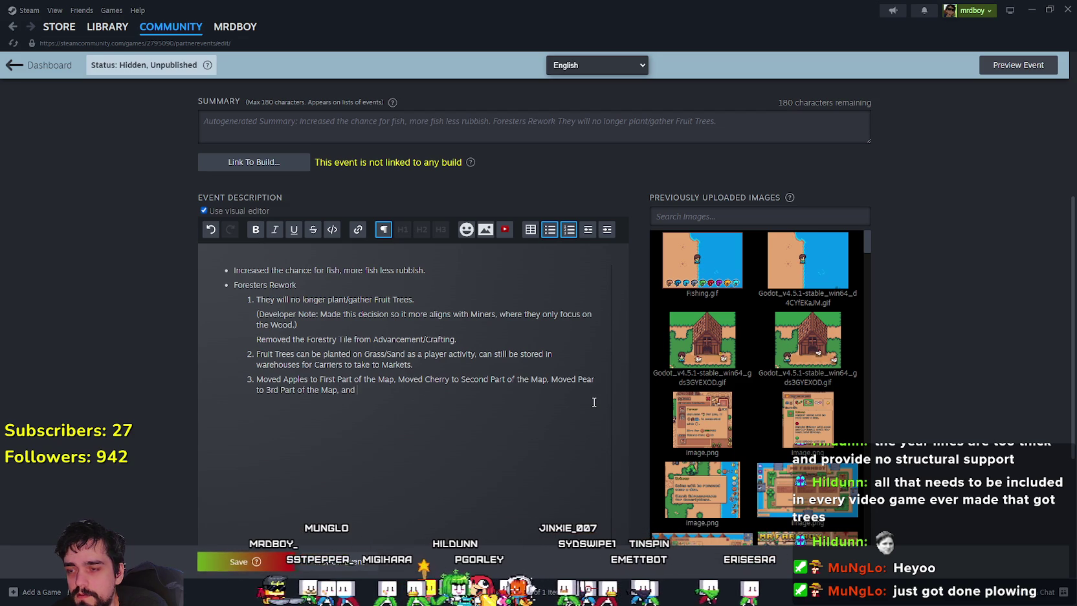
pyautogui.write('each is on the F')
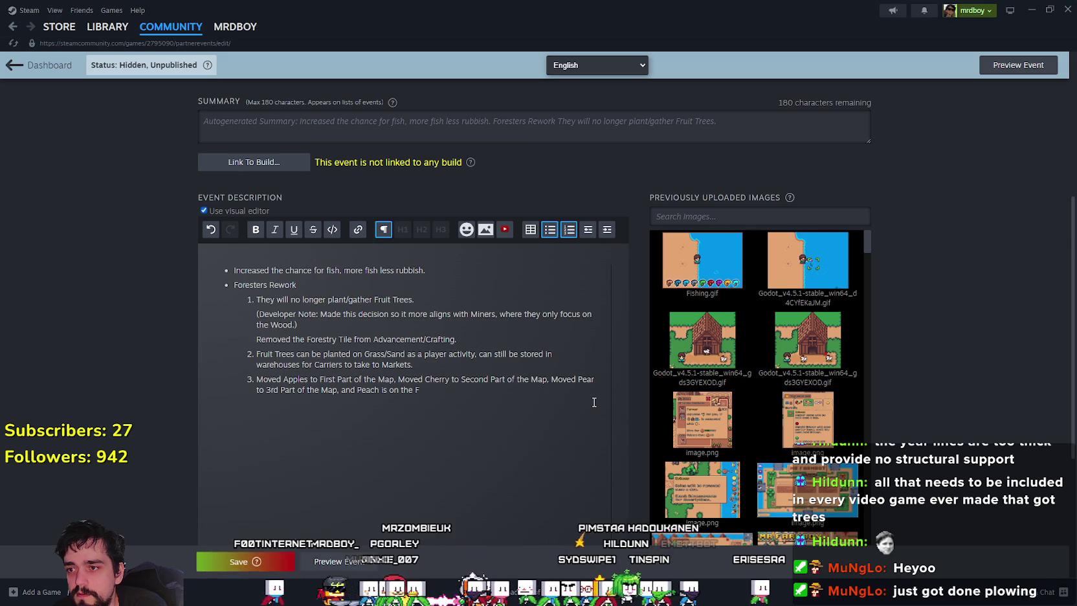
pyautogui.write('orth Par')
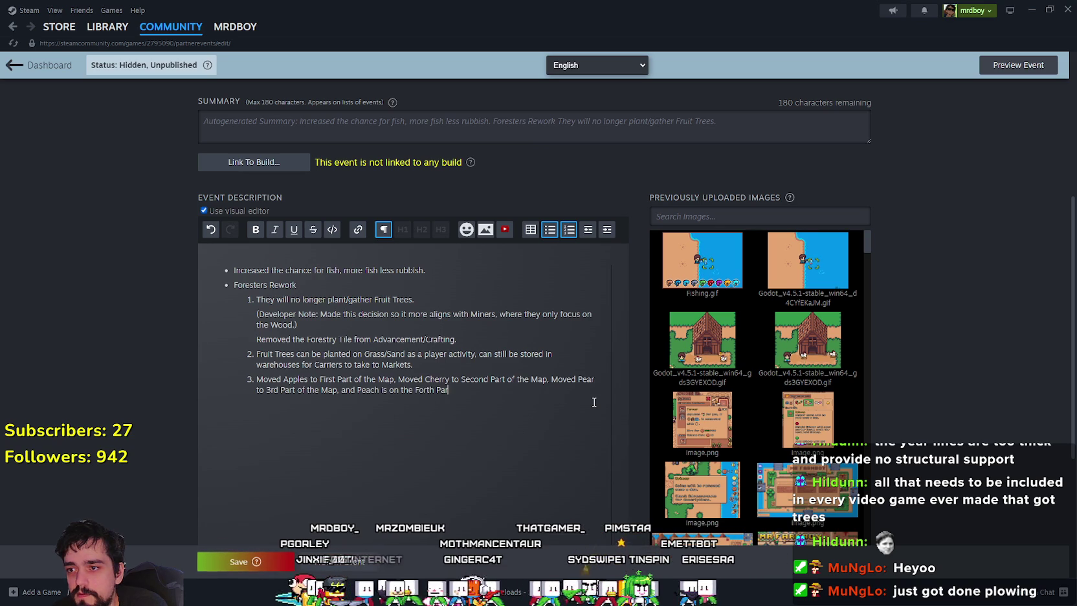
pyautogui.write('t of the Ma')
# End point 3 with Peach on the 'Final Part of the Map.' and save the event
pyautogui.press('BackSpace')
pyautogui.press('BackSpace')
pyautogui.press('BackSpace')
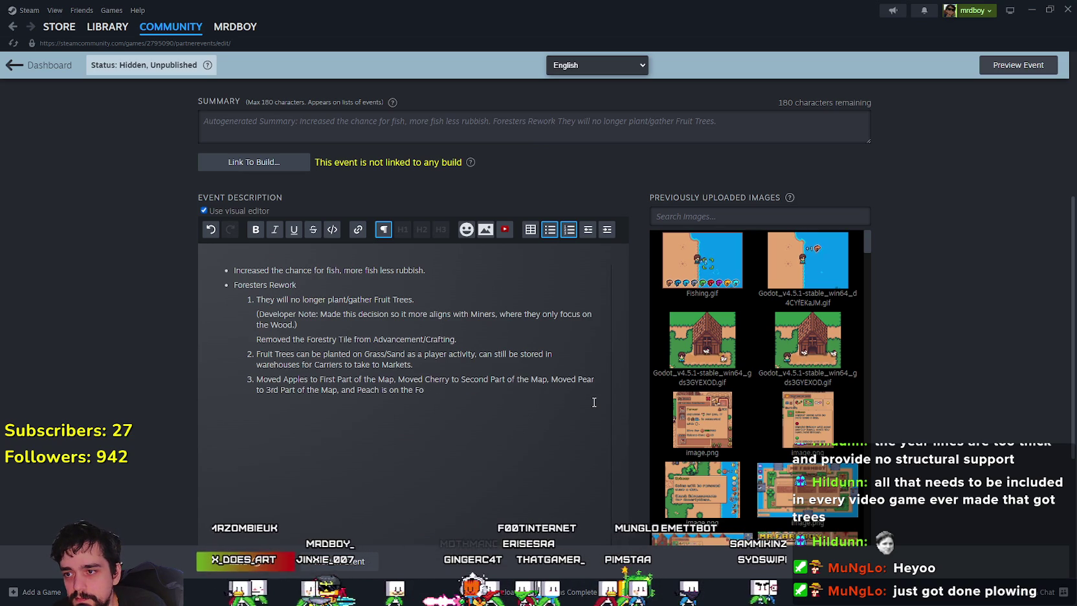
pyautogui.press('BackSpace')
pyautogui.write('inal Part of the Map.')
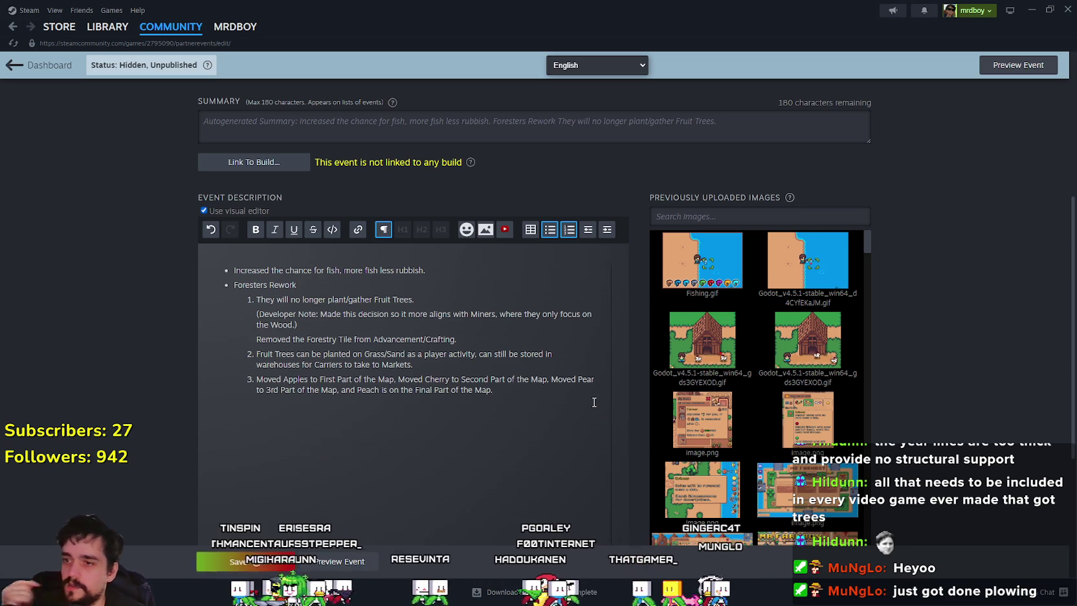
pyautogui.click(252, 558)
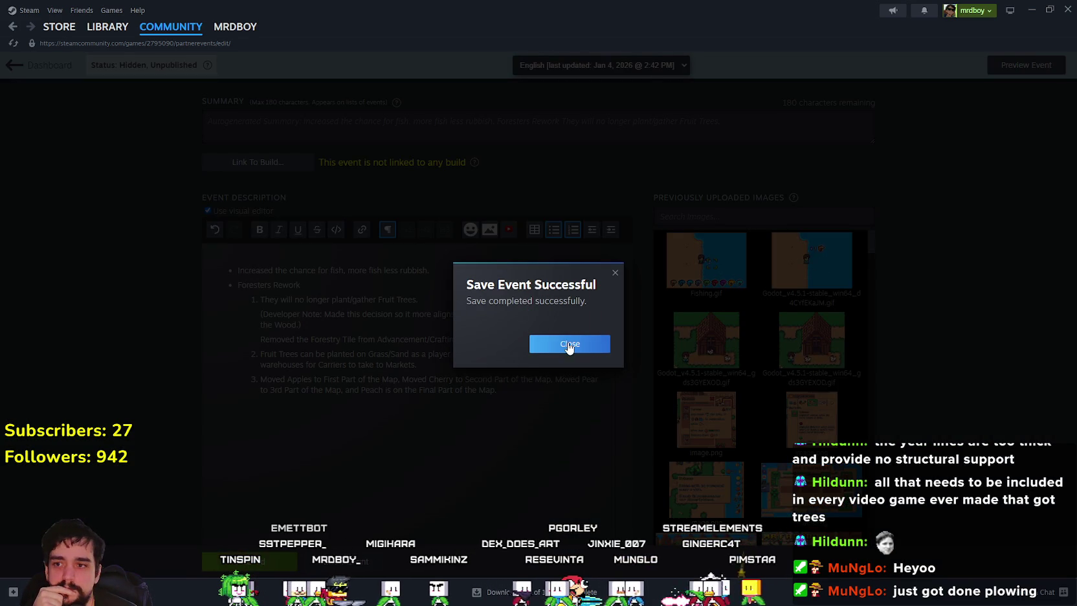
pyautogui.click(569, 346)
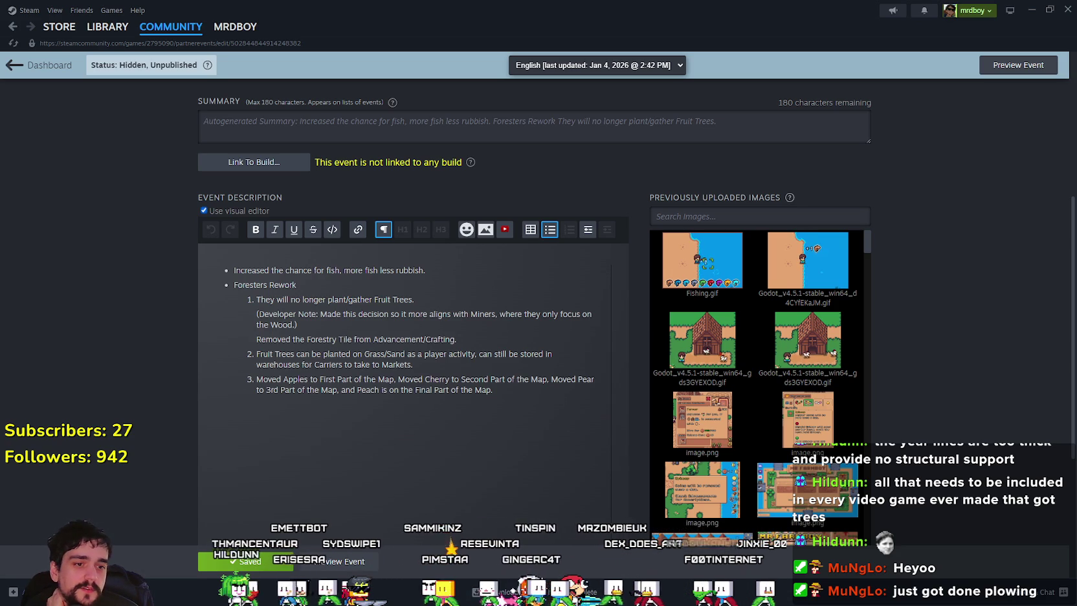
# Zoom out over the whole Godot map, turn the Clouds layer back on, and return to Steam
pyautogui.hotkey('alt', 'Tab')
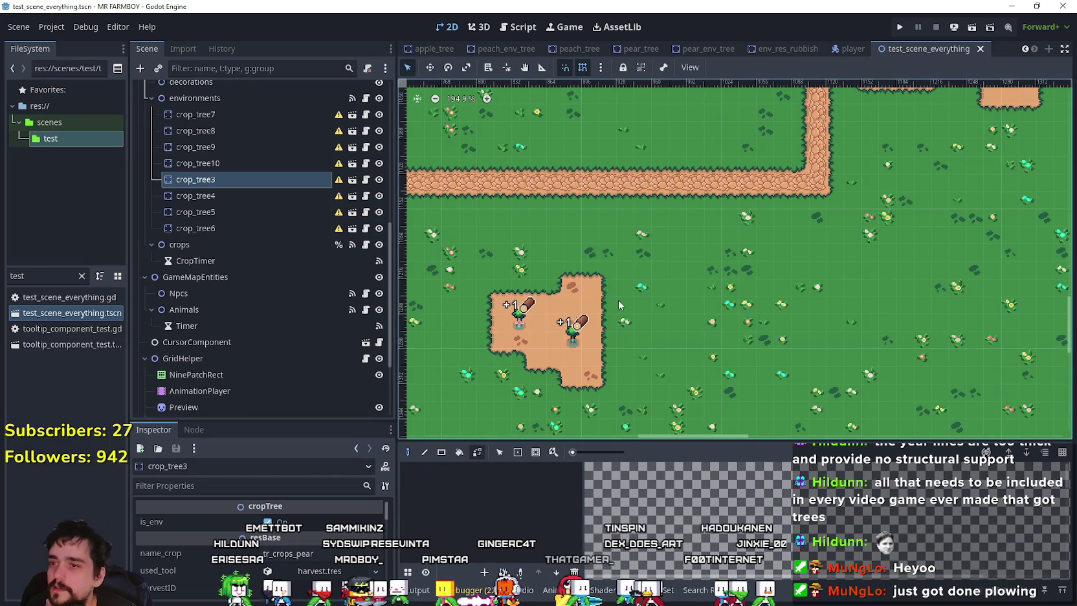
pyautogui.scroll(-10, 680, 306)
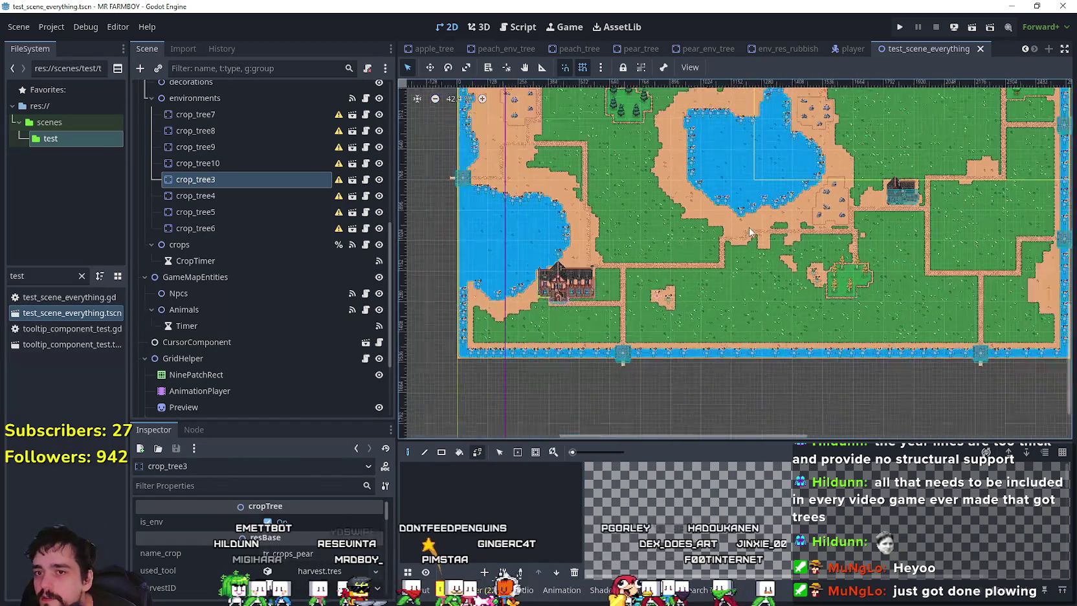
pyautogui.scroll(5, 310, 262)
pyautogui.scroll(4, 325, 273)
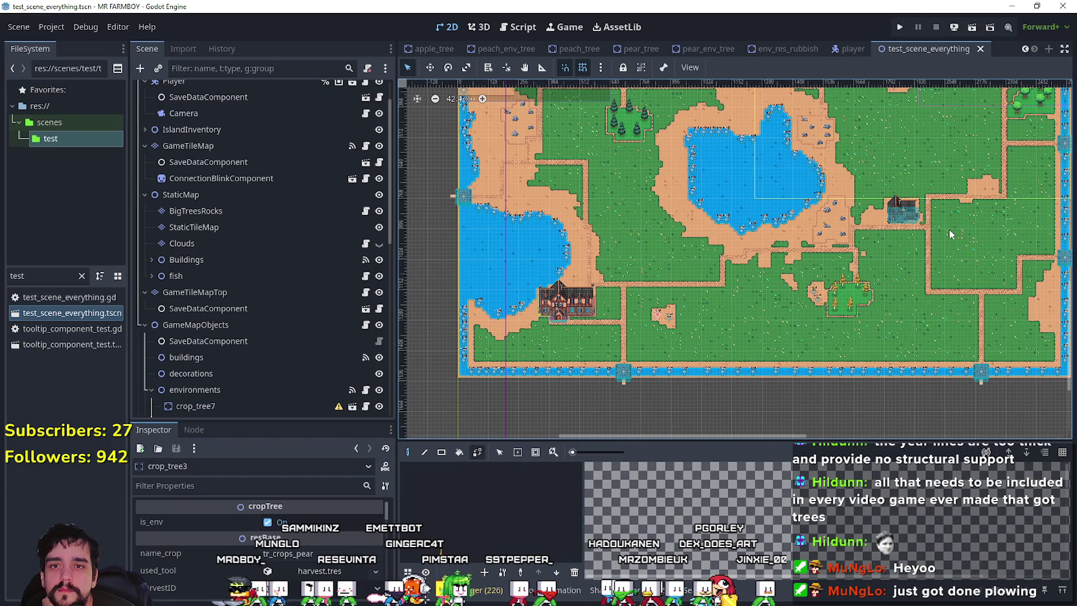
pyautogui.moveTo(930, 253)
pyautogui.mouseDown()
pyautogui.moveTo(892, 187)
pyautogui.moveTo(890, 205)
pyautogui.mouseUp()
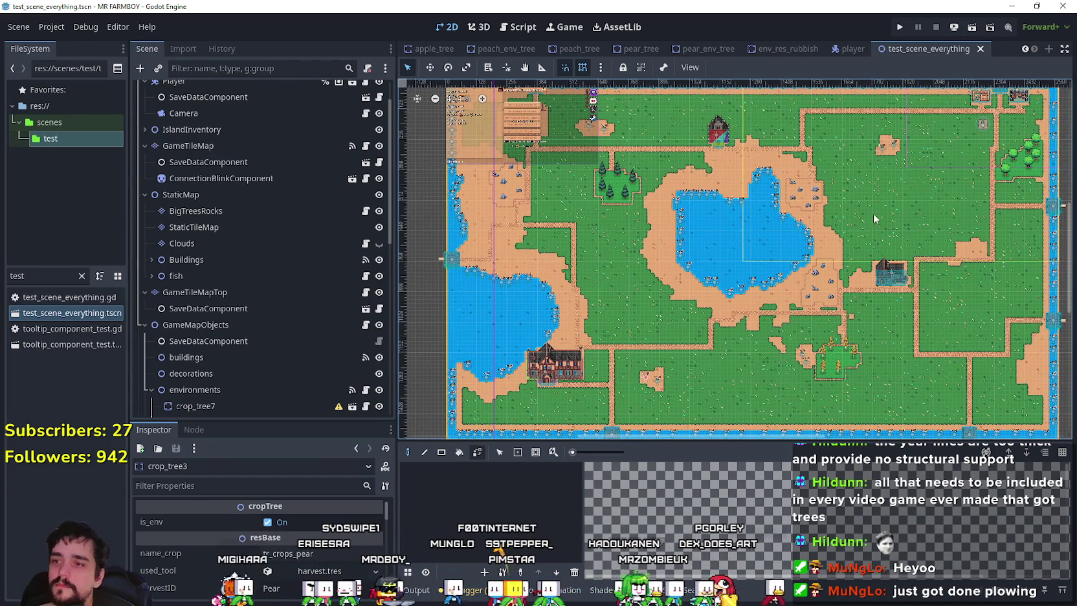
pyautogui.scroll(1, 712, 236)
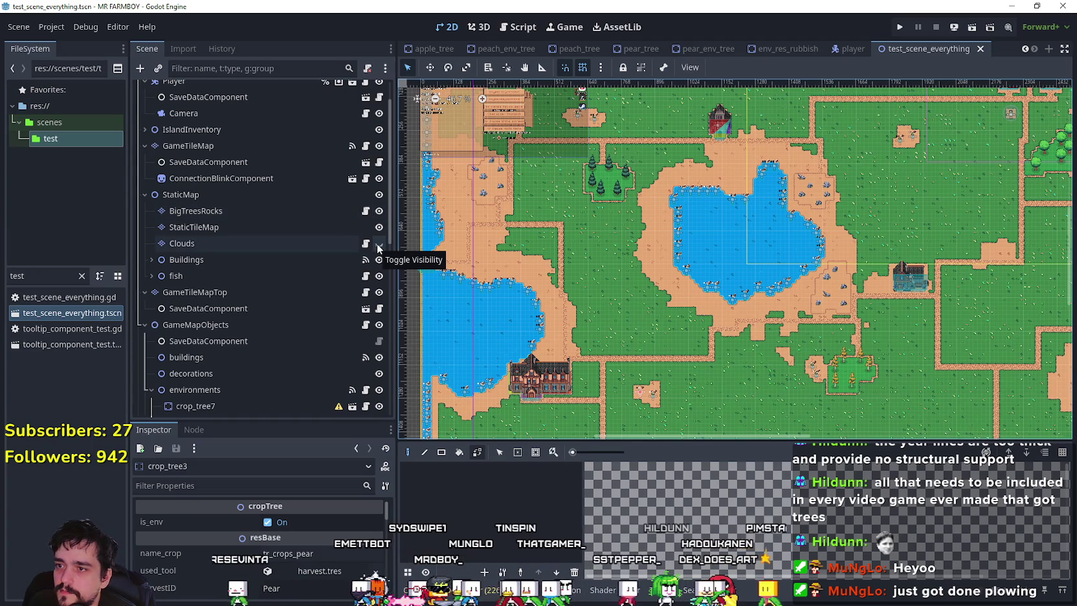
pyautogui.click(378, 243)
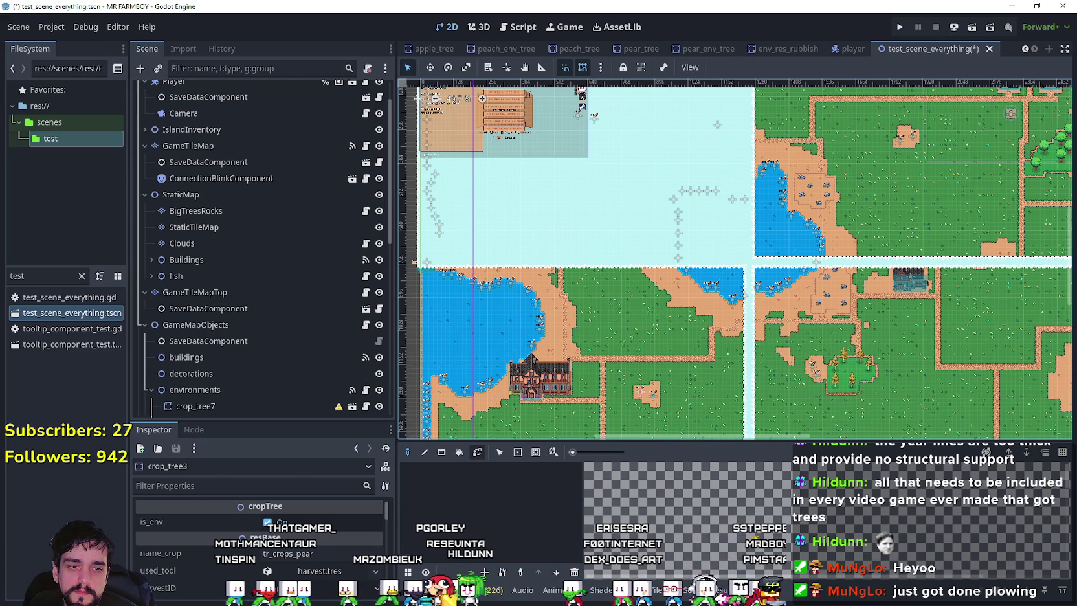
pyautogui.hotkey('alt', 'Tab')
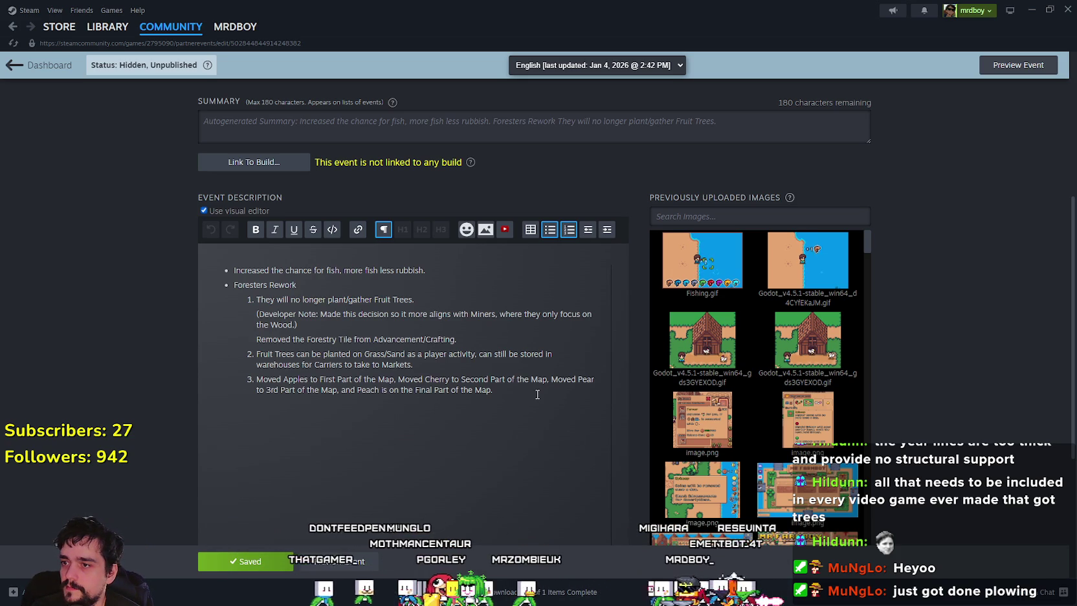
# Add a bold '(Developer Note: those changes only affect new saves' line under point 3
pyautogui.hotkey('shift', 'Return')
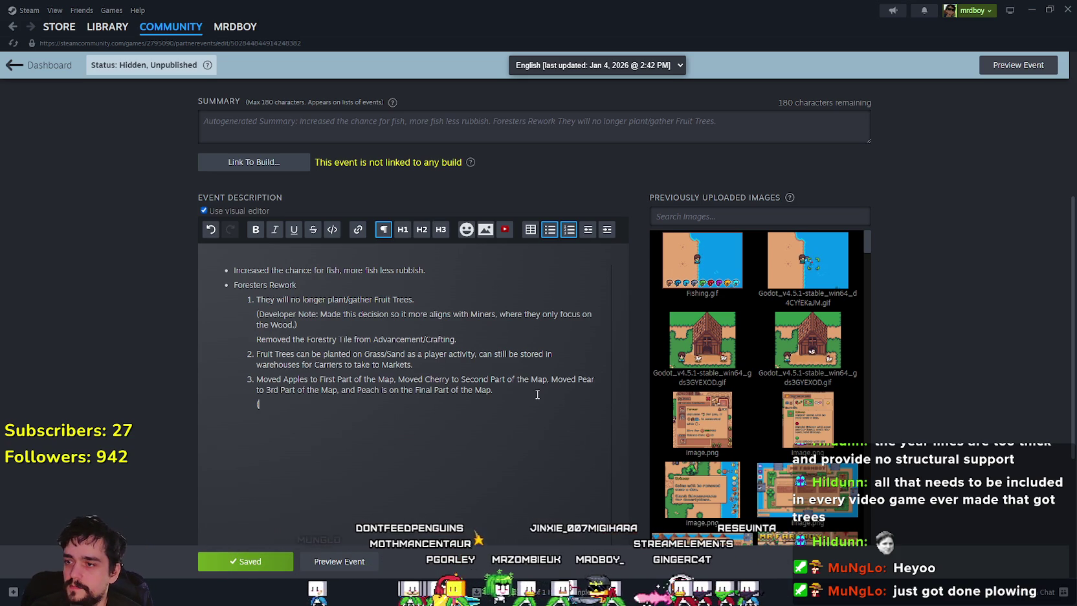
pyautogui.write('(Develo')
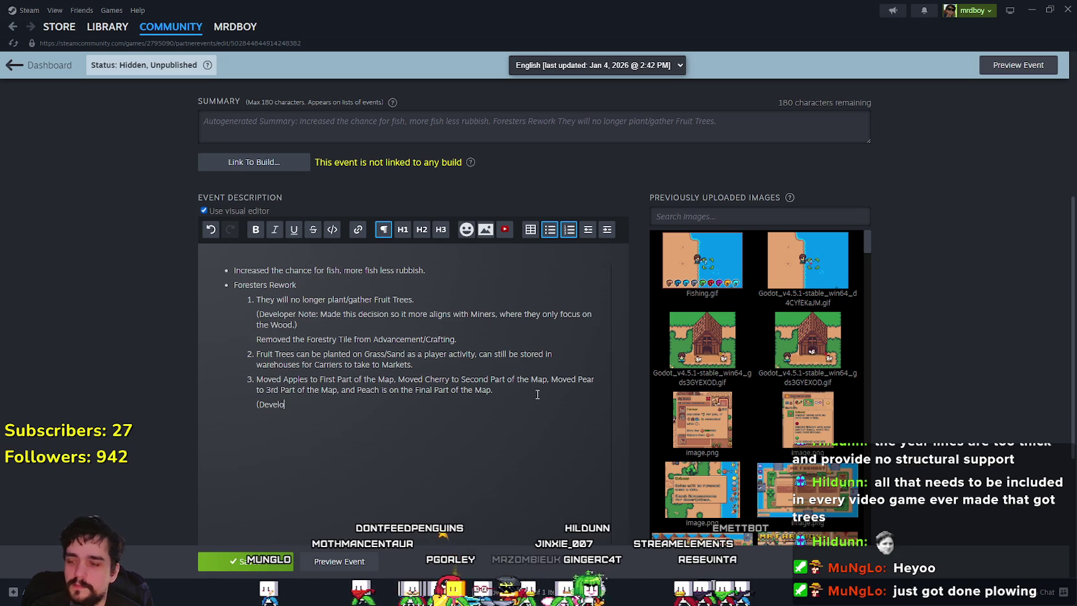
pyautogui.write('per Note: those Changes only')
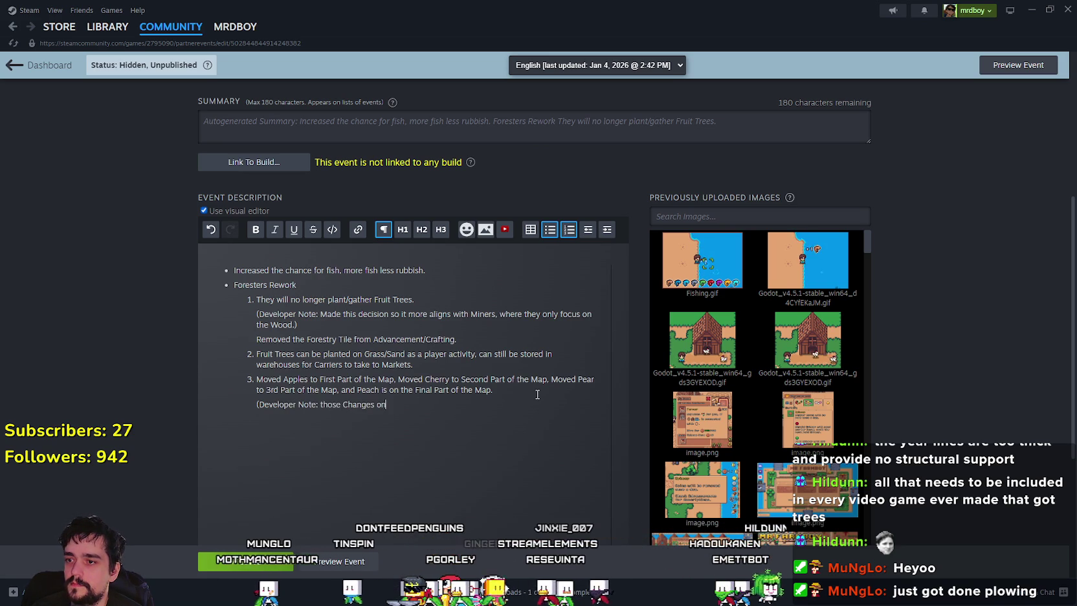
pyautogui.press('BackSpace')
pyautogui.press('BackSpace')
pyautogui.press('BackSpace')
pyautogui.write('c')
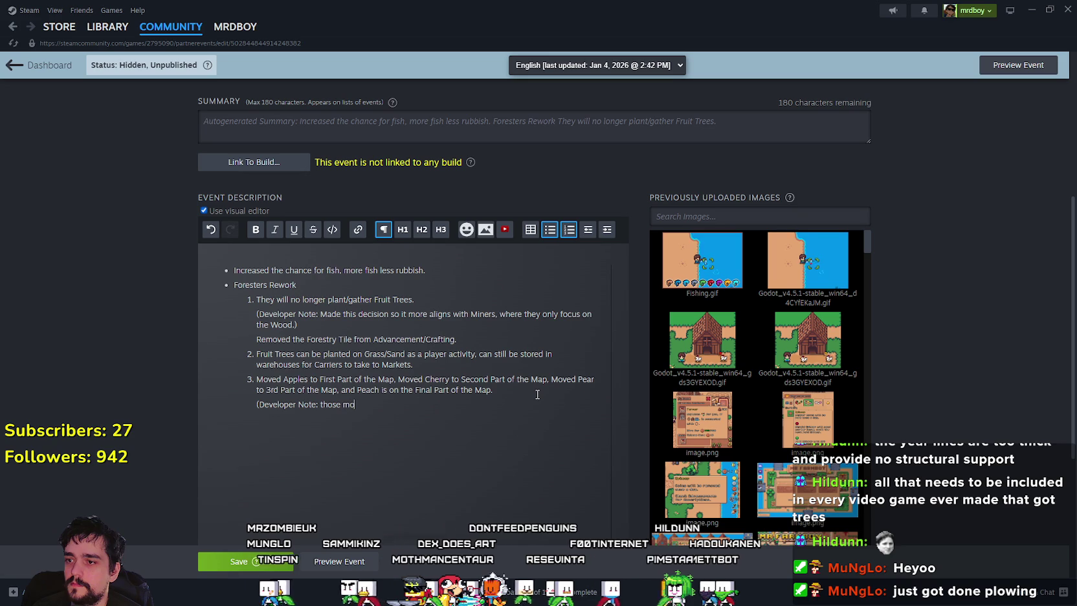
pyautogui.write(' changes only af')
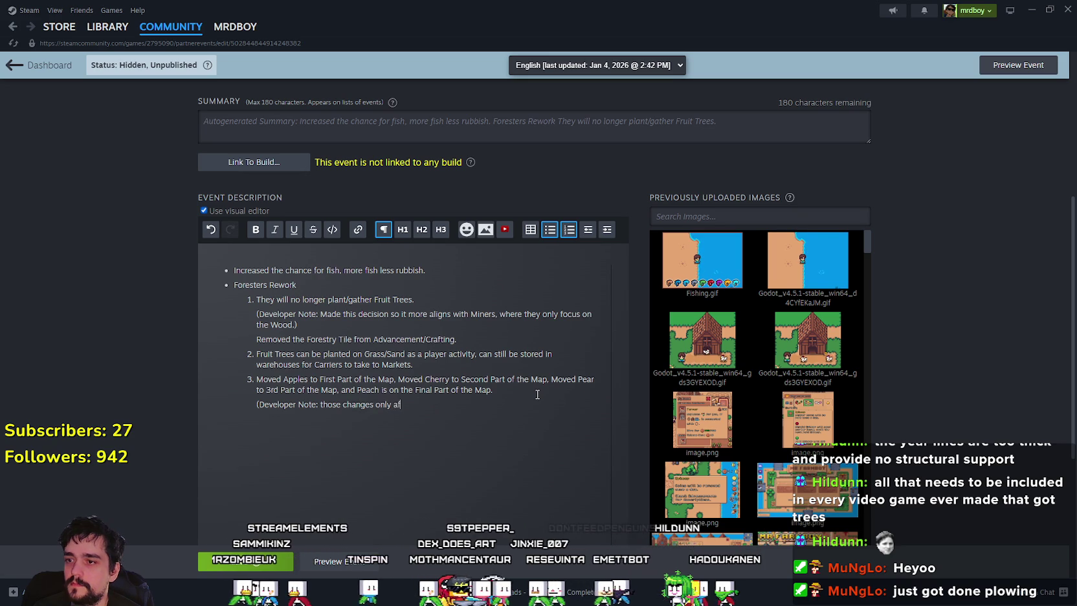
pyautogui.write('fect new saves')
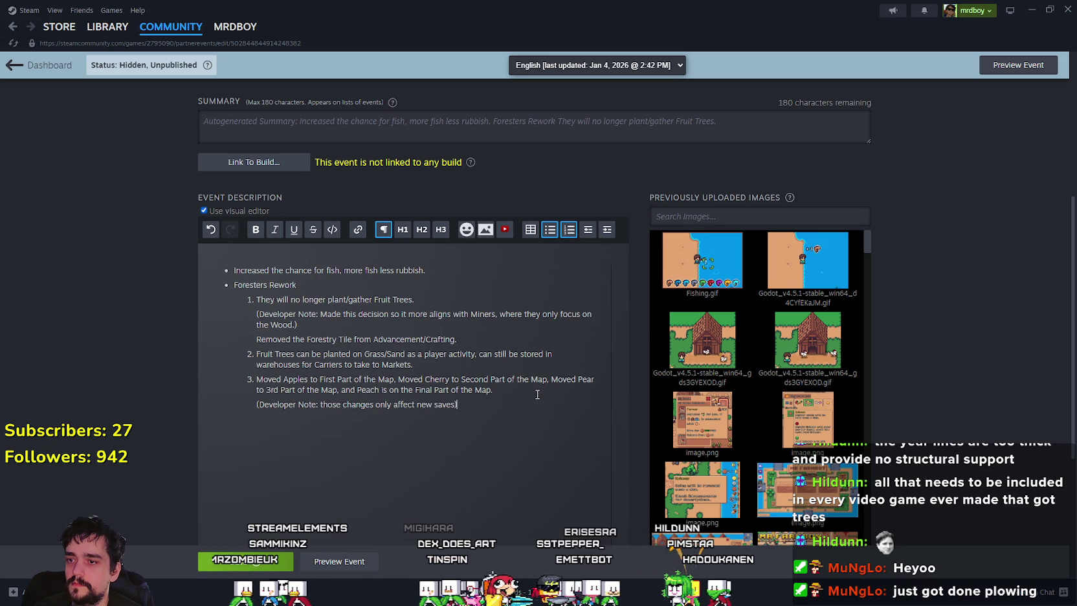
pyautogui.moveTo(457, 403); pyautogui.dragTo(230, 403)
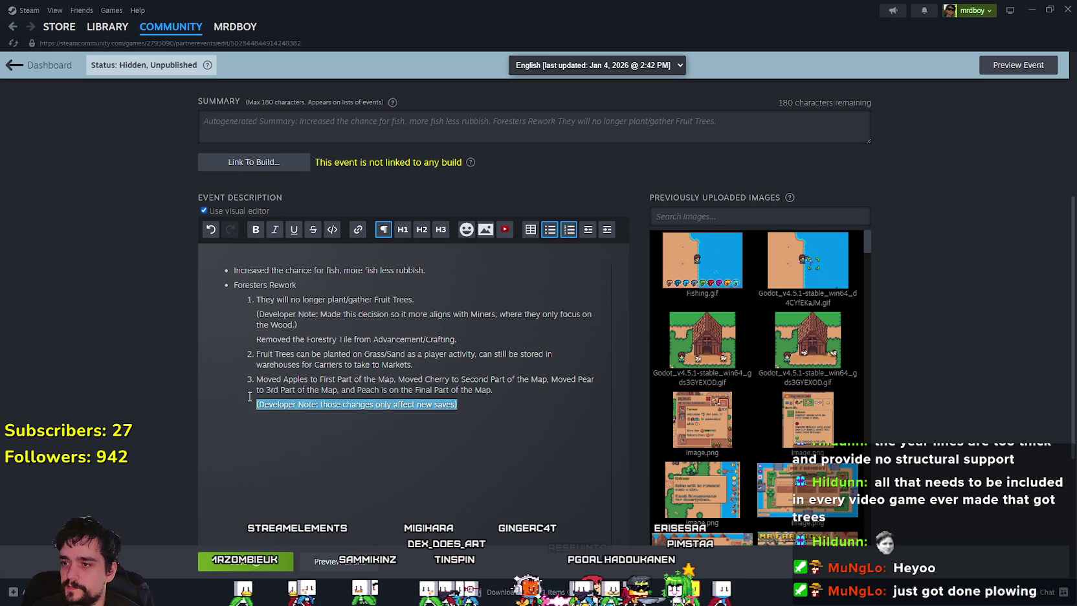
pyautogui.click(258, 229)
pyautogui.click(466, 403)
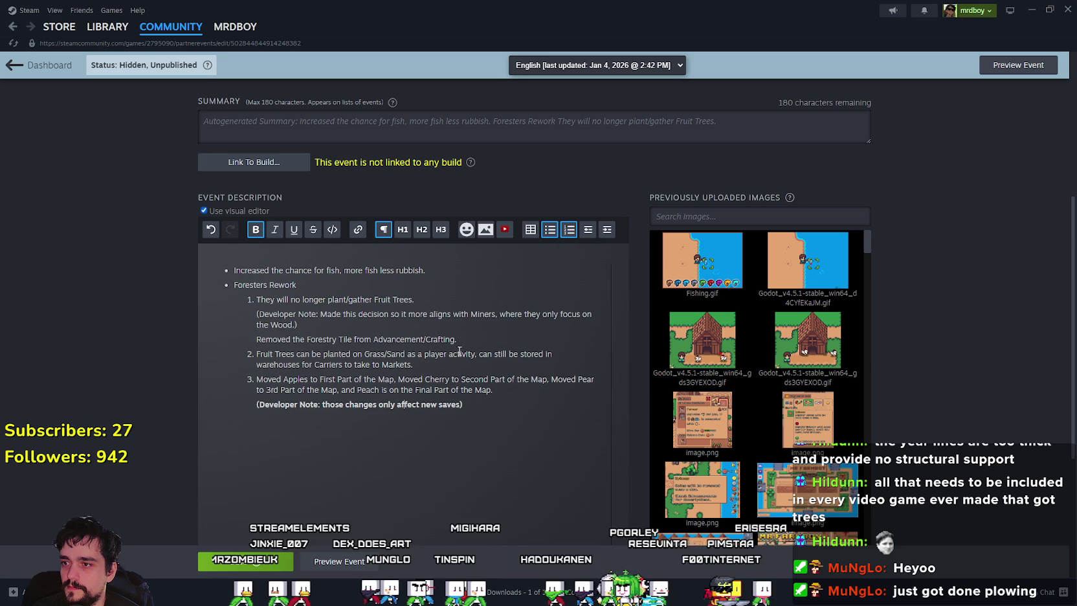
# Bold the earlier developer note paragraph and select the stray comma after 'activity' in point 2
pyautogui.click(318, 322)
pyautogui.tripleClick(318, 322)
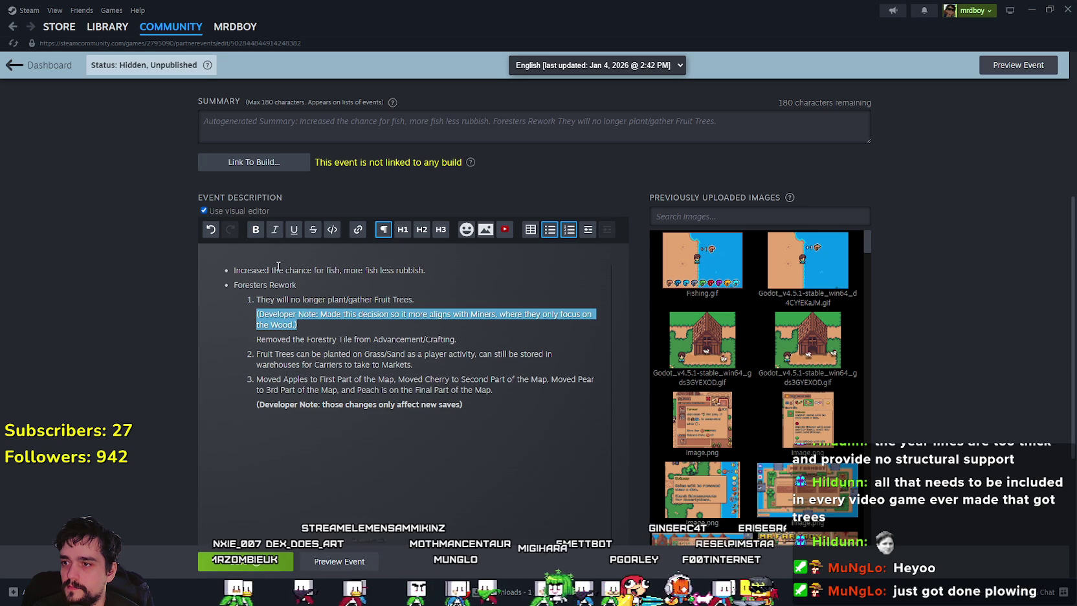
pyautogui.click(256, 229)
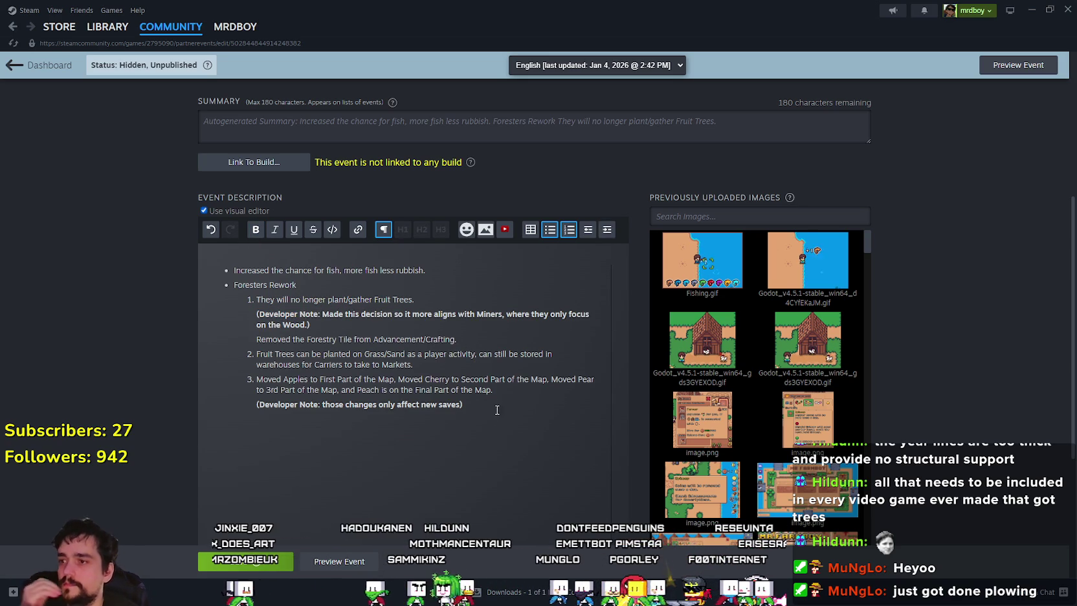
pyautogui.click(458, 364)
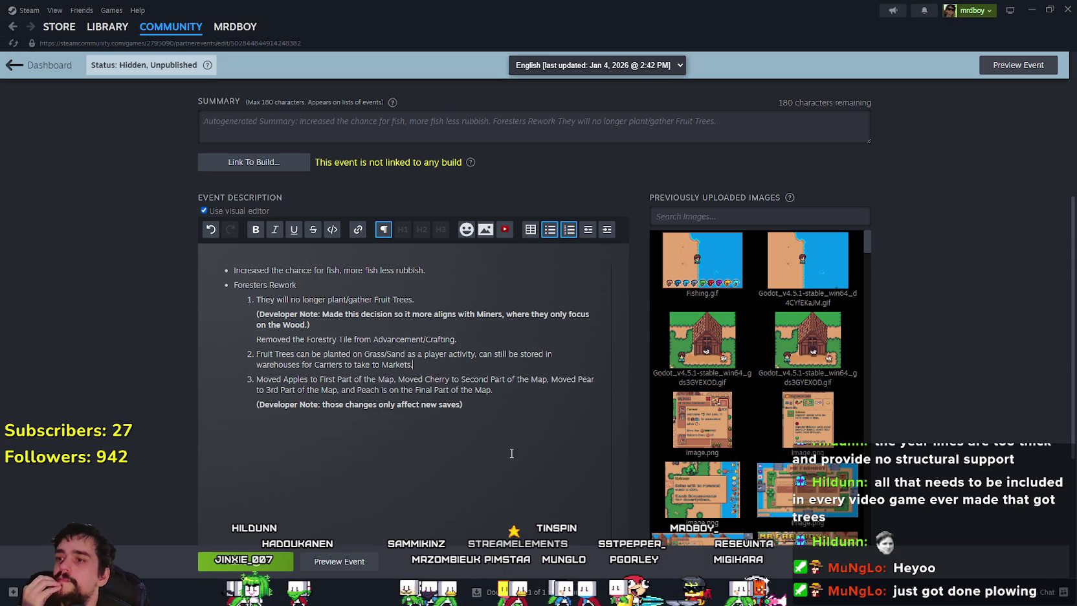
pyautogui.doubleClick(476, 356)
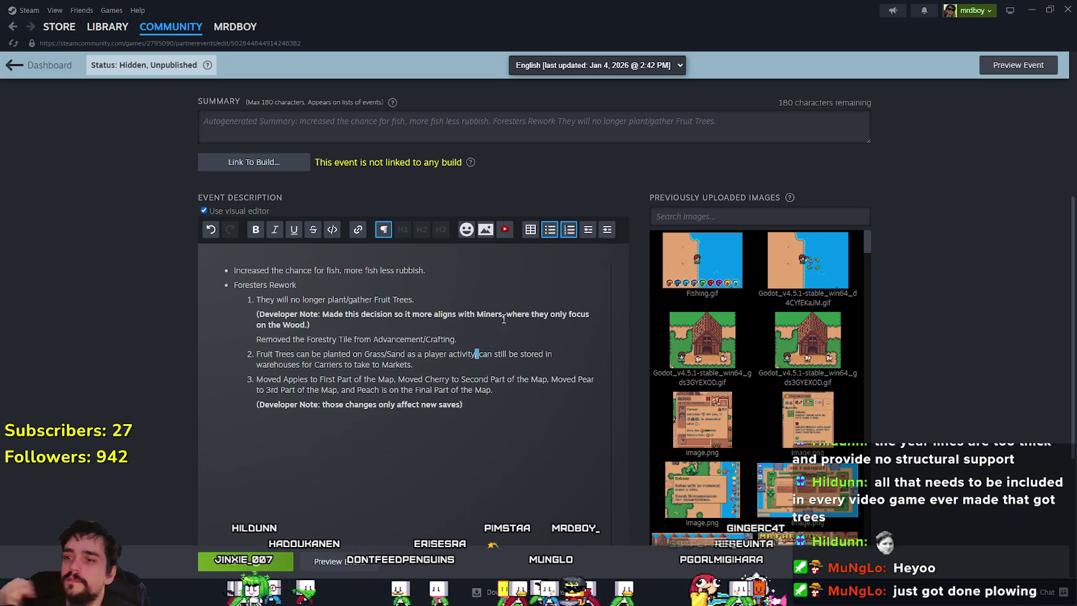
# Remove the comma, break item 2 after 'activity', and make the warehouse text a bold '(Developer Note:' line
pyautogui.press('BackSpace')
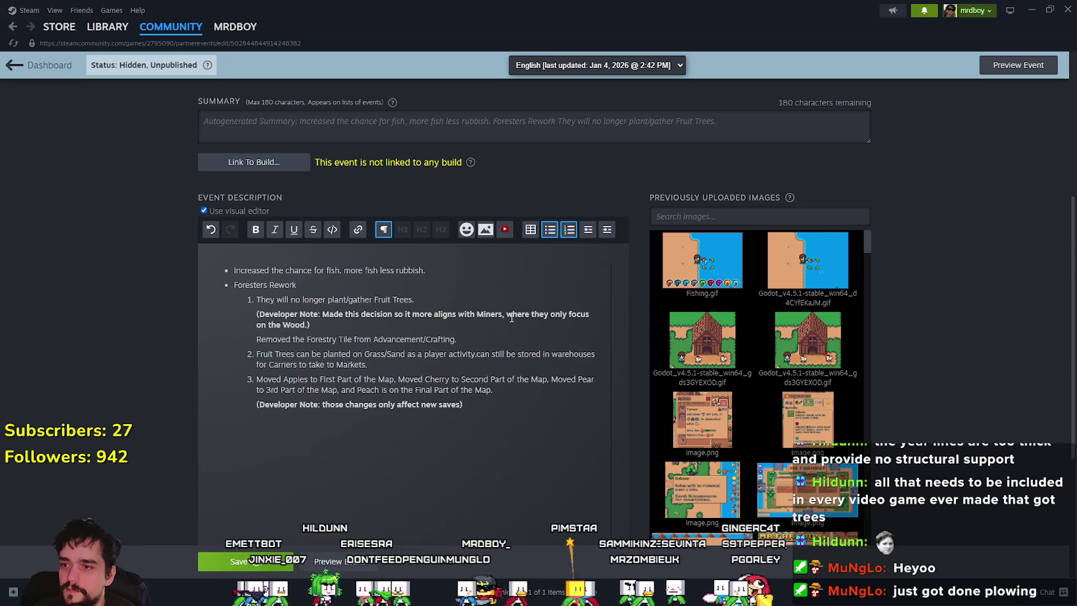
pyautogui.press('Return')
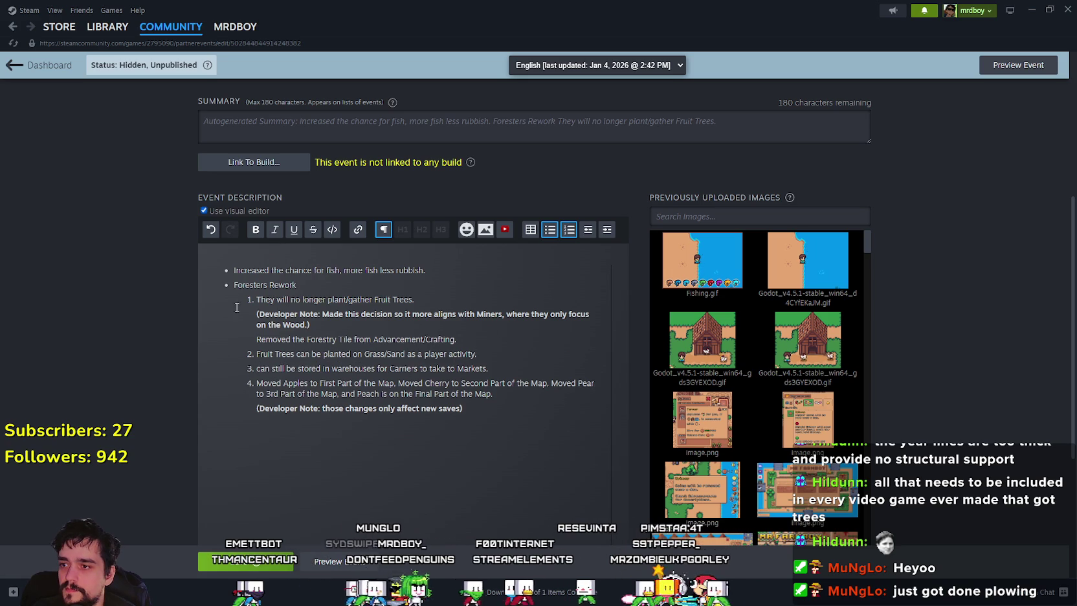
pyautogui.press('BackSpace')
pyautogui.click(261, 369)
pyautogui.press('BackSpace')
pyautogui.write('C')
pyautogui.write('(Devel')
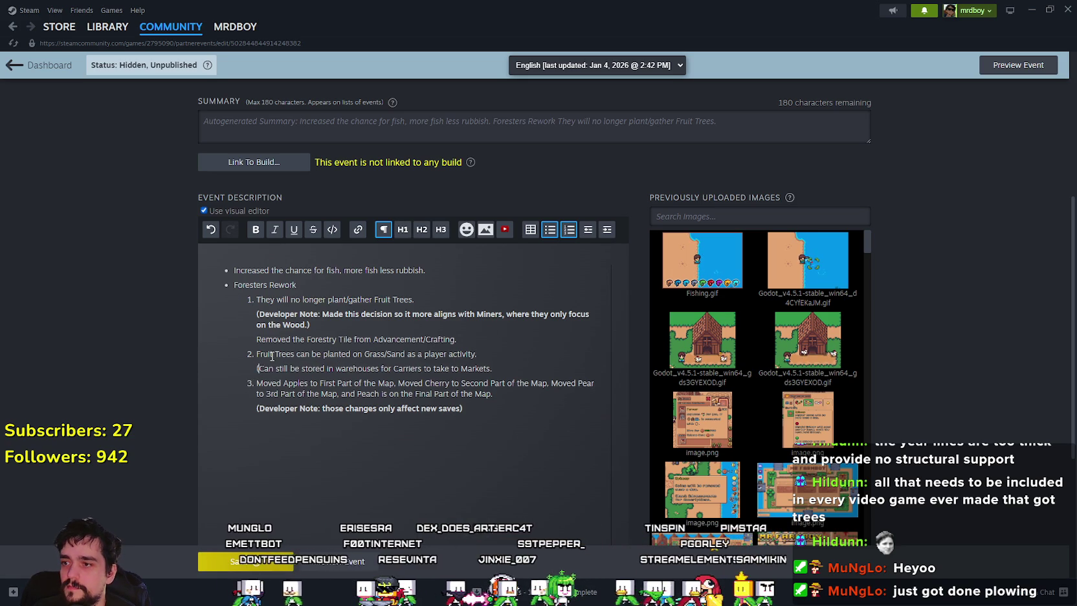
pyautogui.write('oper Note:')
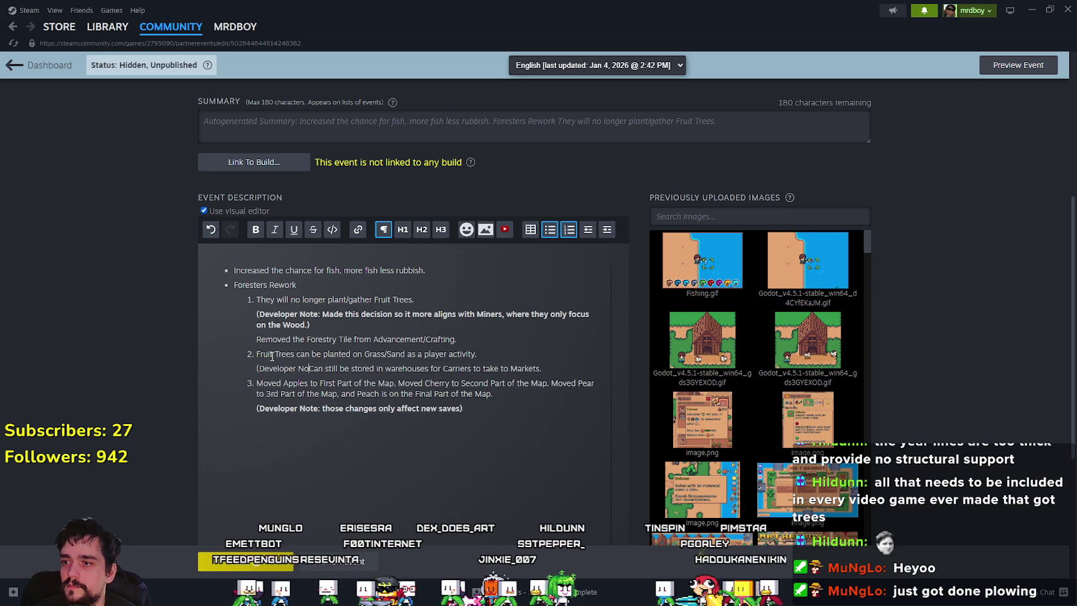
pyautogui.tripleClick(577, 367)
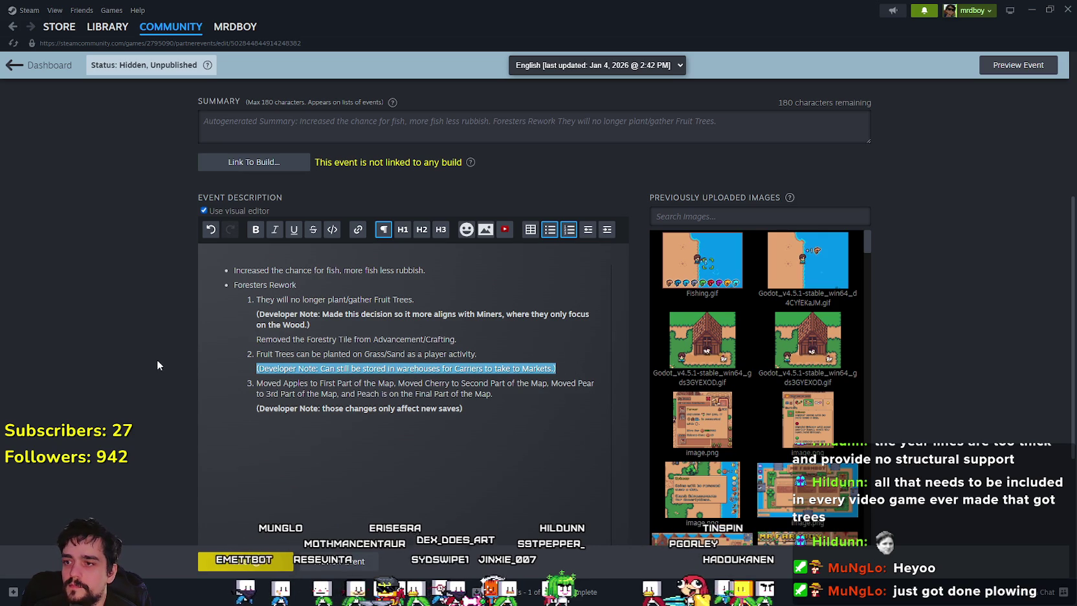
pyautogui.click(256, 229)
pyautogui.click(319, 368)
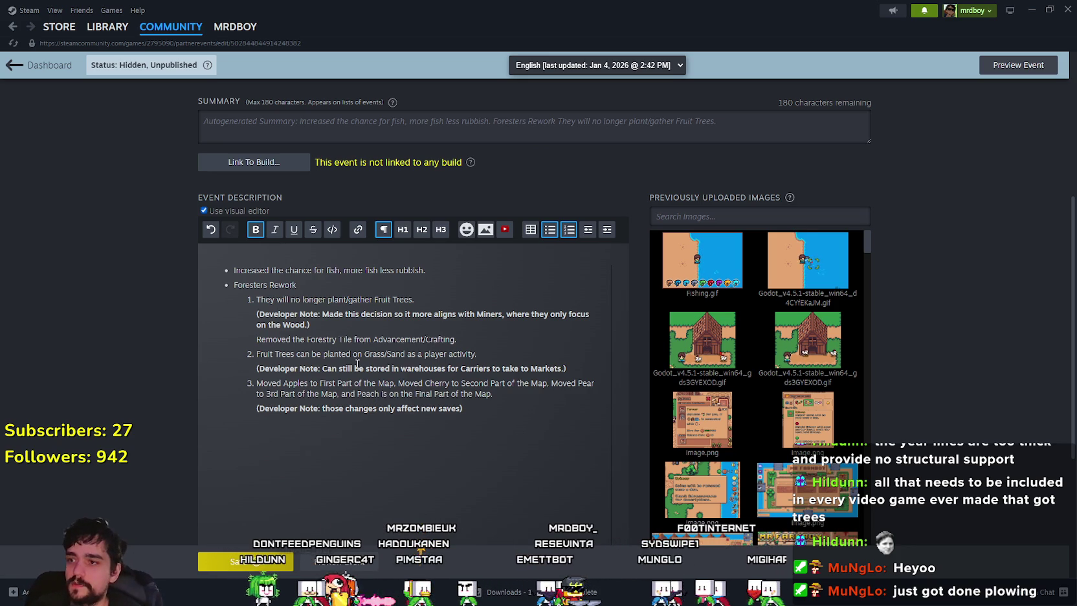
pyautogui.click(478, 341)
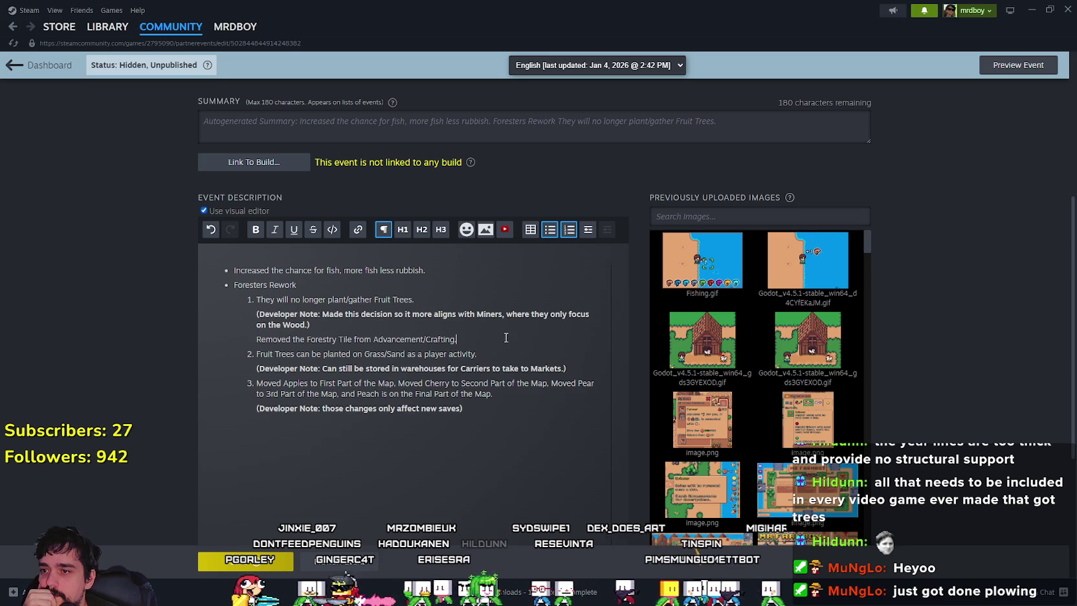
# Insert a top-level 'Fruit Trees Rework' bullet after the Forestry Tile line, above the fruit tree points
pyautogui.press('Return')
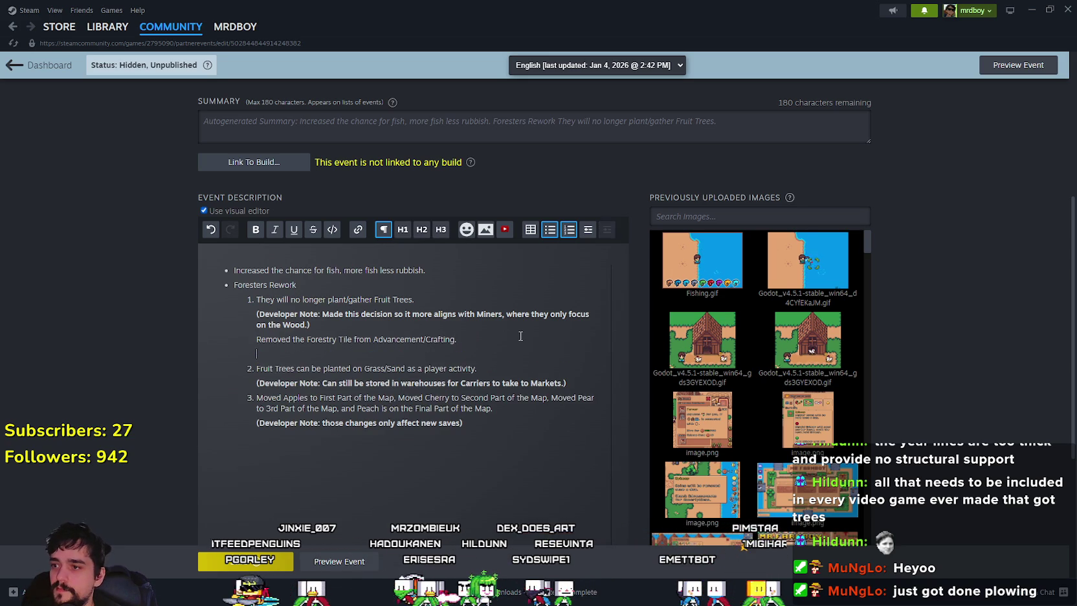
pyautogui.press('BackSpace')
pyautogui.press('Return')
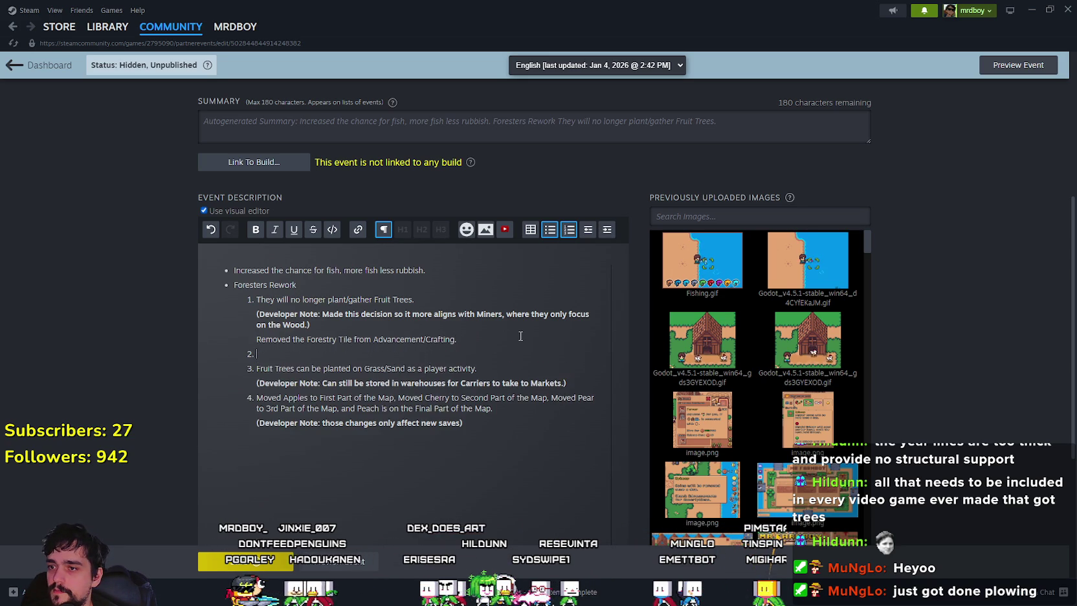
pyautogui.click(550, 230)
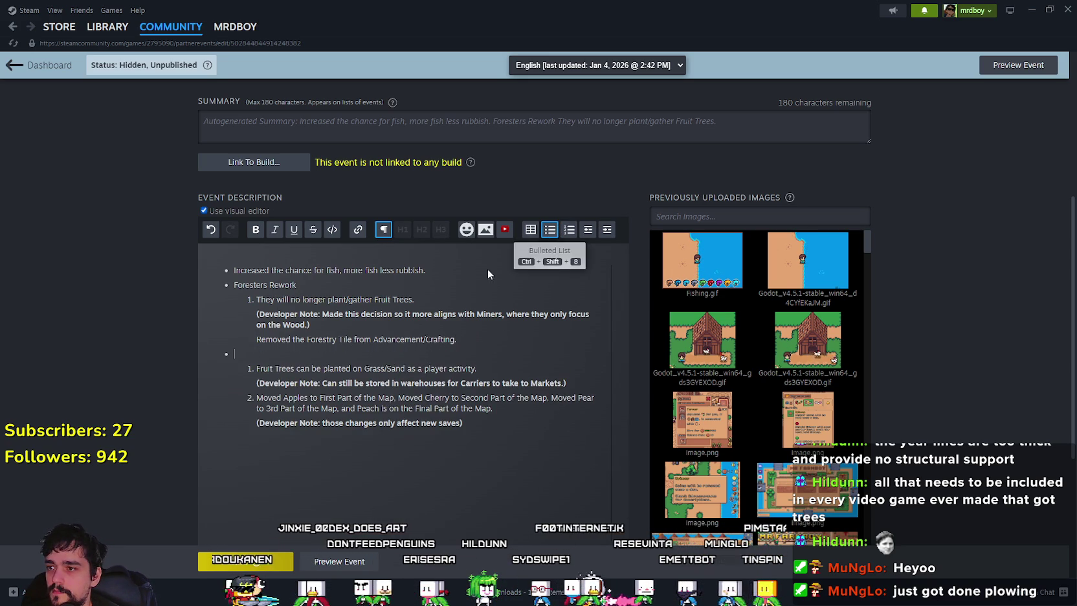
pyautogui.write('Fruit Tre')
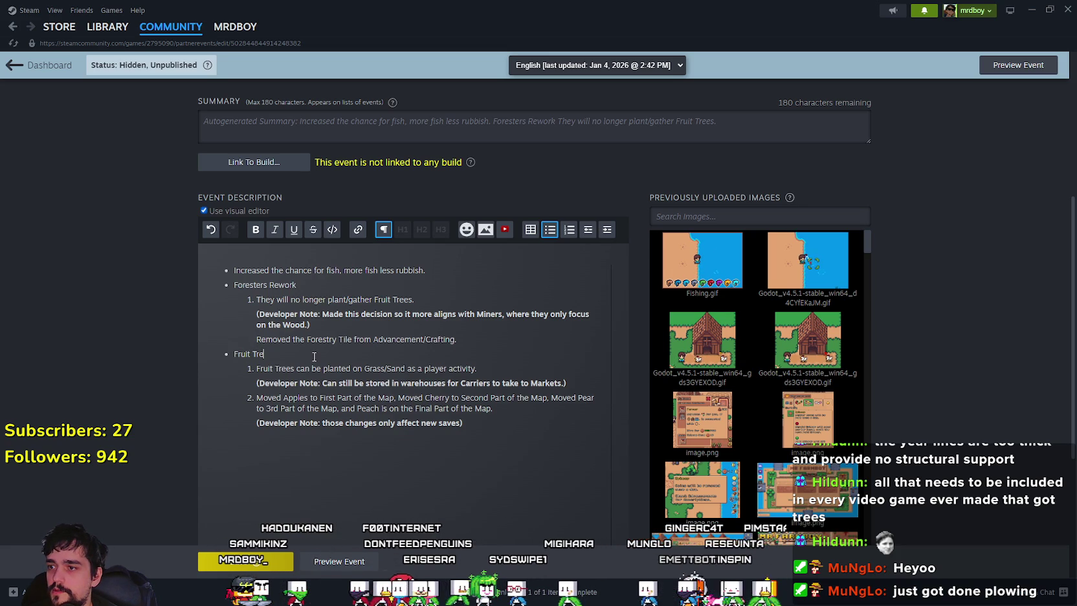
pyautogui.write('es Rework')
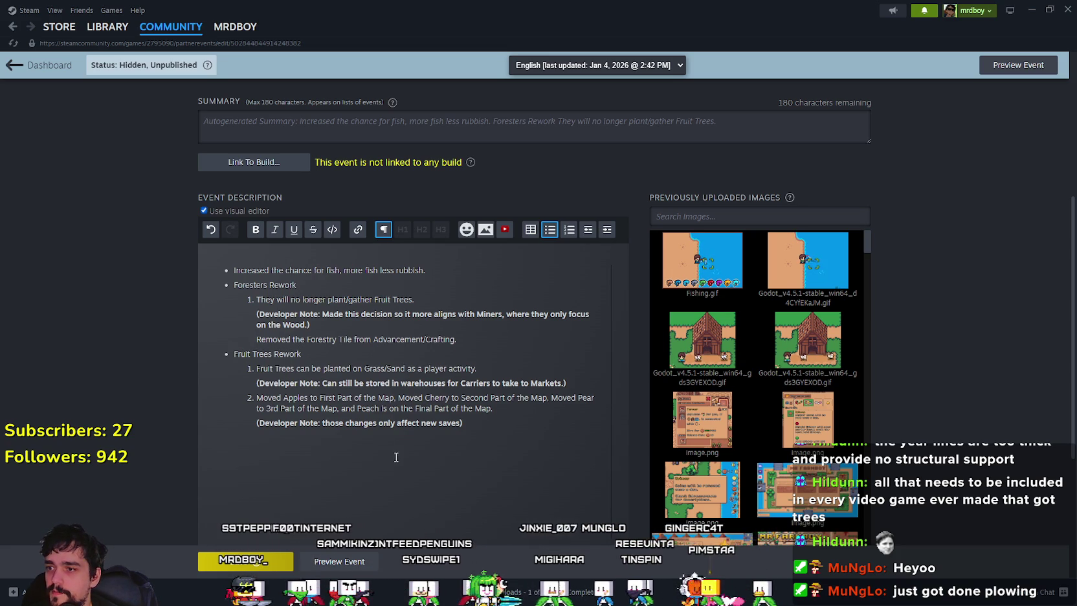
pyautogui.click(486, 421)
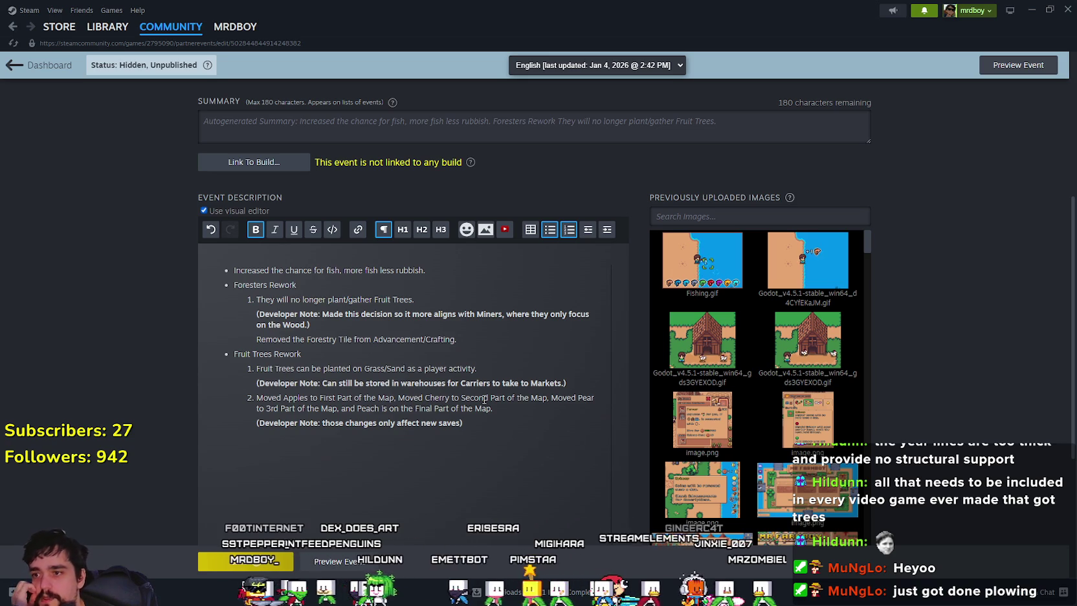
pyautogui.click(486, 371)
pyautogui.write(', like')
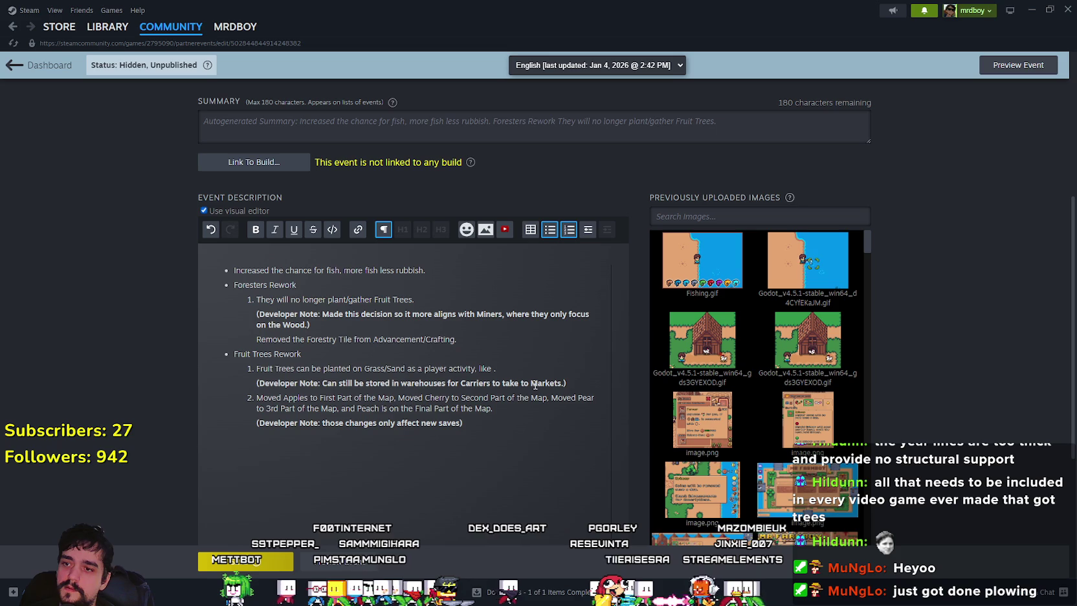
# Append 'like Fishing' to the first fruit tree item, save, and capitalise 'Those' in the last note
pyautogui.write('fhing')
pyautogui.click(503, 430)
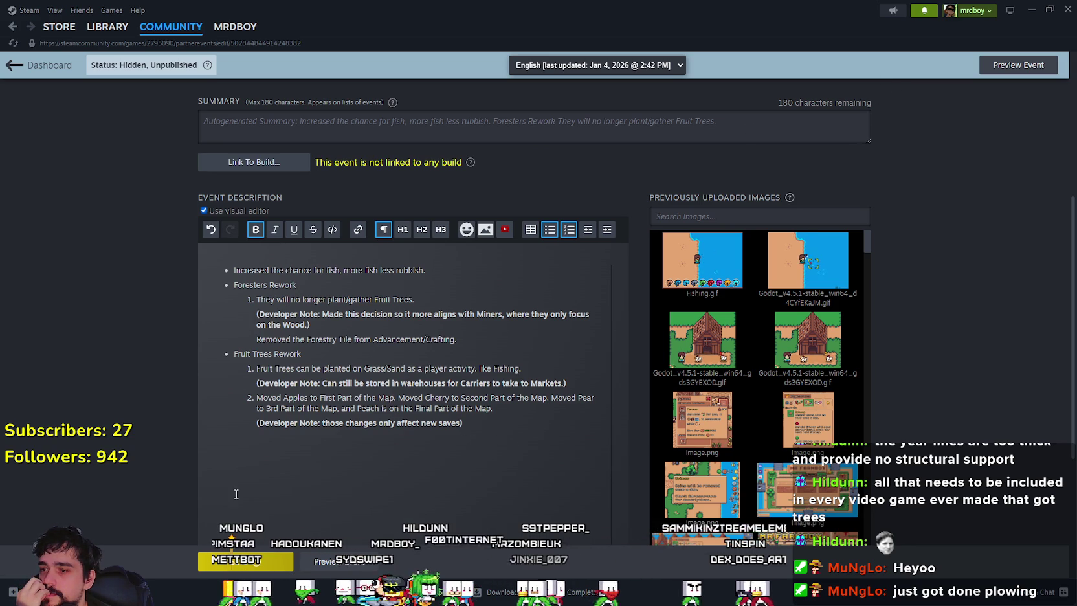
pyautogui.hotkey('ctrl', 's')
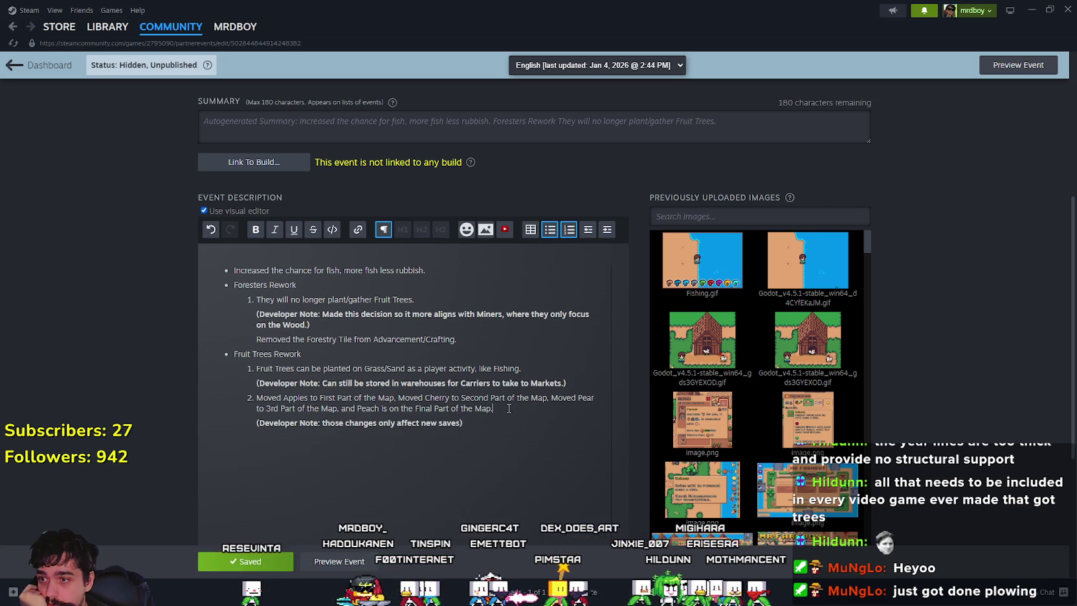
pyautogui.click(579, 424)
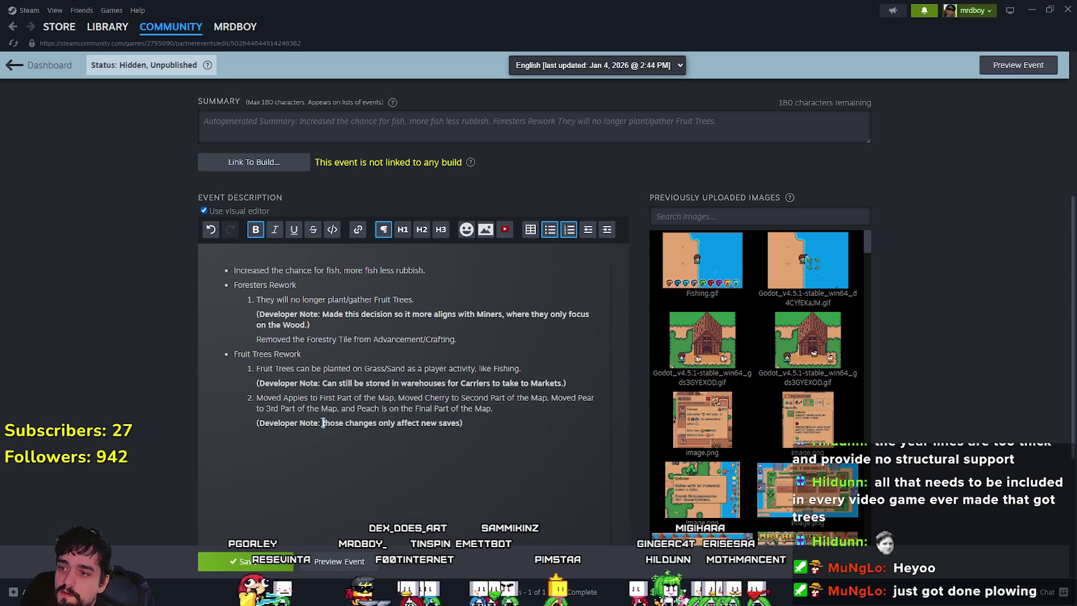
pyautogui.write('T')
pyautogui.click(486, 423)
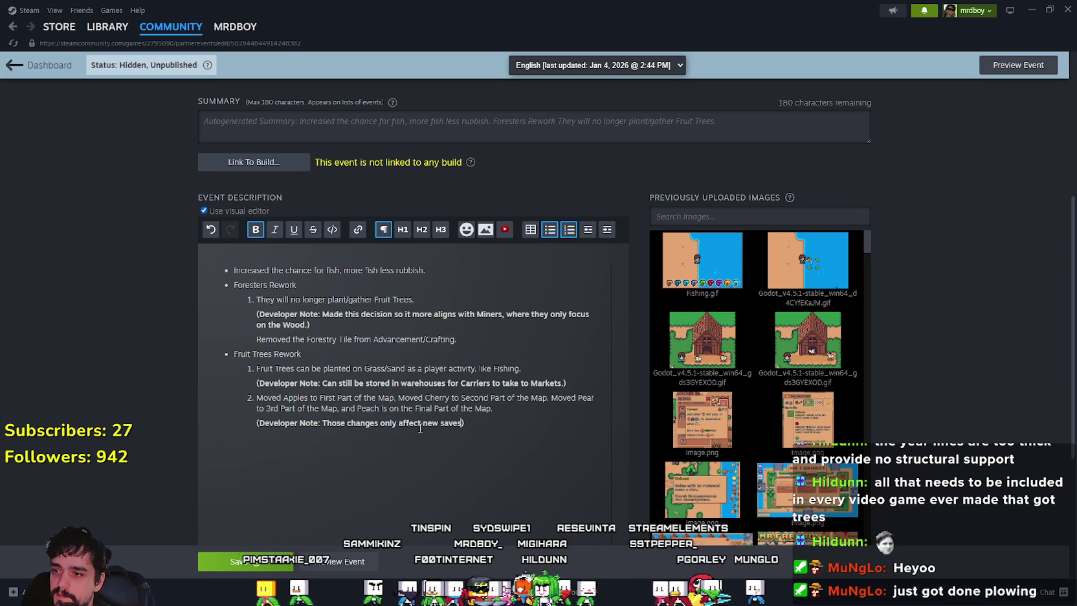
pyautogui.press('Up')
pyautogui.press('End')
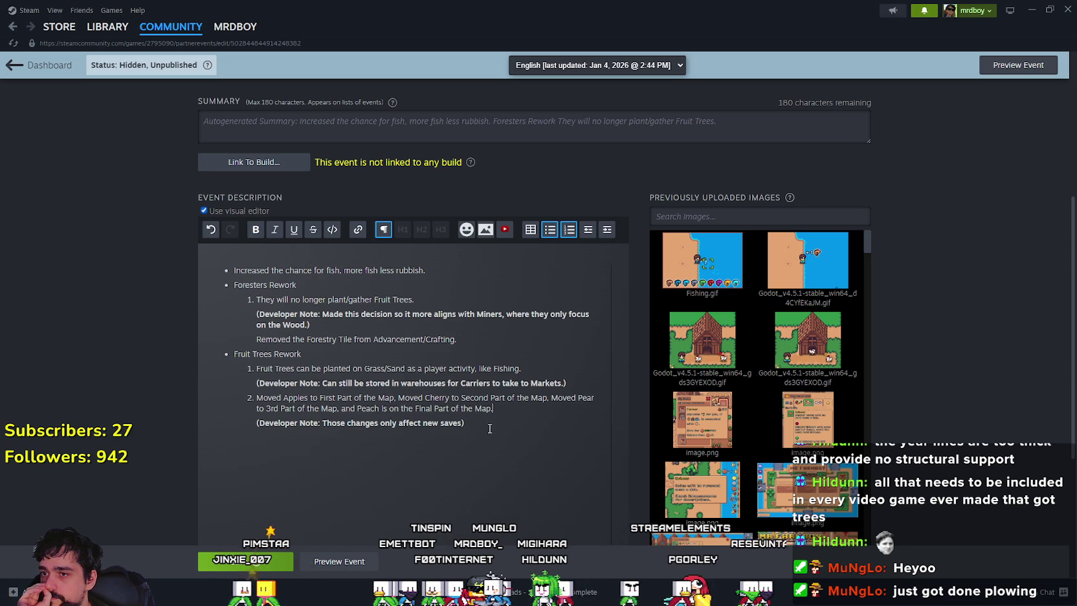
pyautogui.click(497, 431)
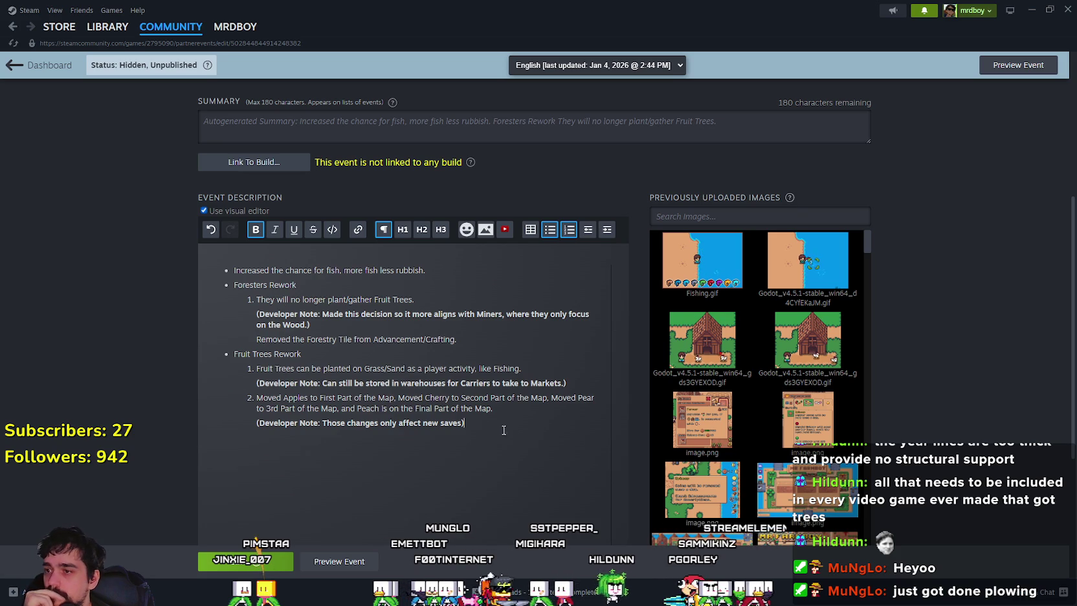
# Add item 3 saying Apples give you a secure way to make some silver early on, and save the event
pyautogui.press('Return')
pyautogui.write('ovi')
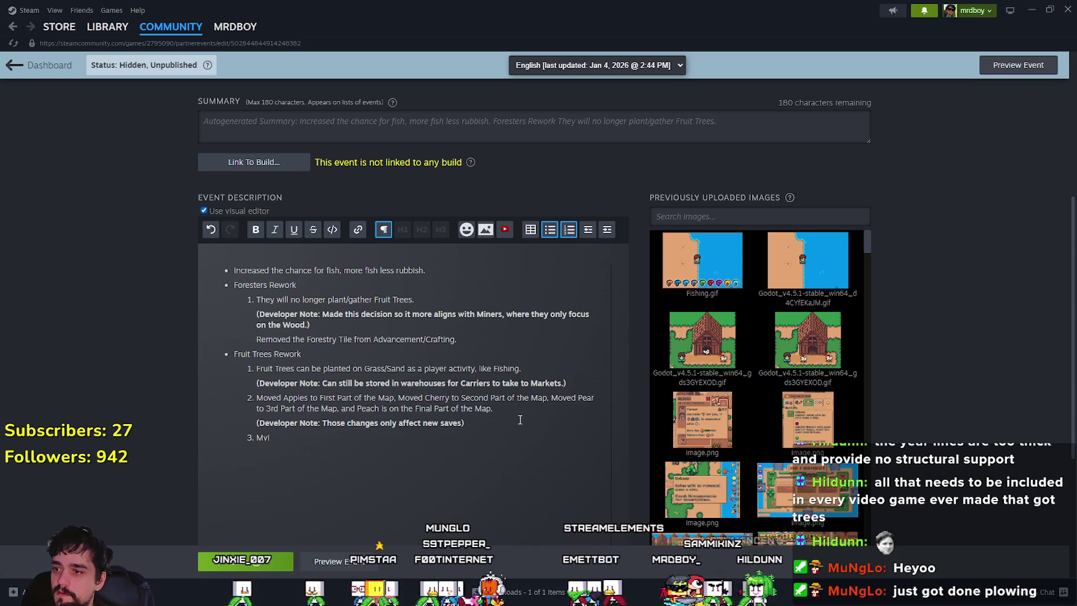
pyautogui.write('ng App')
pyautogui.write('lles')
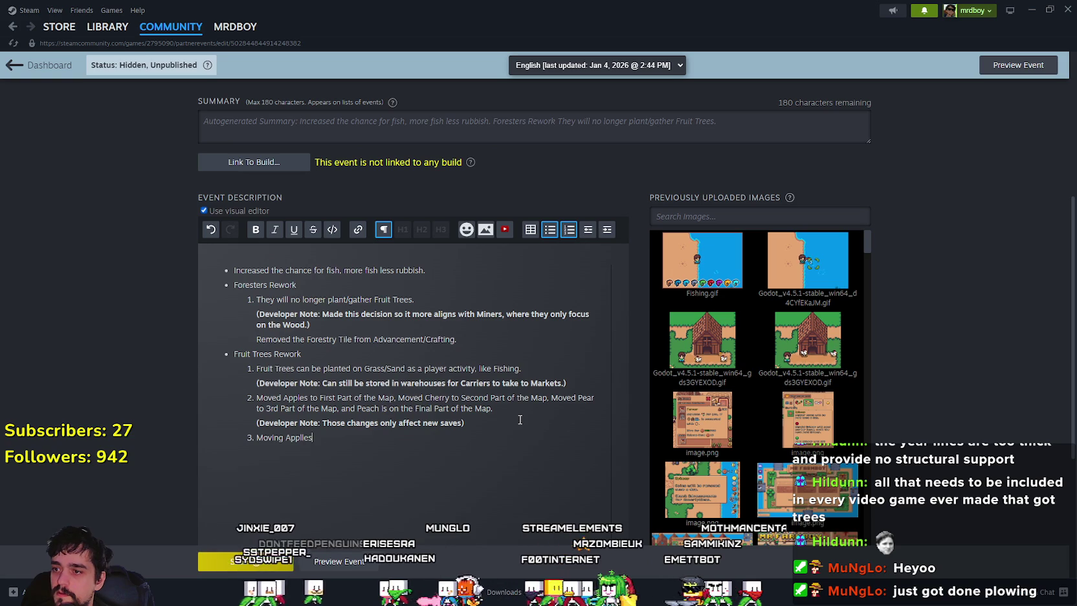
pyautogui.press('BackSpace')
pyautogui.press('BackSpace')
pyautogui.press('BackSpace')
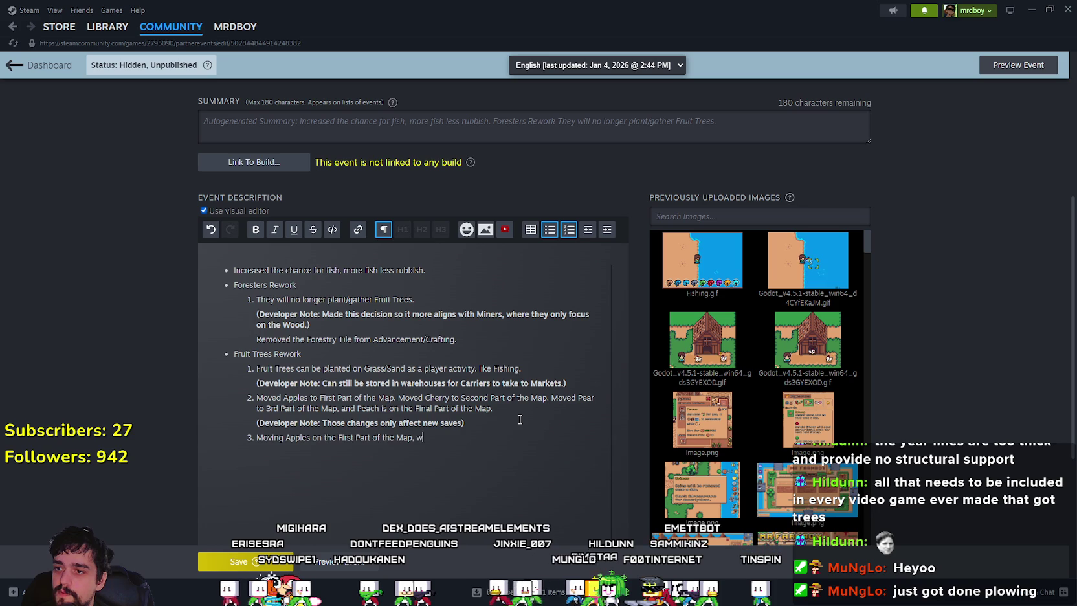
pyautogui.write('you a secure way to ')
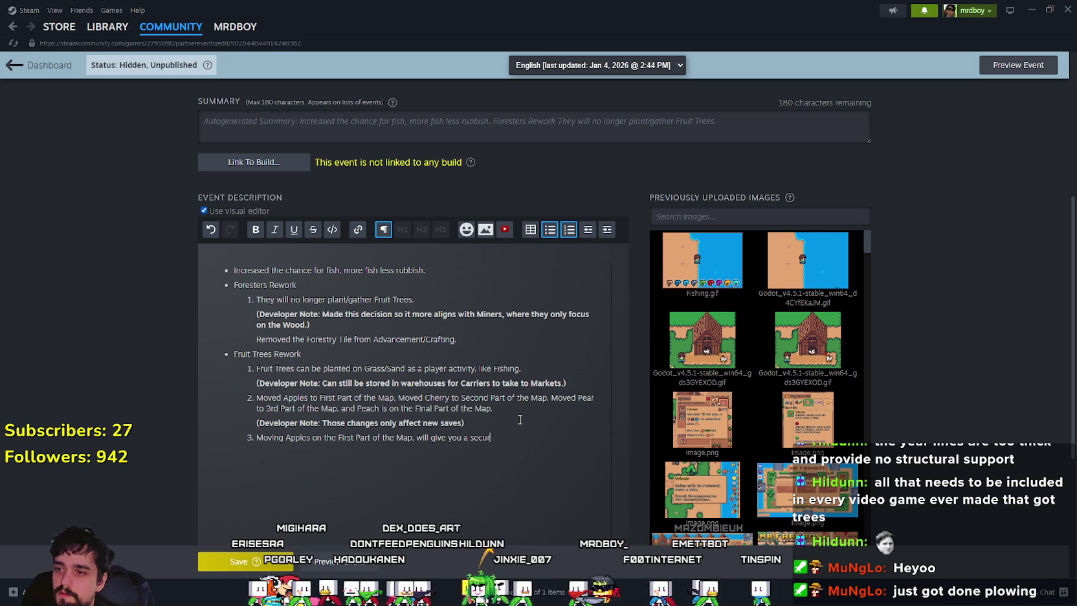
pyautogui.write('make ')
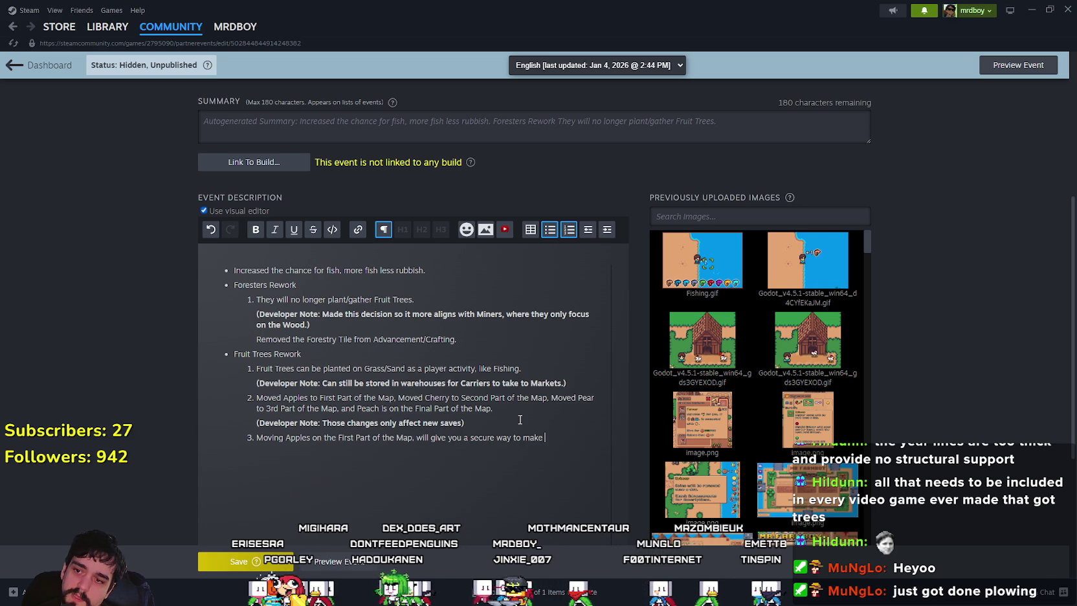
pyautogui.write('some silver early')
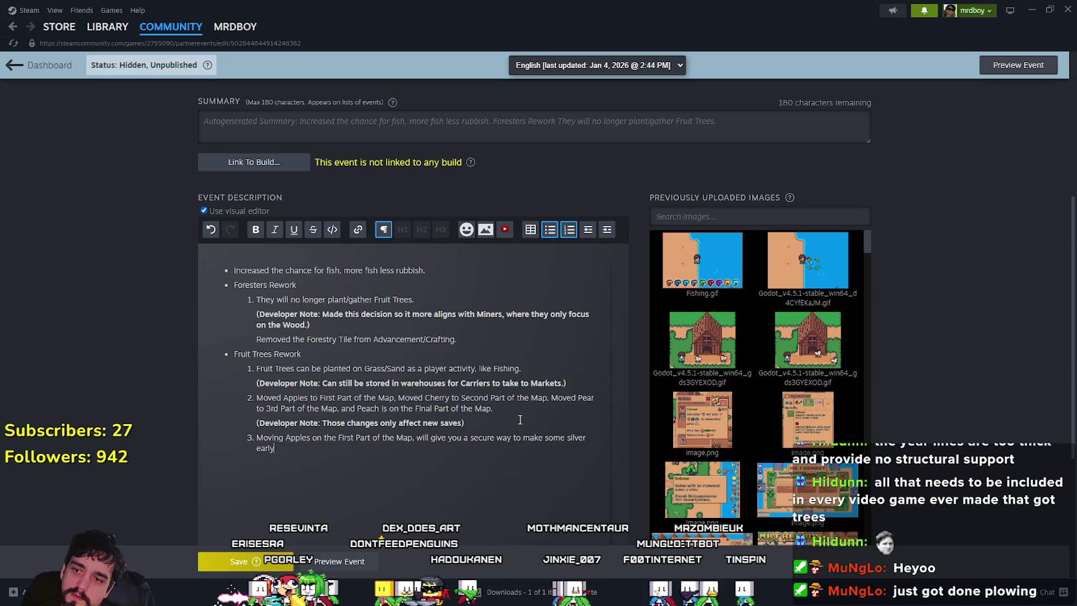
pyautogui.write(' on.')
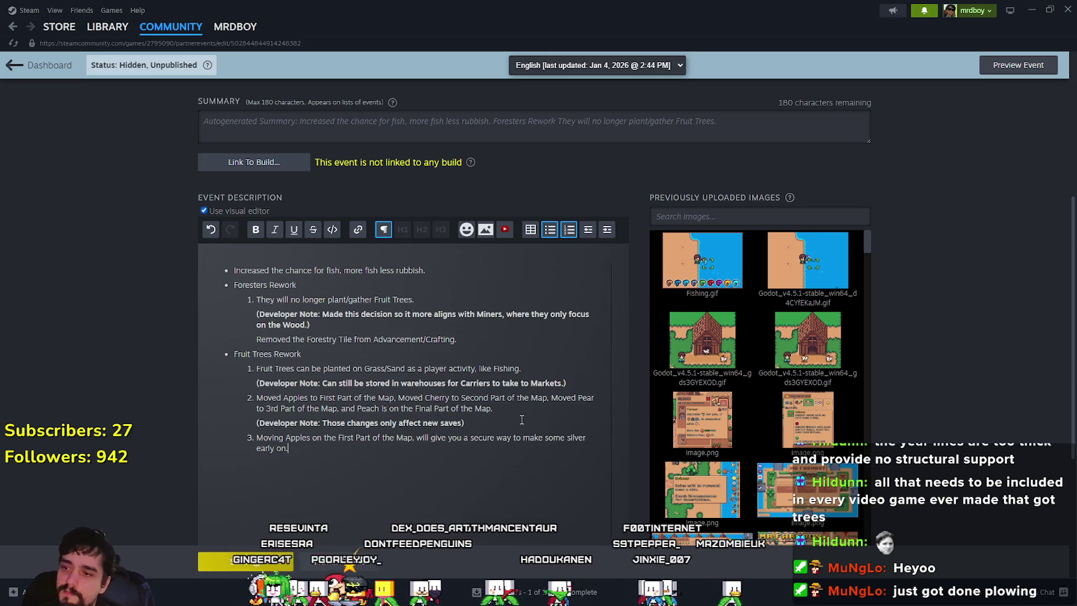
pyautogui.moveTo(343, 438); pyautogui.dragTo(313, 450)
pyautogui.click(313, 450)
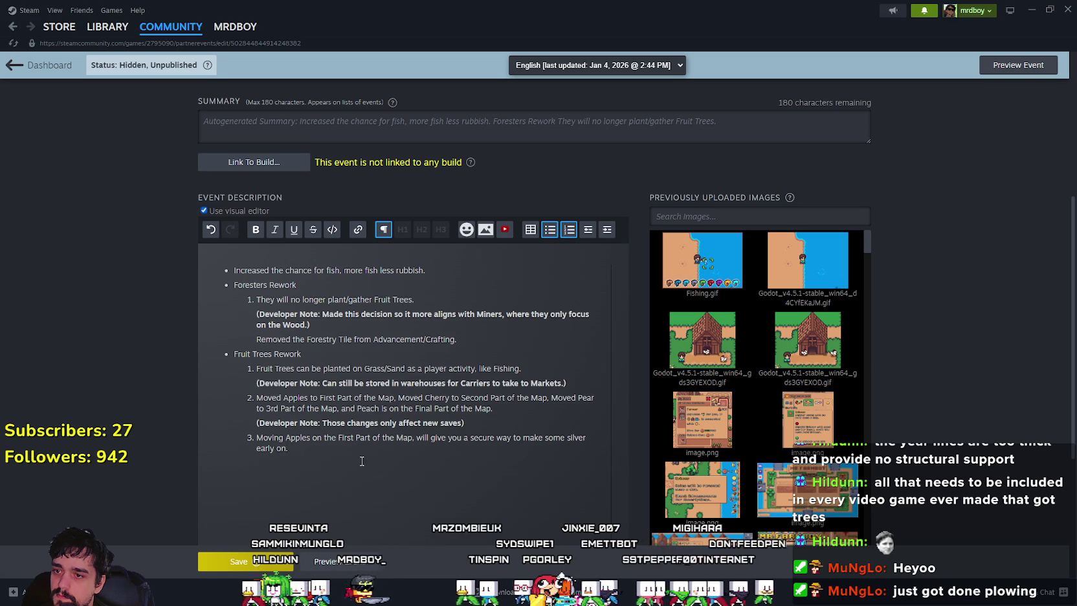
pyautogui.click(252, 565)
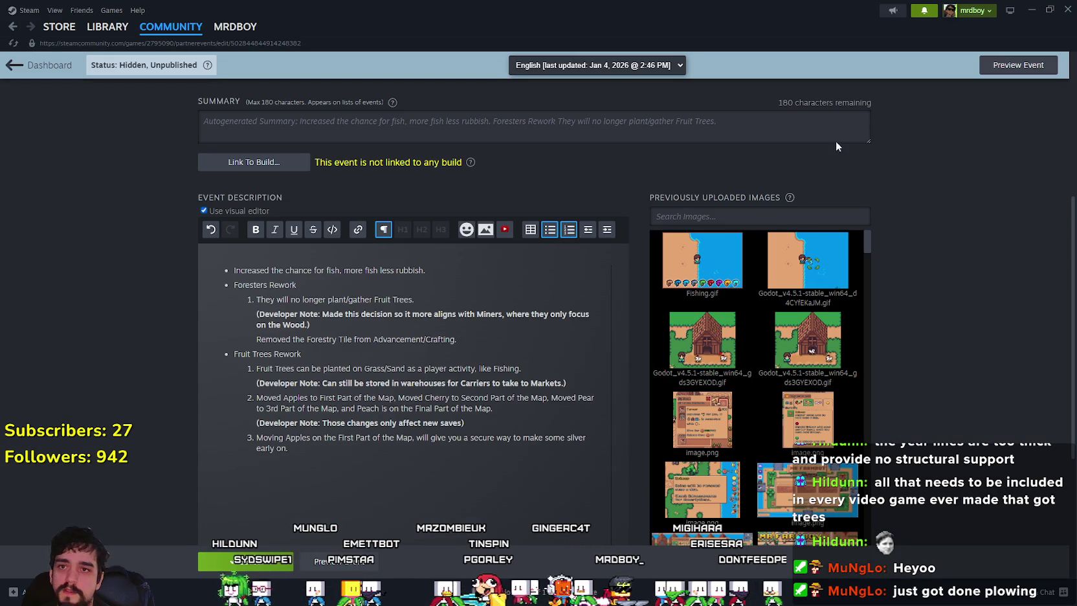
pyautogui.click(921, 18)
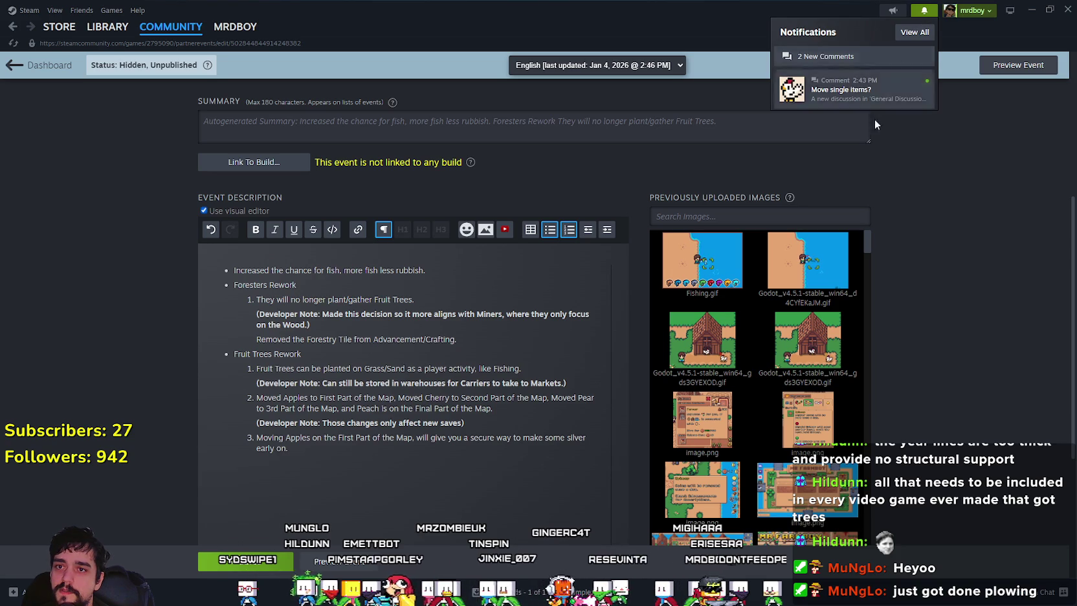
# Quote the 'Move single items?' question and reply that it's just how it works right now but needs fixing
pyautogui.click(855, 91)
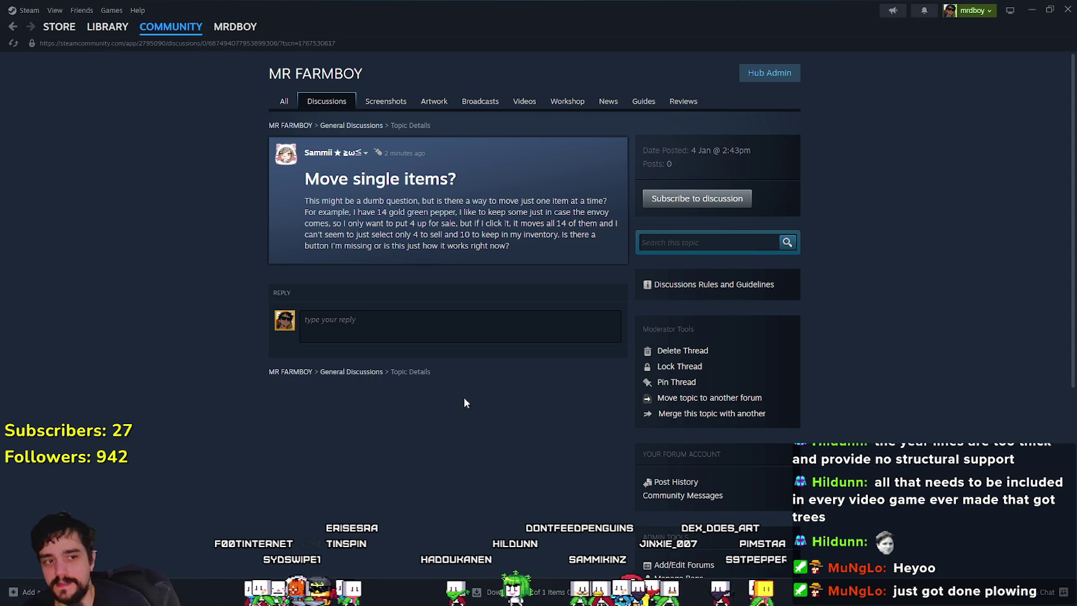
pyautogui.click(570, 155)
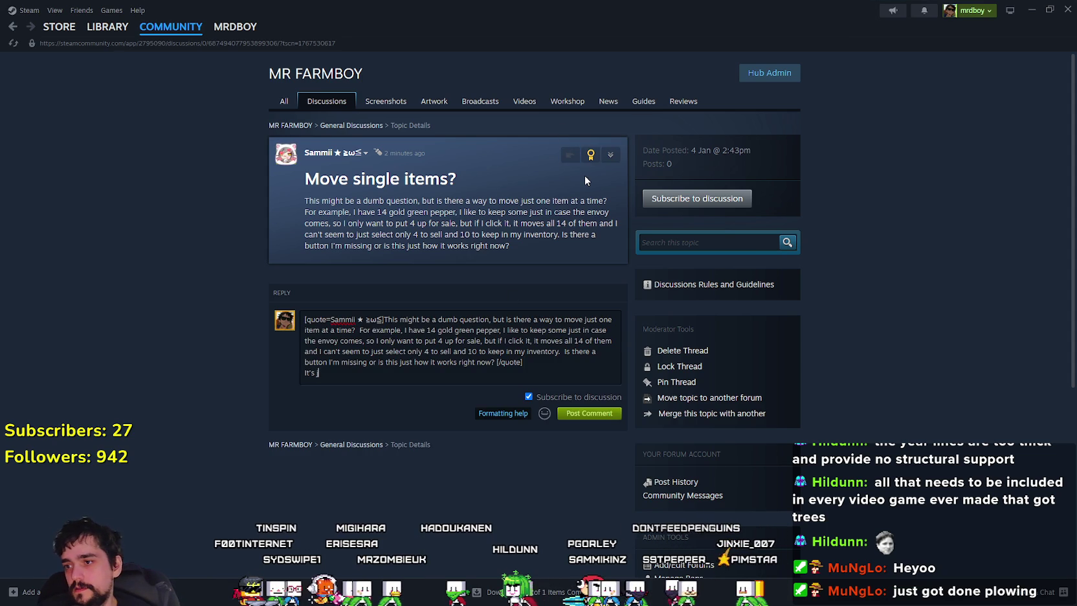
pyautogui.write('ust how it works right now, ')
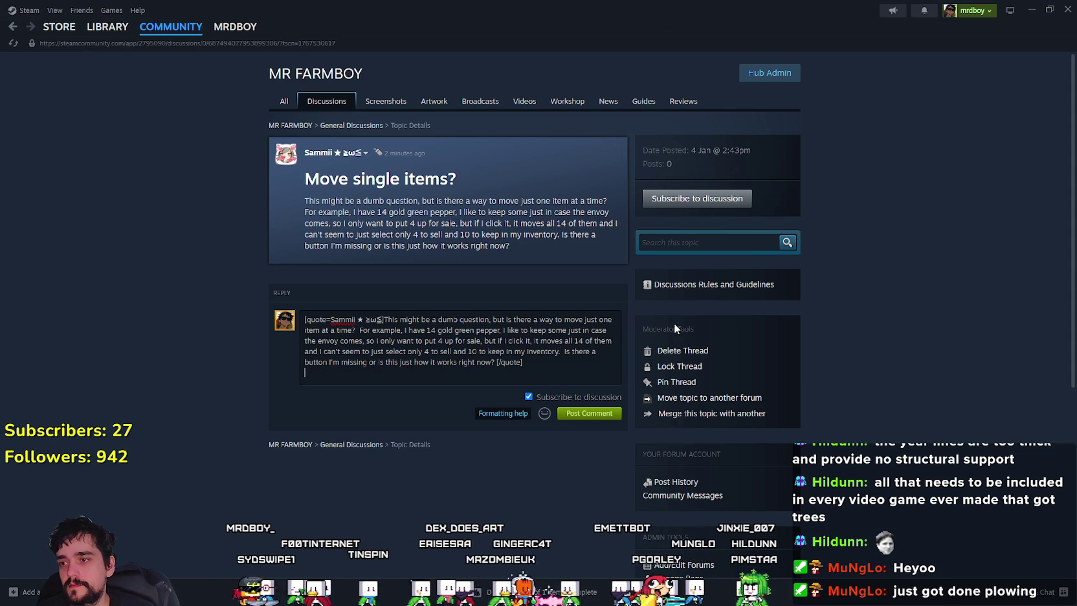
pyautogui.write('but this ')
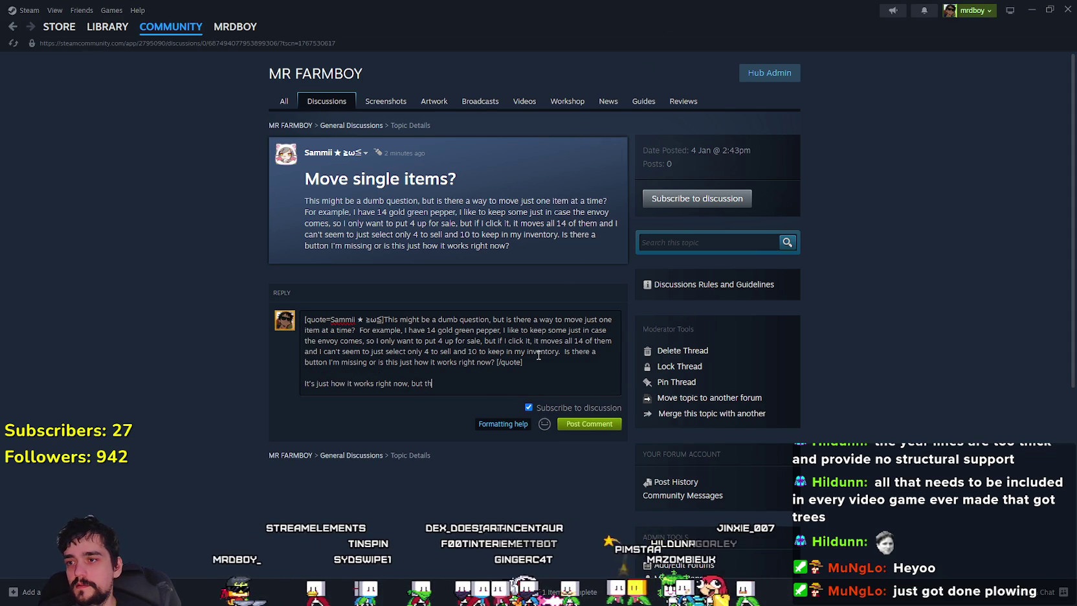
pyautogui.write('defently ne')
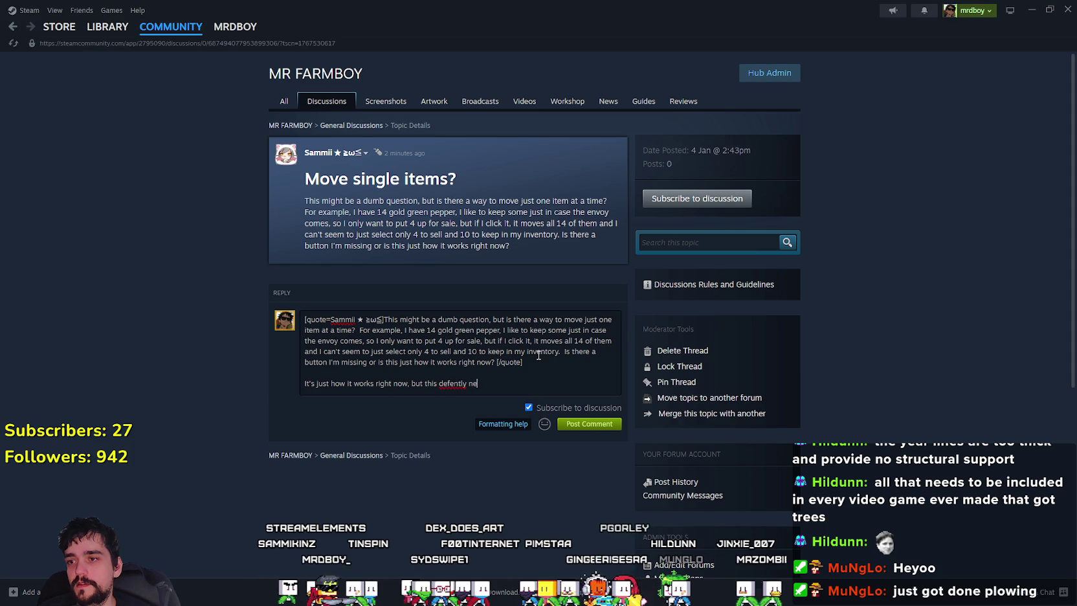
pyautogui.write('eds fixed')
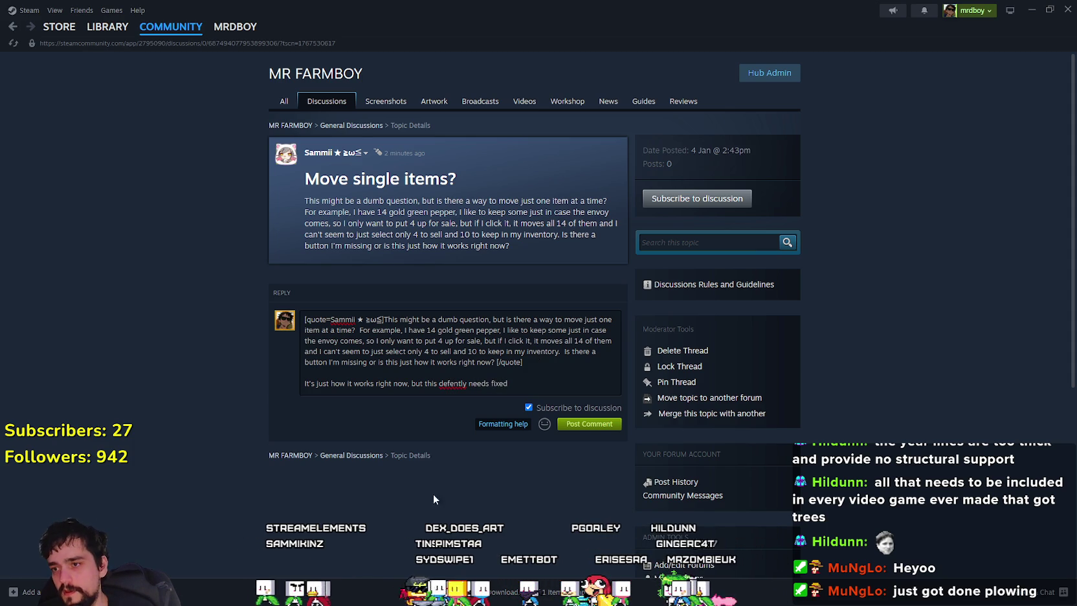
pyautogui.rightClick(443, 386)
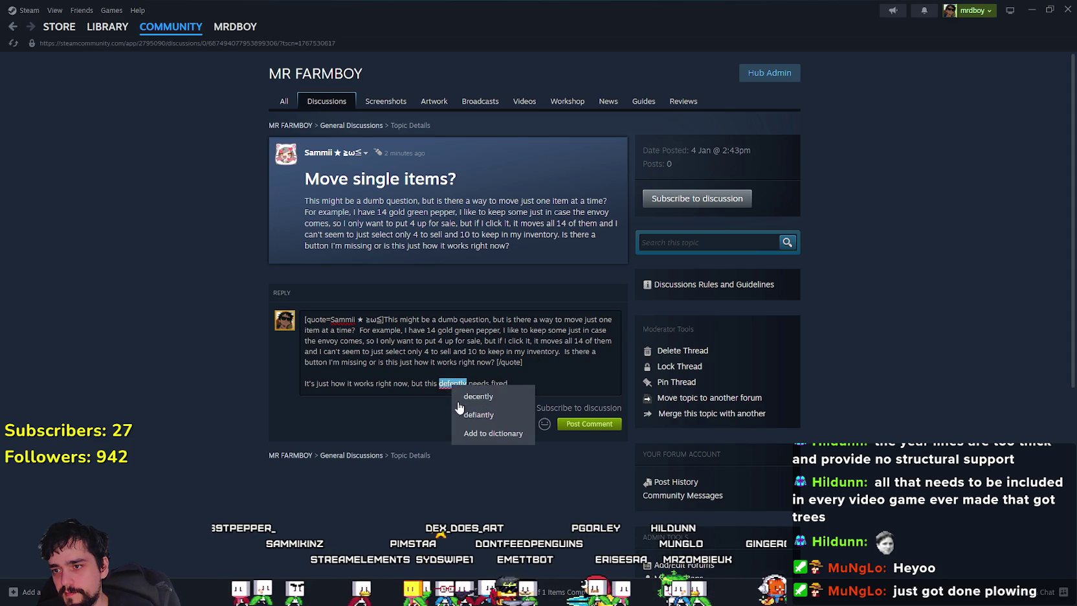
# Reword the reply to say it needs addressing and you'll try to sneak it into the next hotfix
pyautogui.click(441, 387)
pyautogui.hotkey('ctrl', 'shift', 'Right')
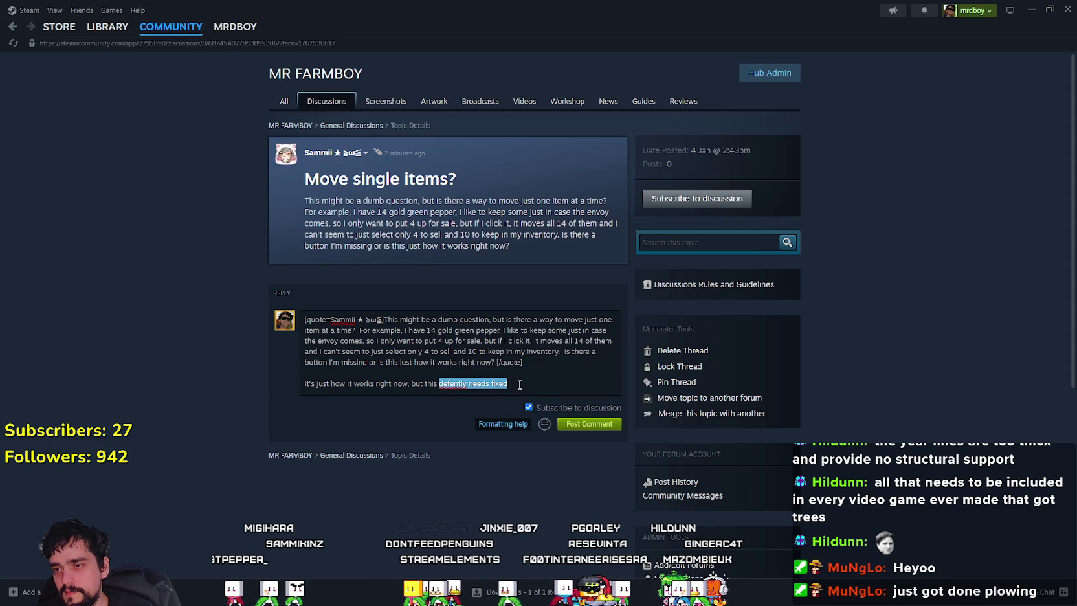
pyautogui.hotkey('ctrl', 'shift', 'Left')
pyautogui.write('defenitly')
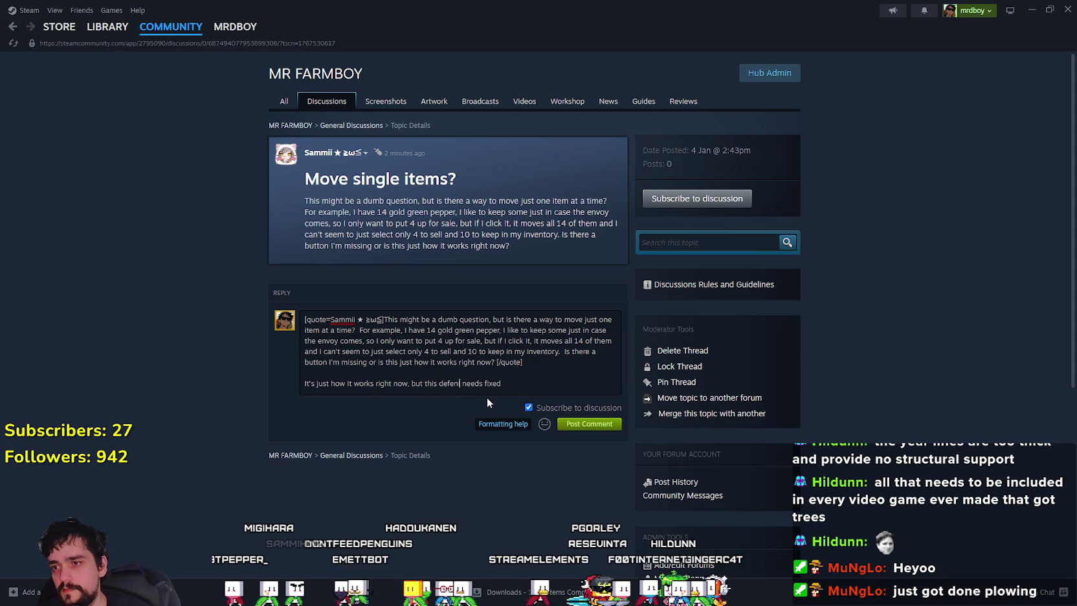
pyautogui.click(524, 389)
pyautogui.press('BackSpace')
pyautogui.press('BackSpace')
pyautogui.press('BackSpace')
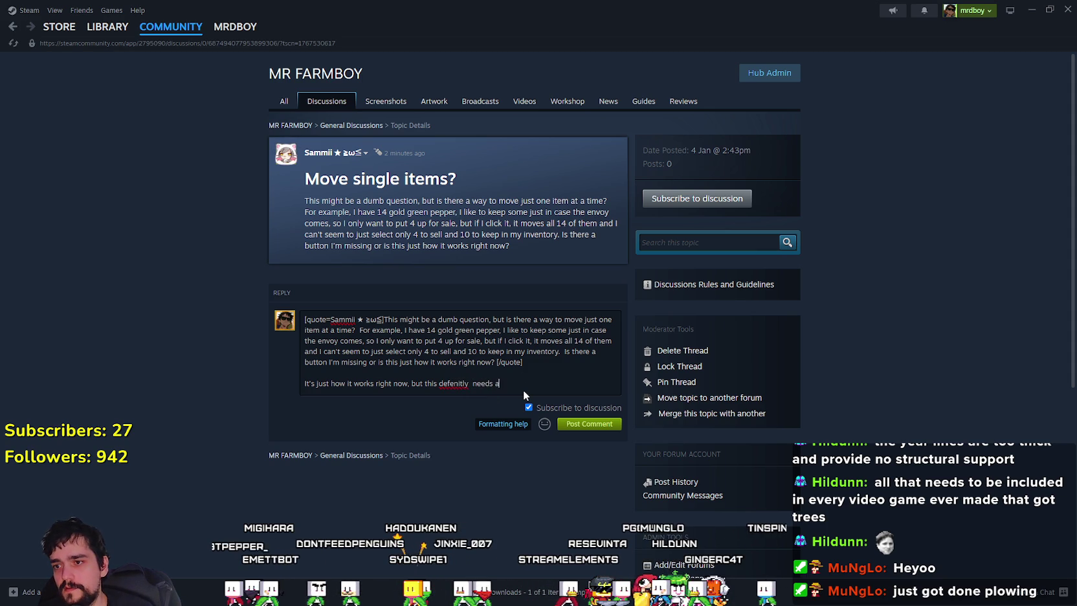
pyautogui.write('address')
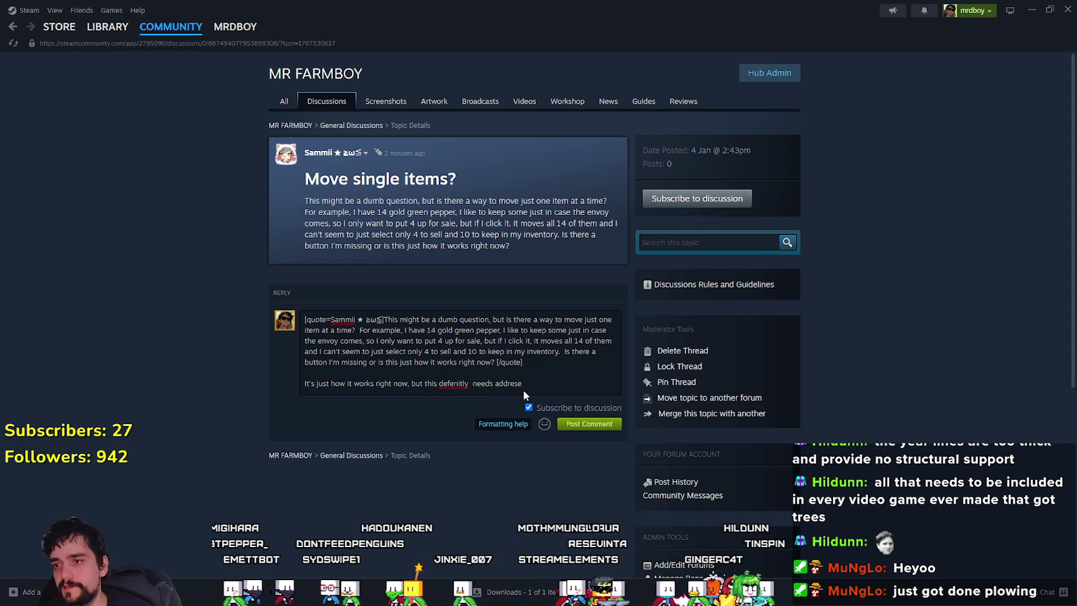
pyautogui.write('ed')
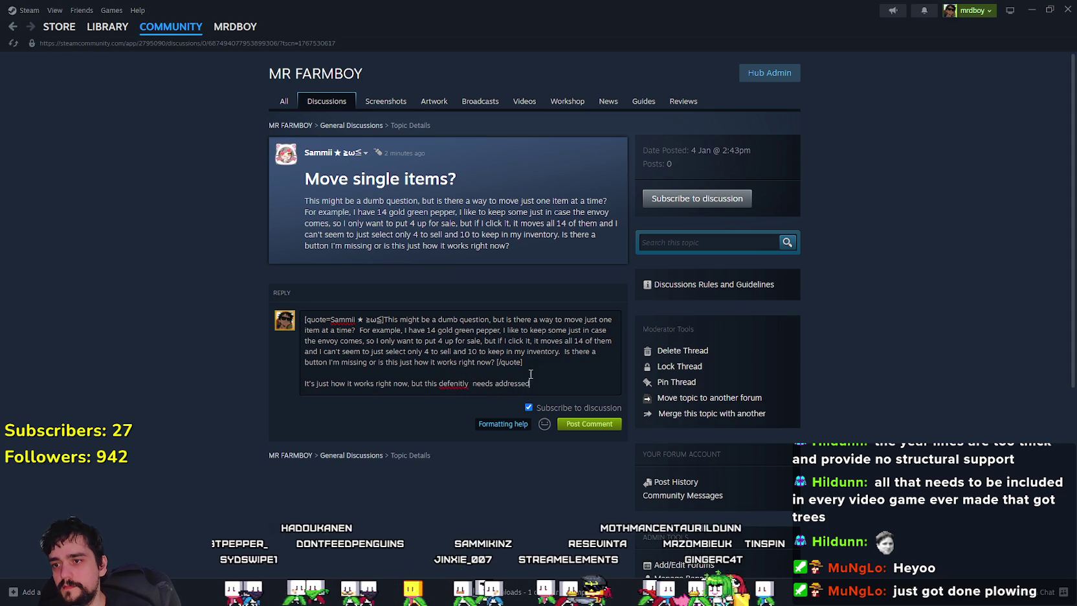
pyautogui.write(', ')
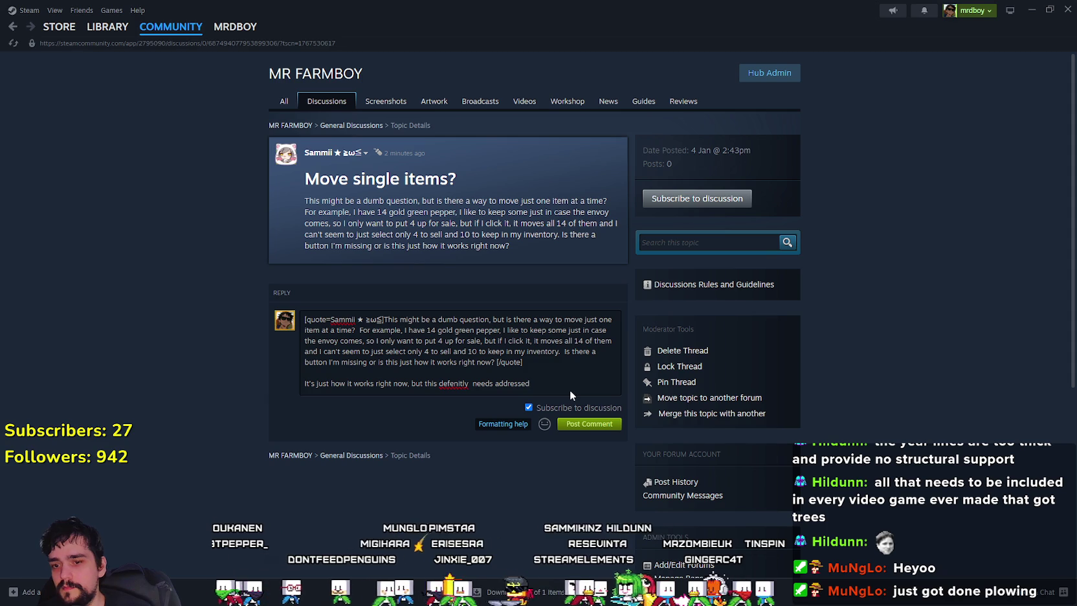
pyautogui.write('I will see if ')
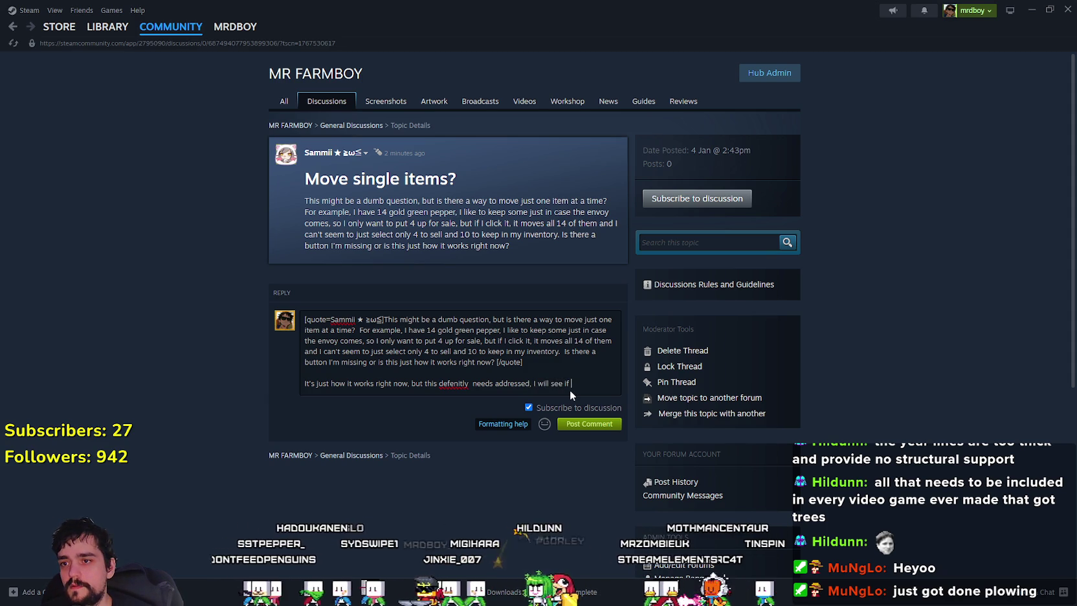
pyautogui.write('I can sneak it in ')
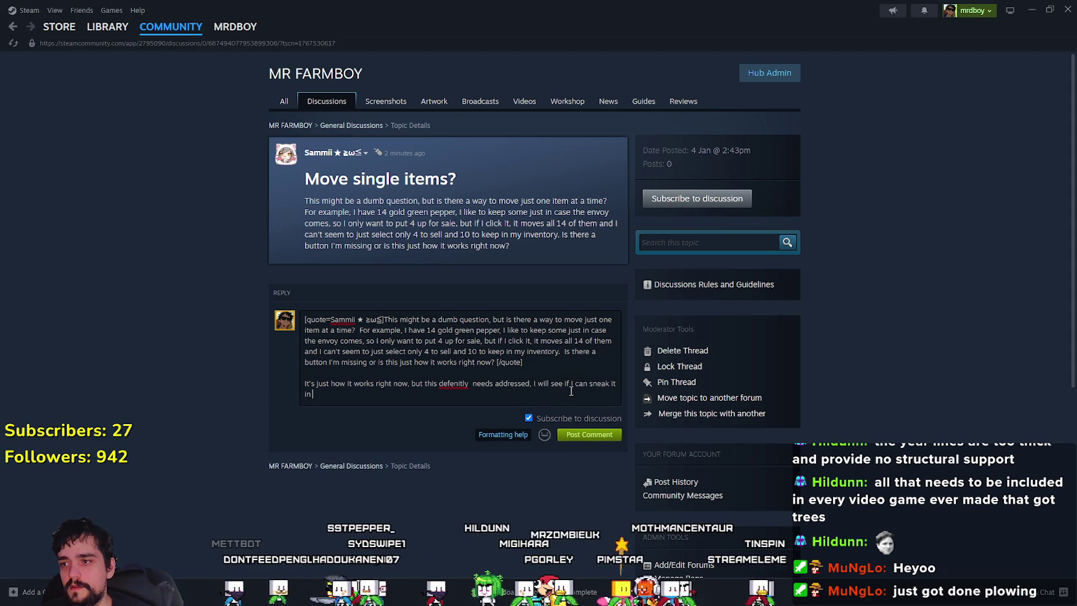
pyautogui.write('the next hotfix')
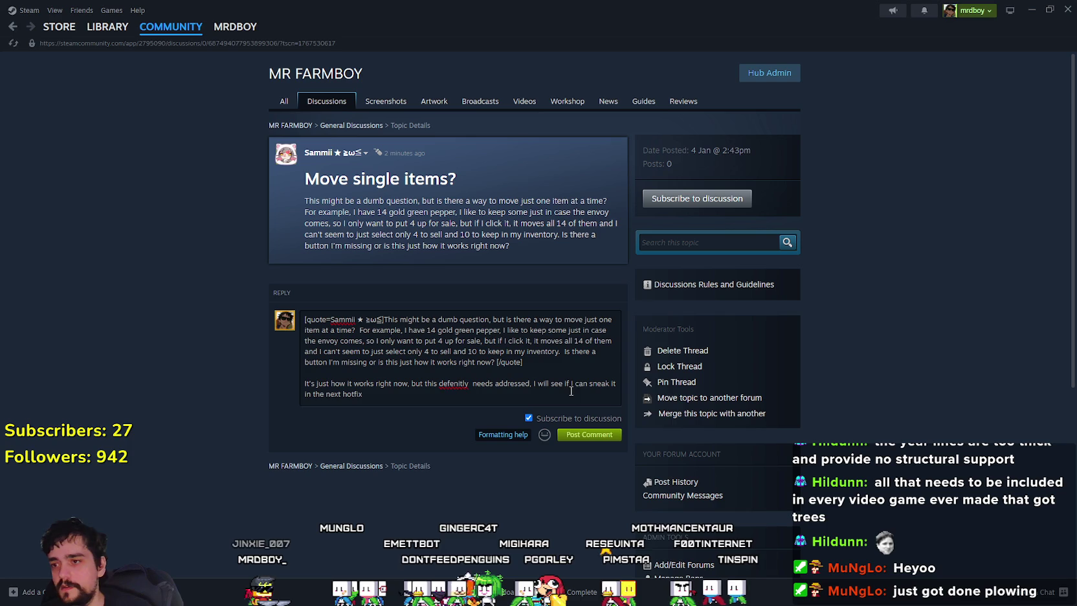
# Correct the misspelling to 'definitely', end the sentence with a period, and post the reply
pyautogui.rightClick(456, 385)
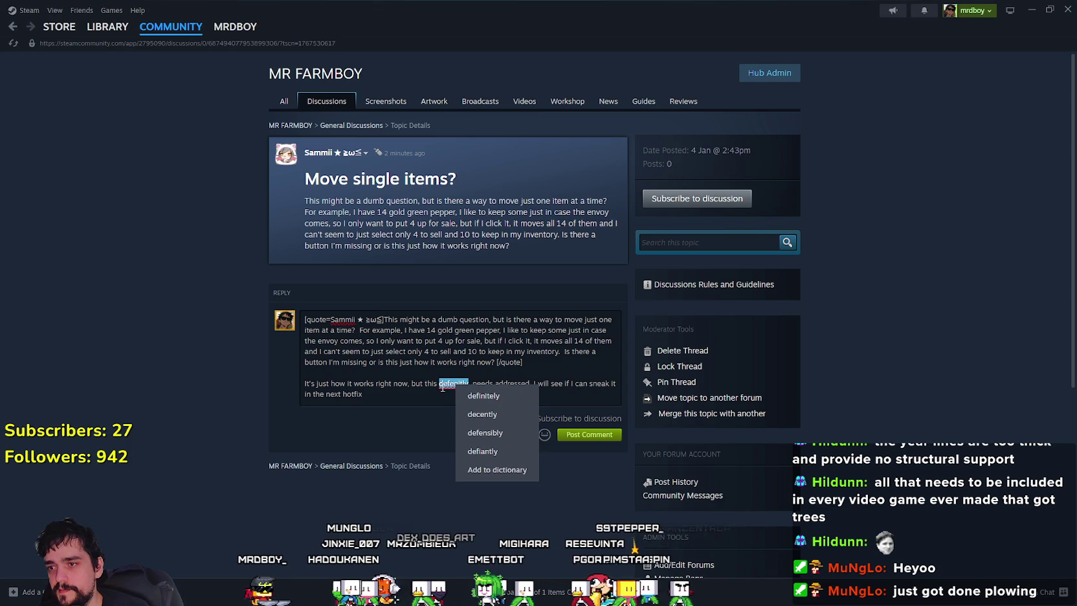
pyautogui.click(455, 383)
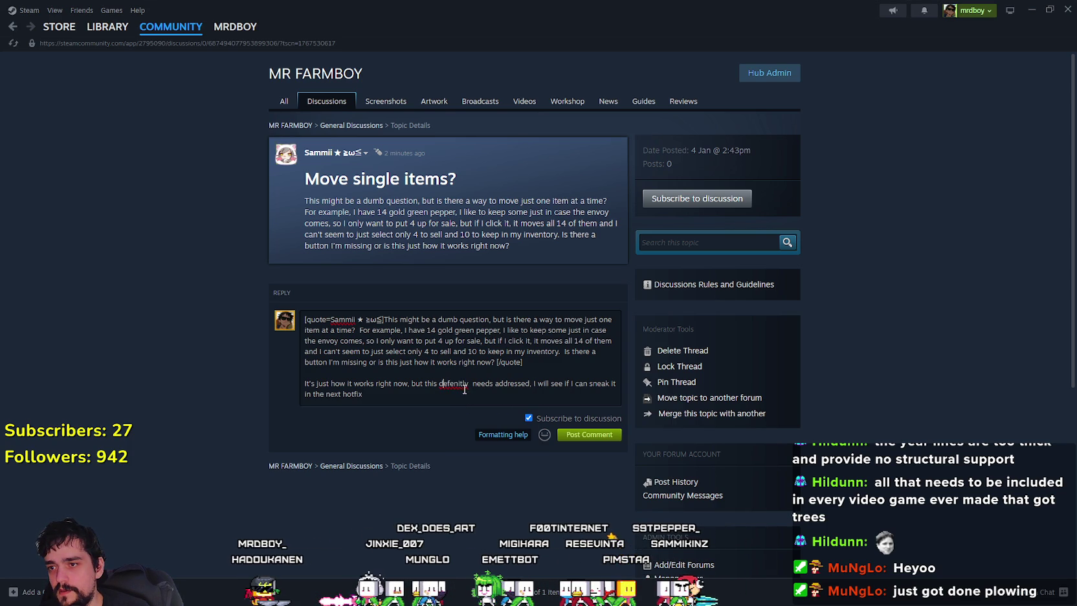
pyautogui.press('BackSpace')
pyautogui.write('i')
pyautogui.rightClick(441, 383)
pyautogui.click(433, 392)
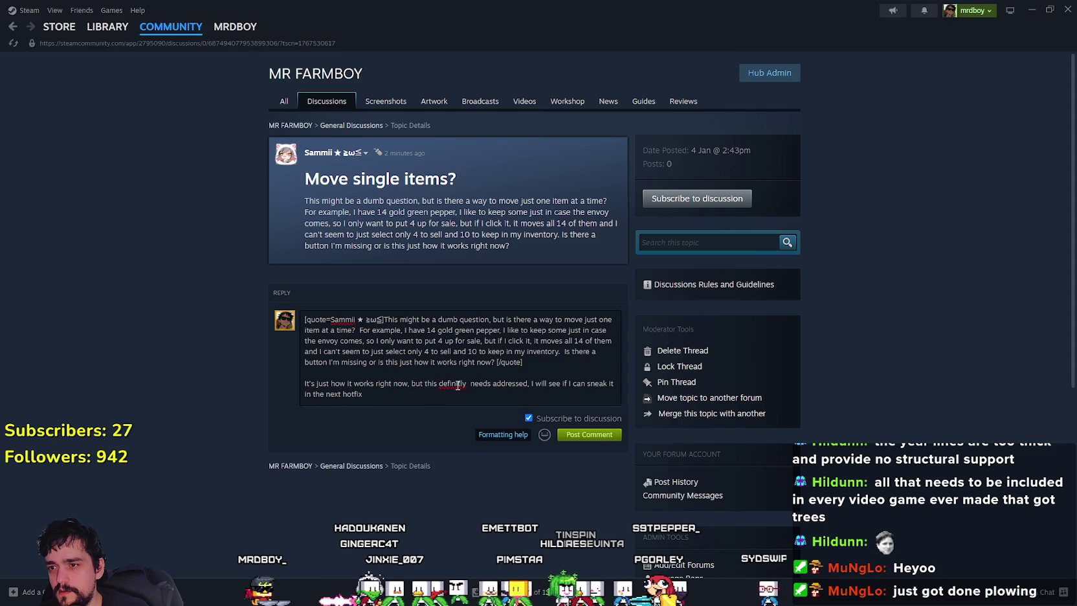
pyautogui.rightClick(461, 387)
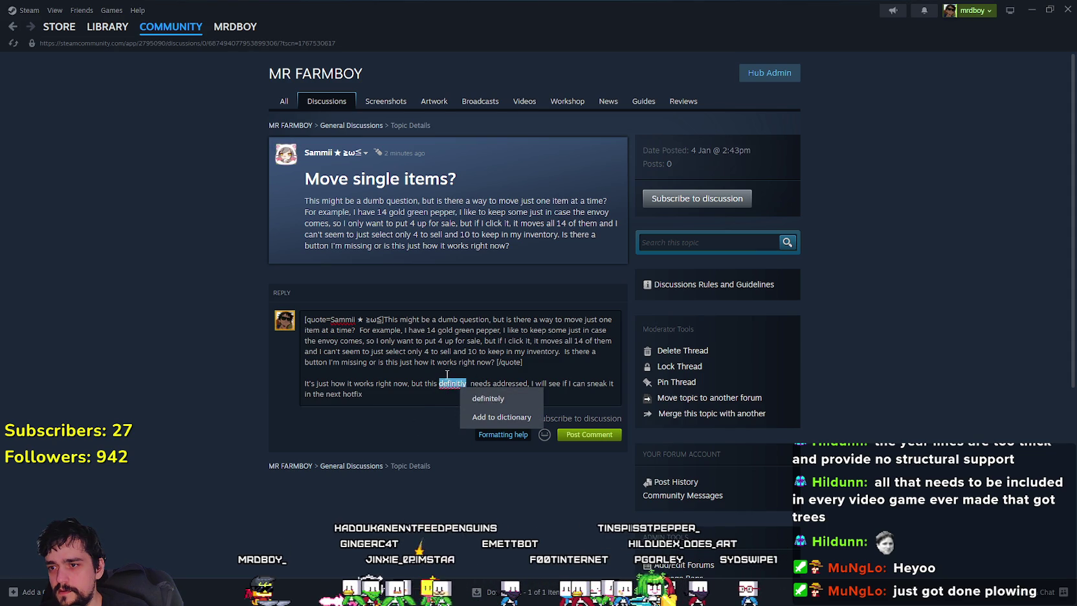
pyautogui.click(482, 399)
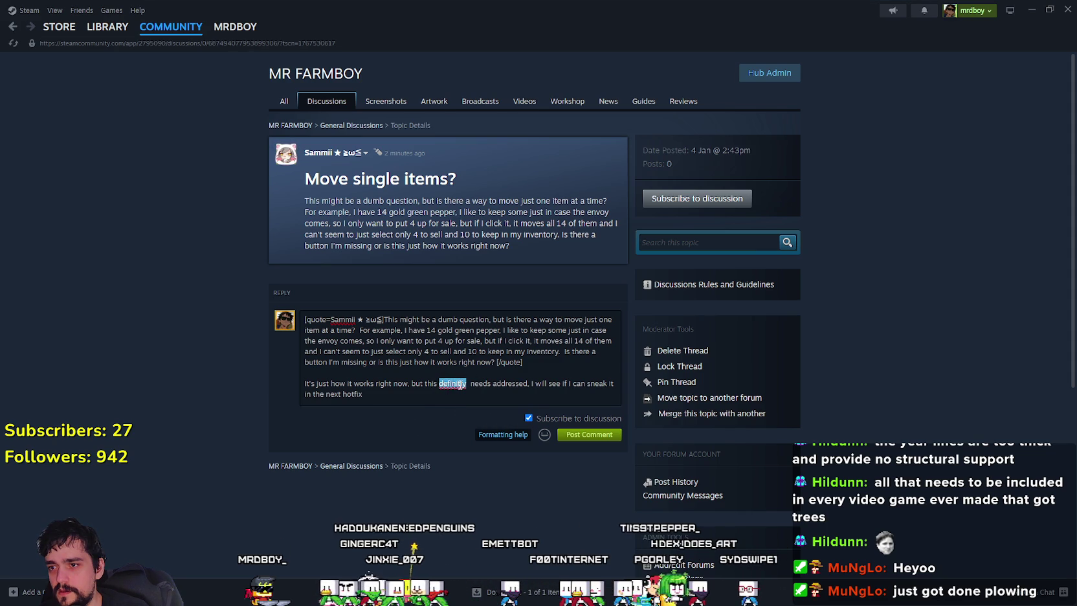
pyautogui.click(504, 396)
pyautogui.write('.')
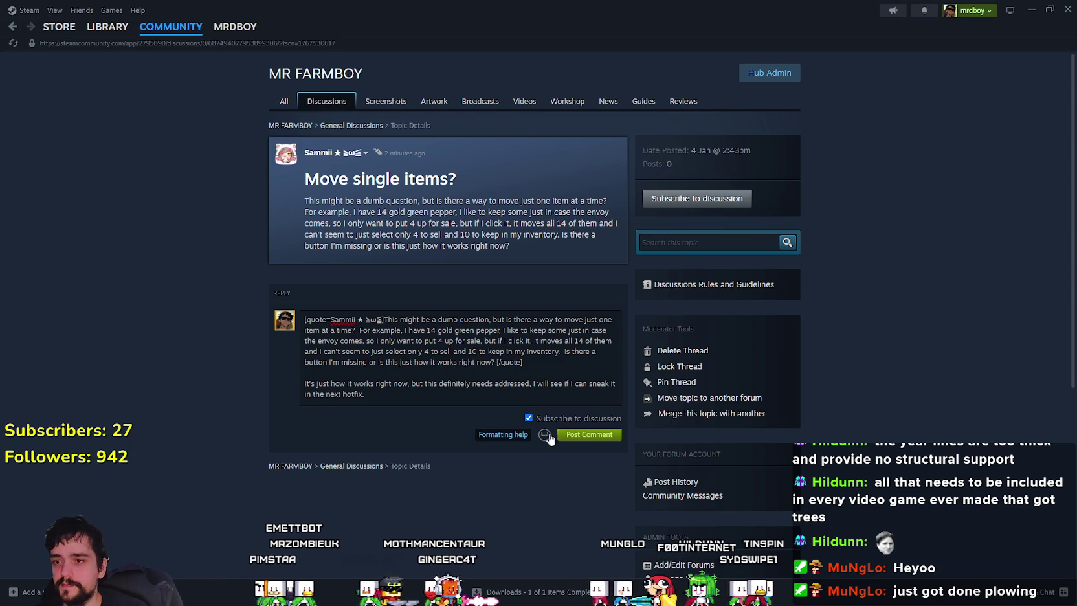
pyautogui.click(578, 435)
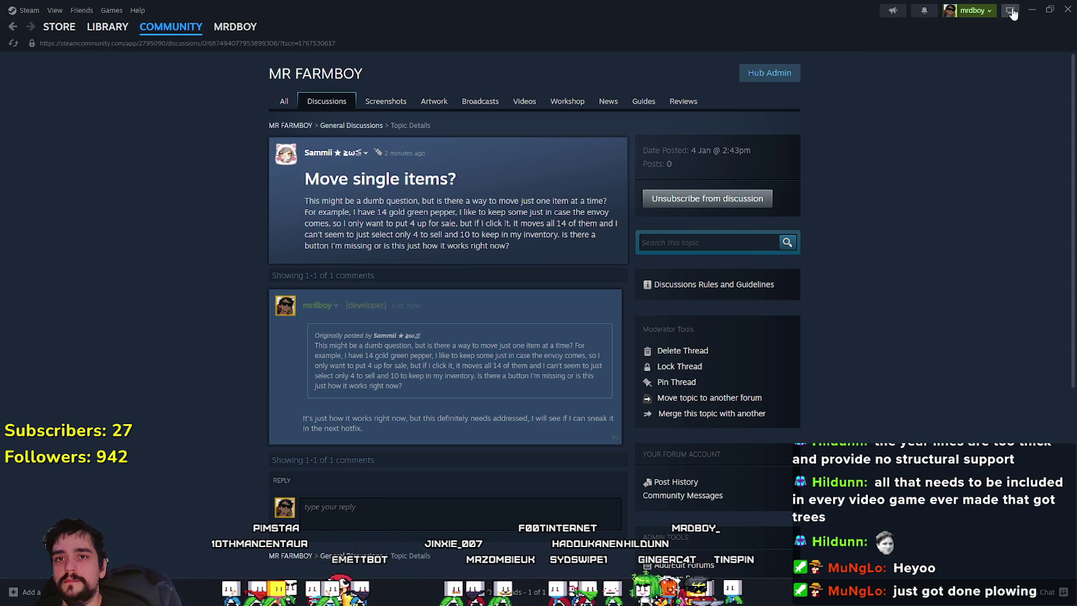
pyautogui.click(1034, 10)
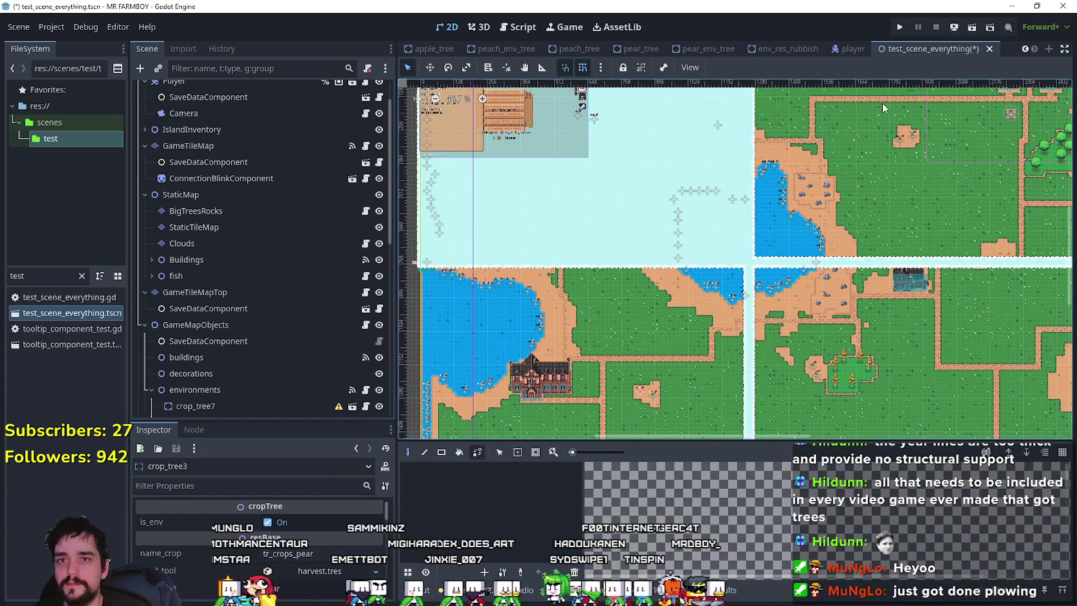
# Save test_scene_everything and resize the FileSystem and Scene docks so the file browser is slightly wider
pyautogui.click(912, 50)
pyautogui.hotkey('ctrl', 's')
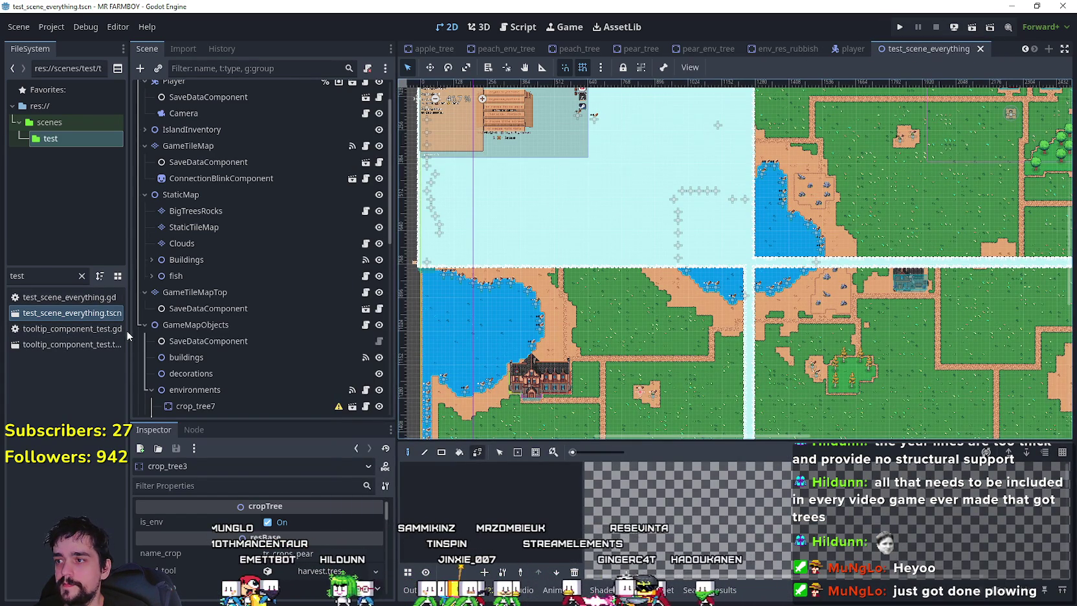
pyautogui.moveTo(127, 331); pyautogui.dragTo(243, 333)
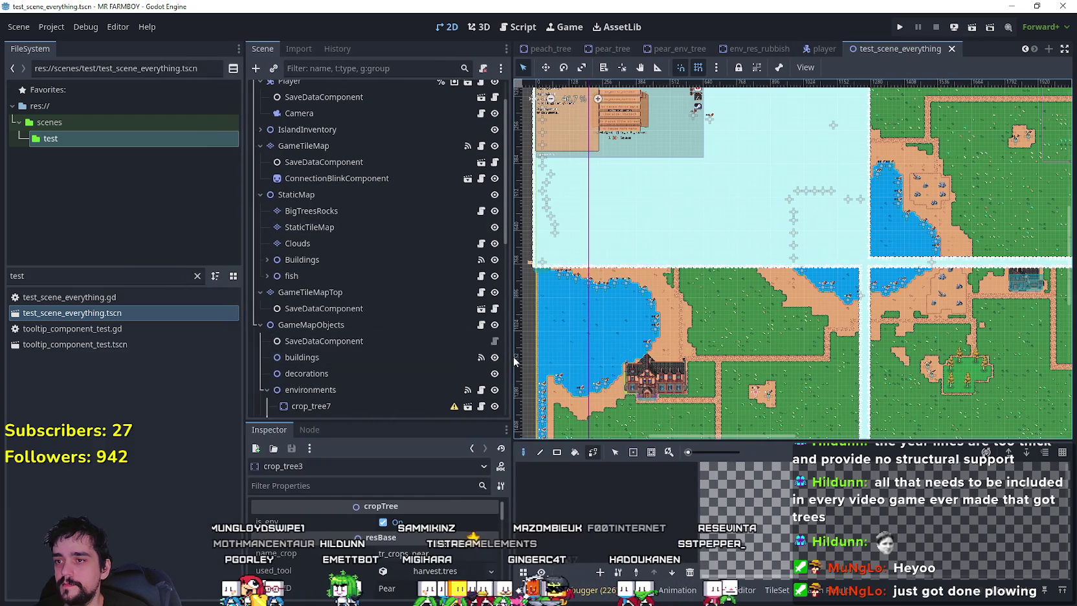
pyautogui.moveTo(512, 358); pyautogui.dragTo(434, 353)
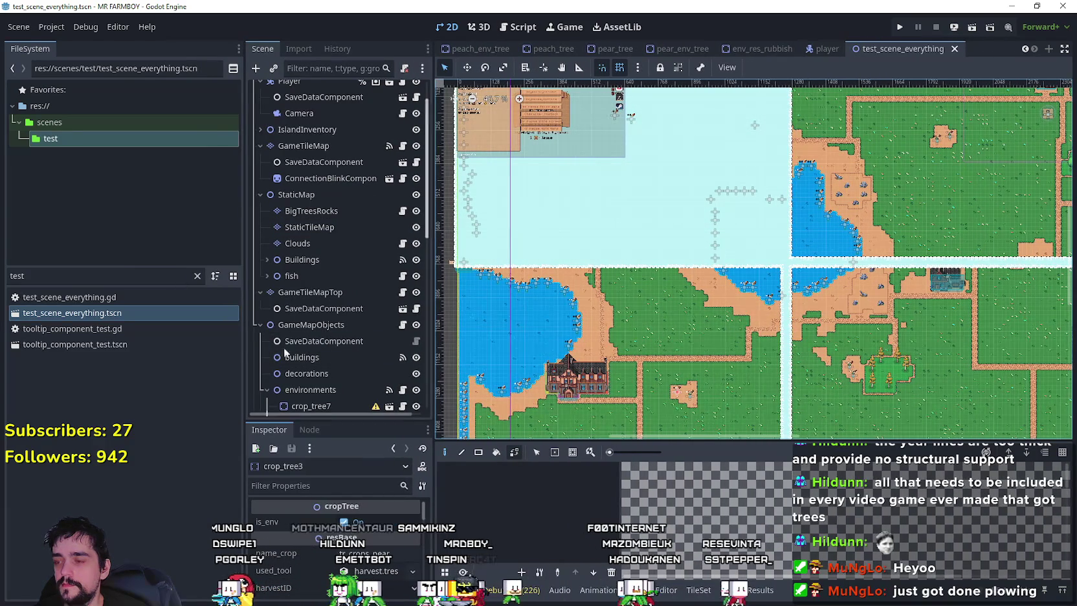
pyautogui.moveTo(244, 346); pyautogui.dragTo(199, 345)
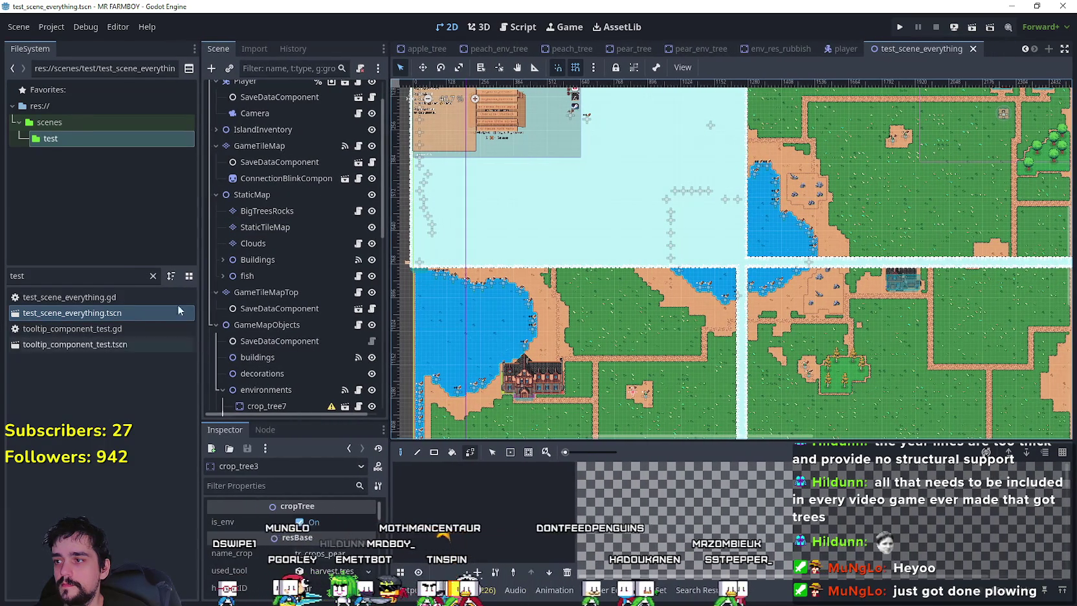